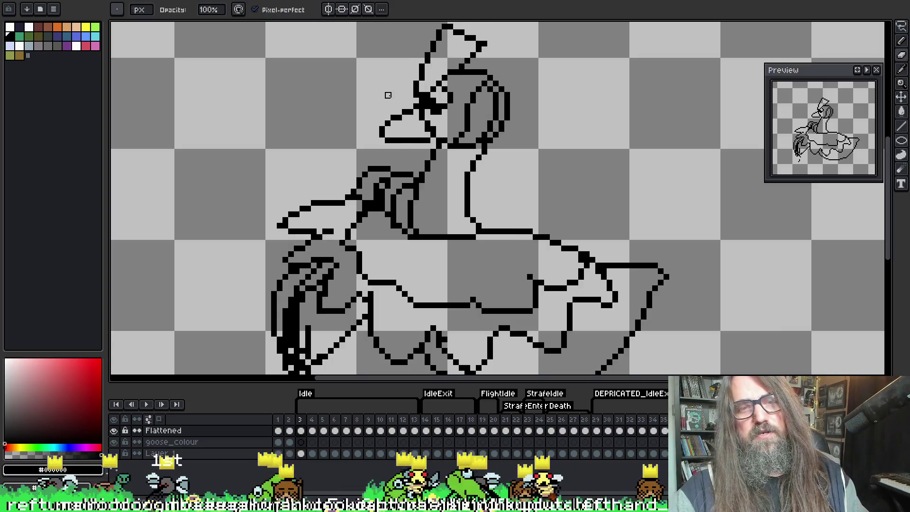
# Step: Erase part of the goose's solid black eye on frame 4
pyautogui.press('e')
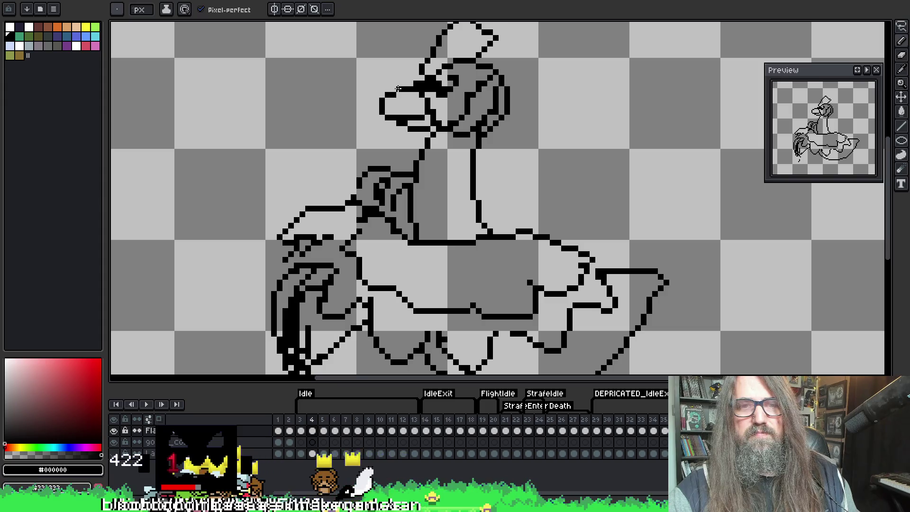
pyautogui.press('b')
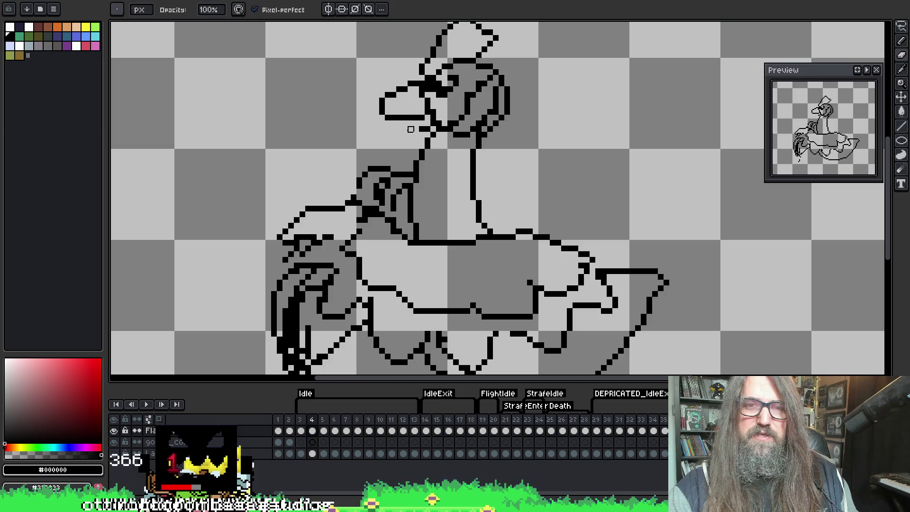
pyautogui.press('e')
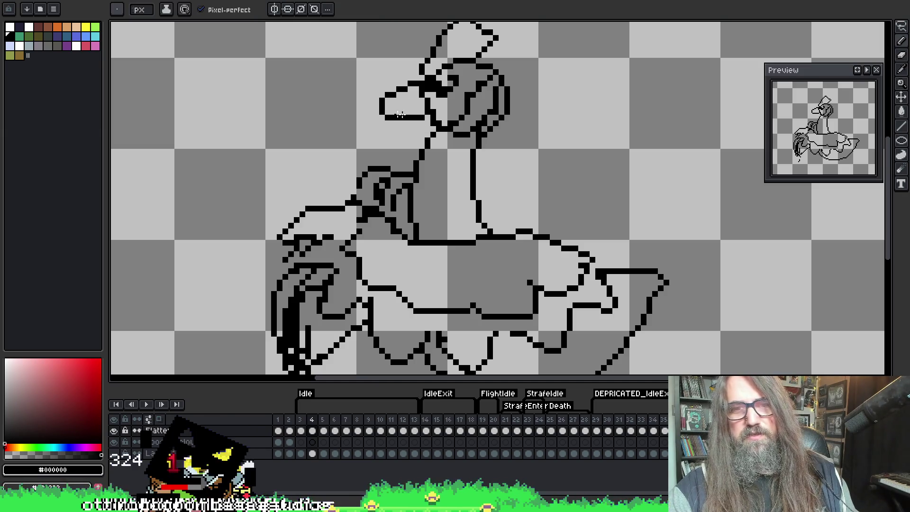
pyautogui.press('b')
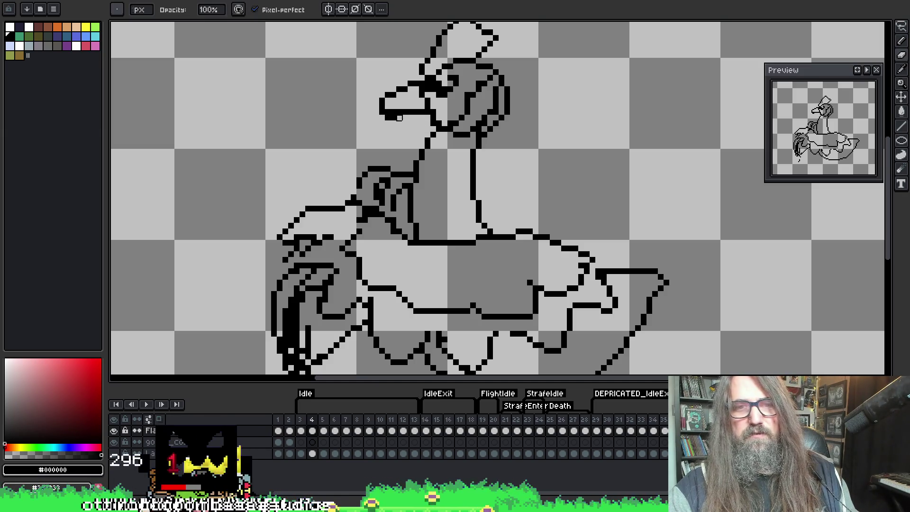
pyautogui.press('e')
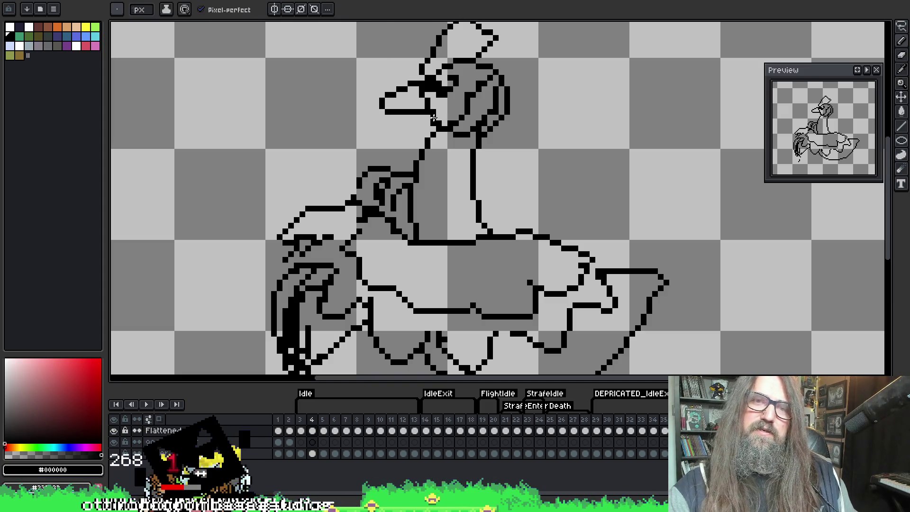
pyautogui.moveTo(448, 81); pyautogui.dragTo(446, 87)
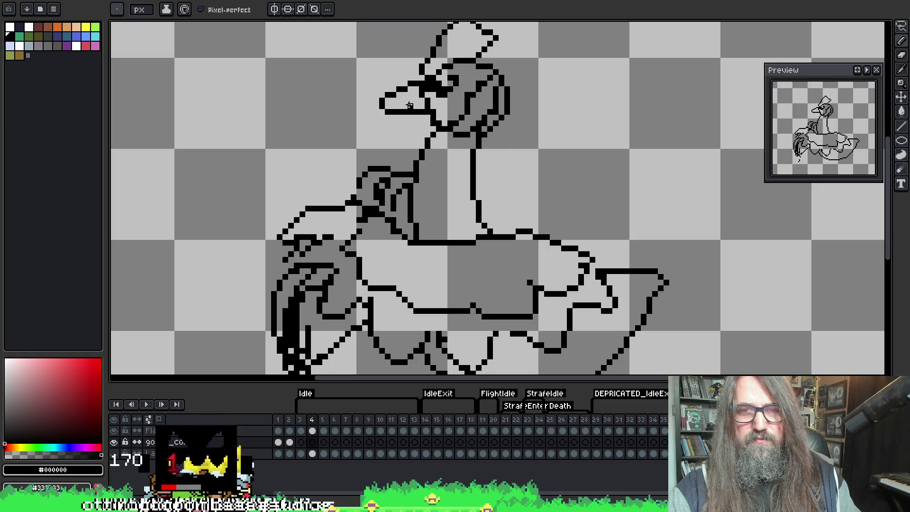
# Step: Compare frames 3 and 4, then make the Flattened layer the active layer
pyautogui.press(',')
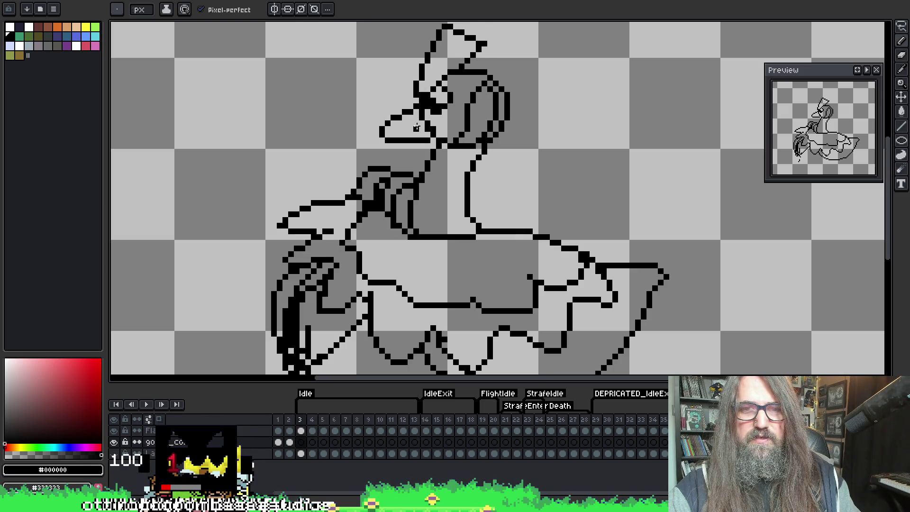
pyautogui.press(',')
pyautogui.press('.')
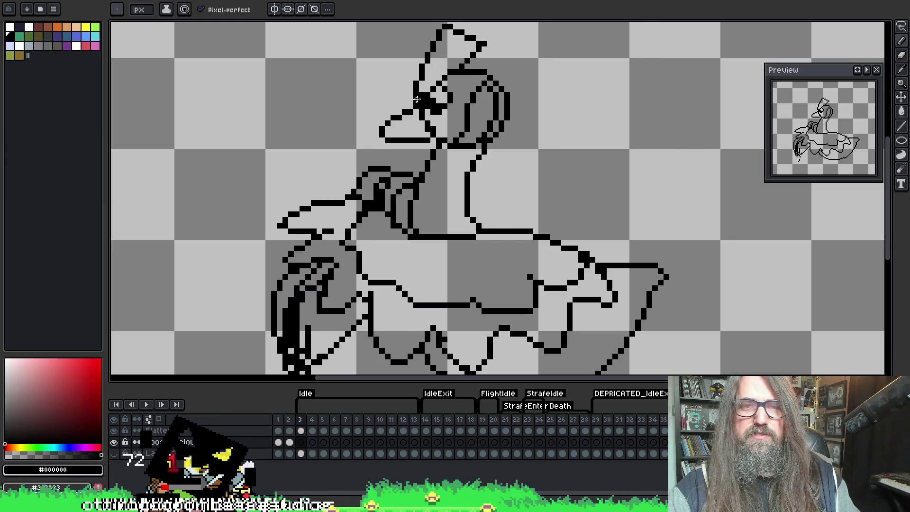
pyautogui.press('.')
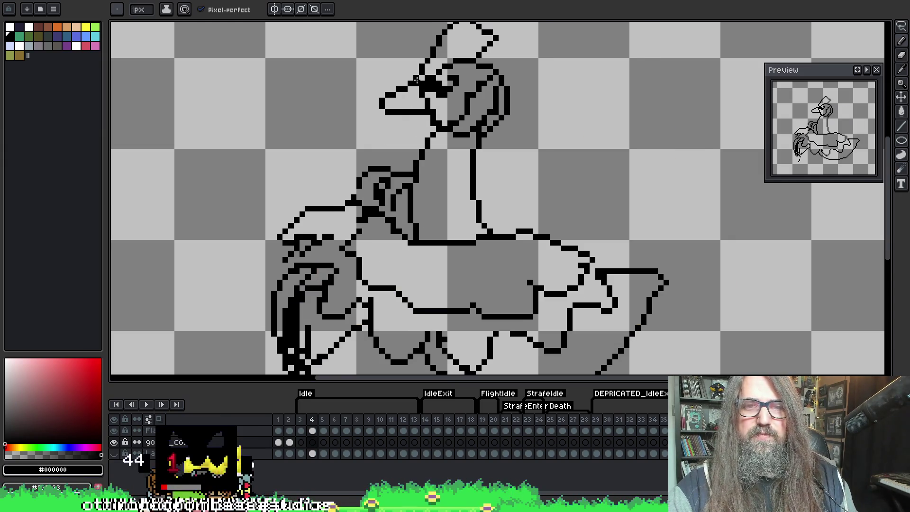
pyautogui.press(',')
pyautogui.press('.')
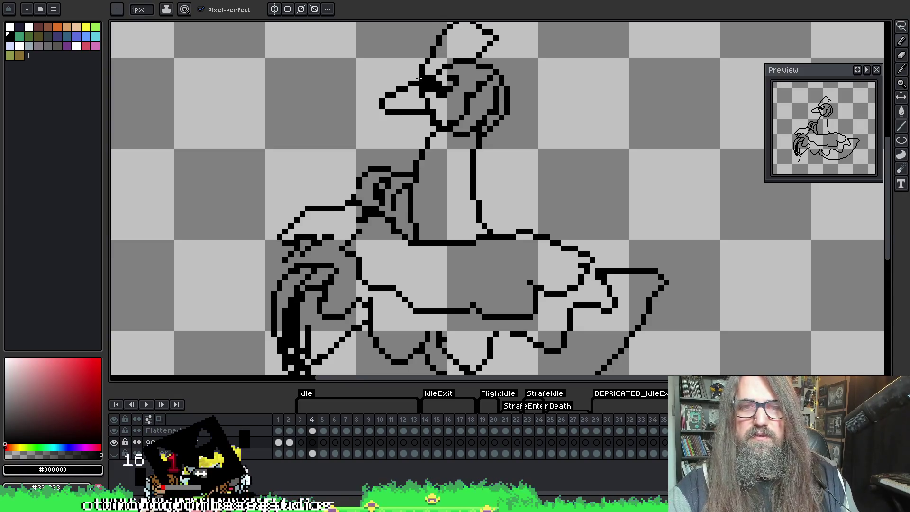
pyautogui.press('b')
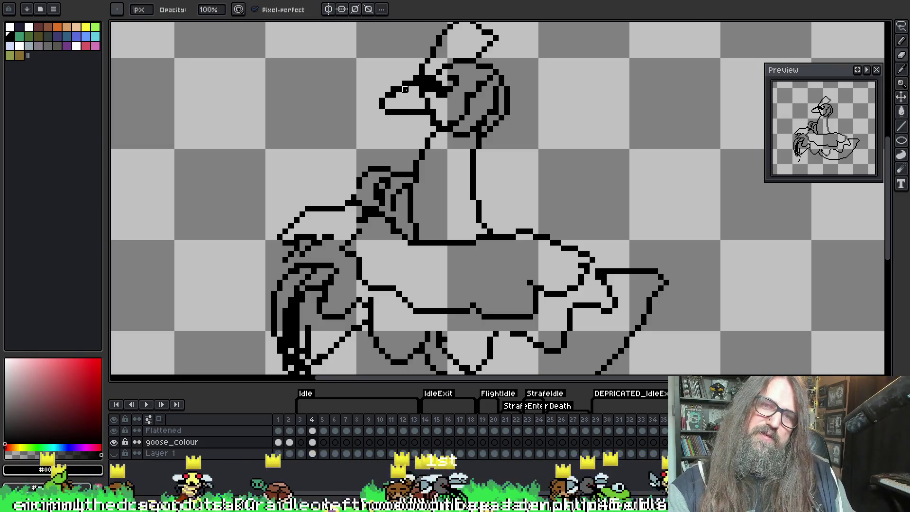
pyautogui.hotkey('alt', 'Up')
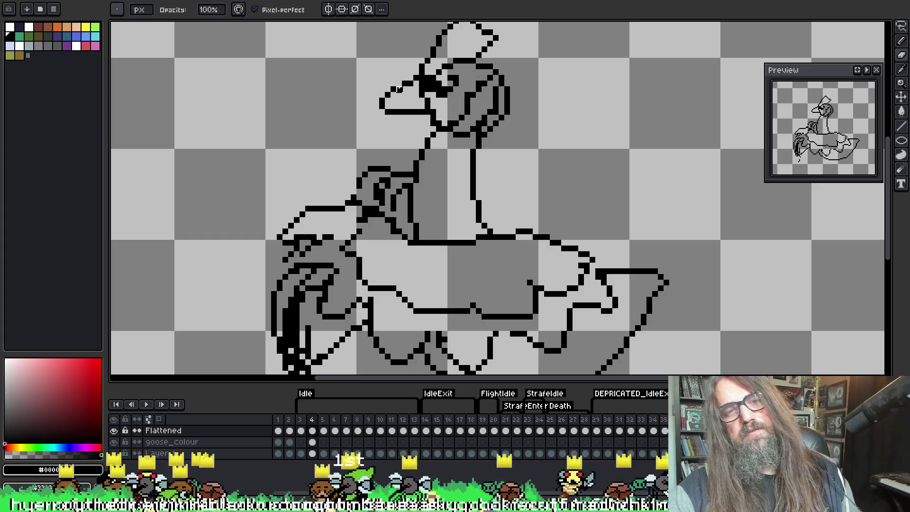
# Step: Erase the stray diagonal stroke on the goose's neck
pyautogui.press('alt')
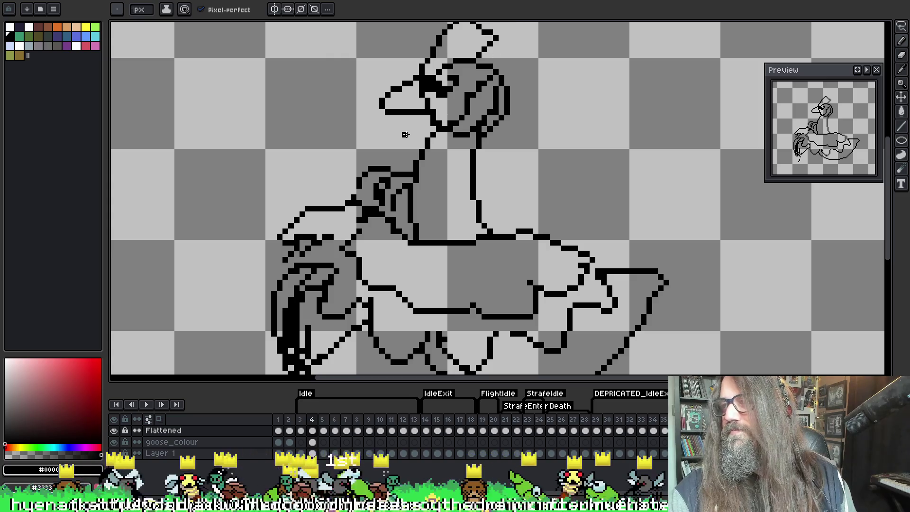
pyautogui.press('alt')
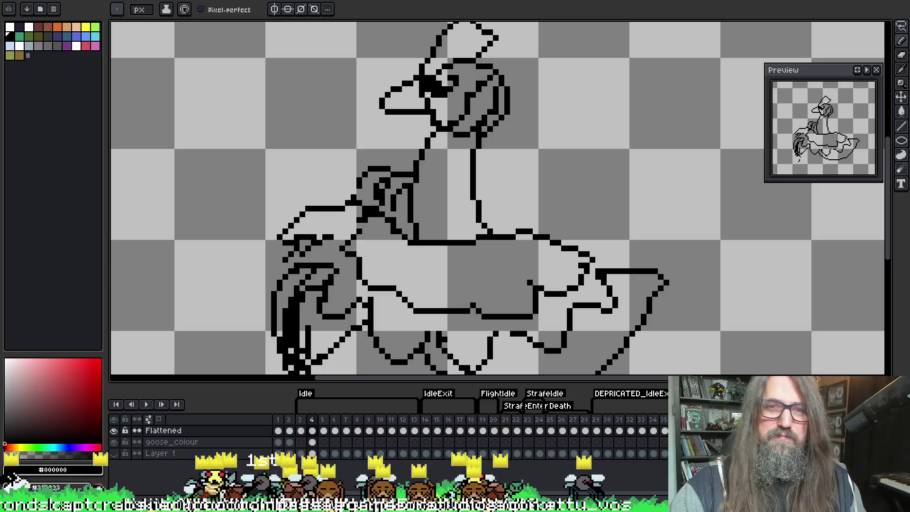
pyautogui.press('e')
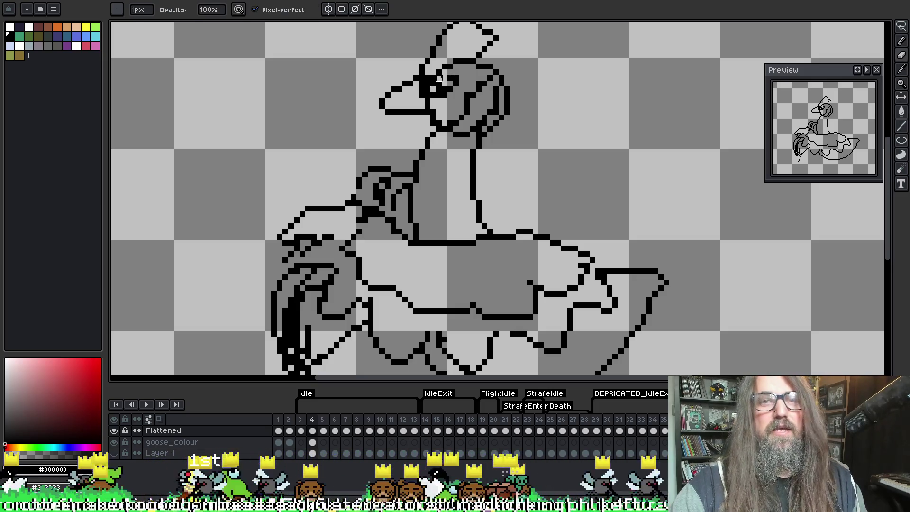
pyautogui.press('ctrl')
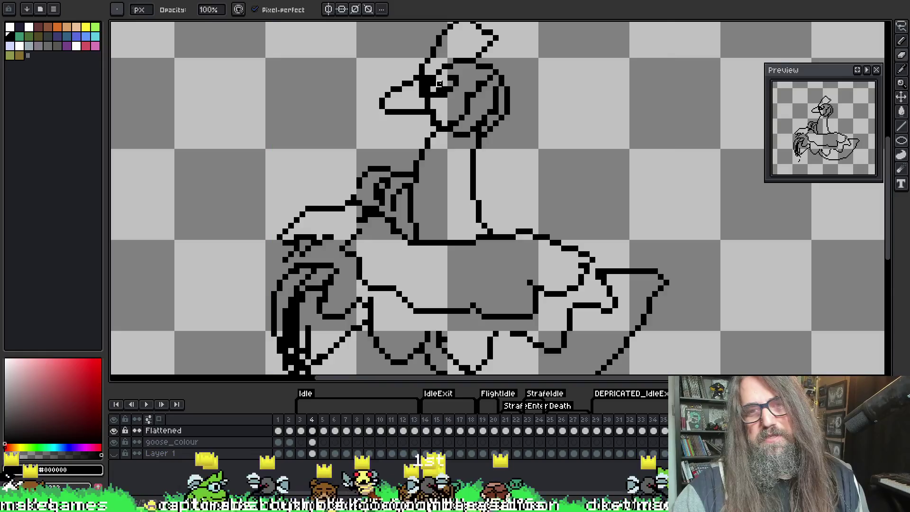
pyautogui.press('ctrl')
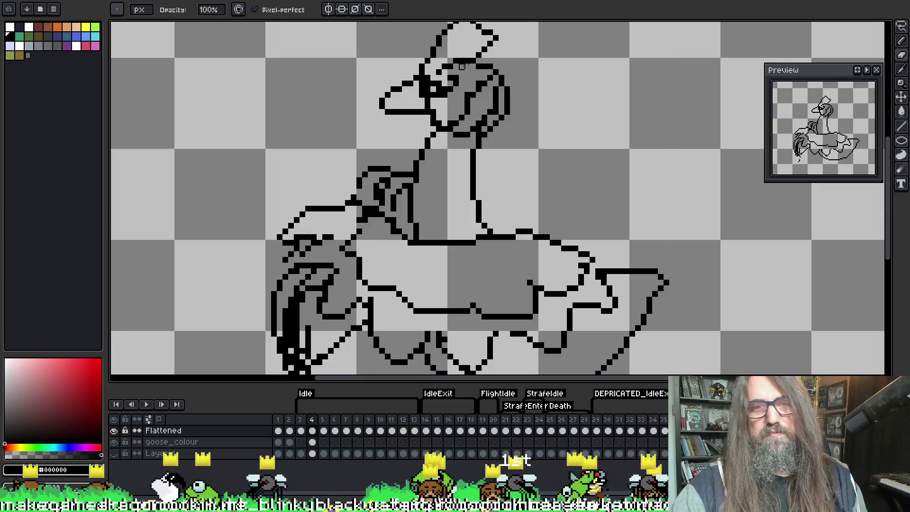
pyautogui.press('ctrl')
pyautogui.press('alt')
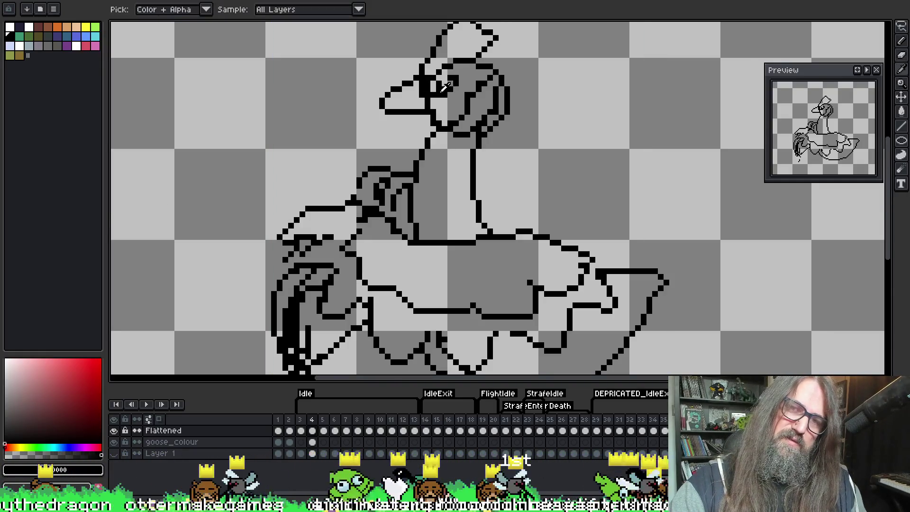
pyautogui.press('ctrl')
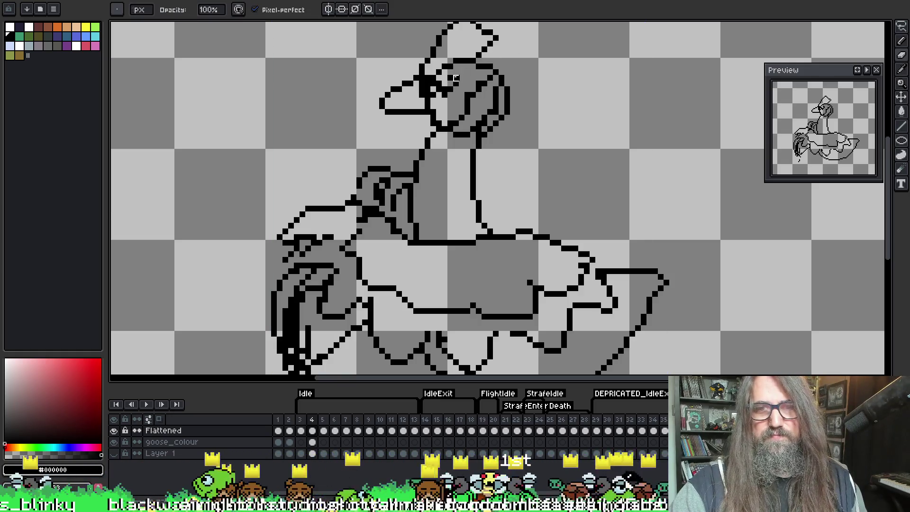
pyautogui.press('ctrl')
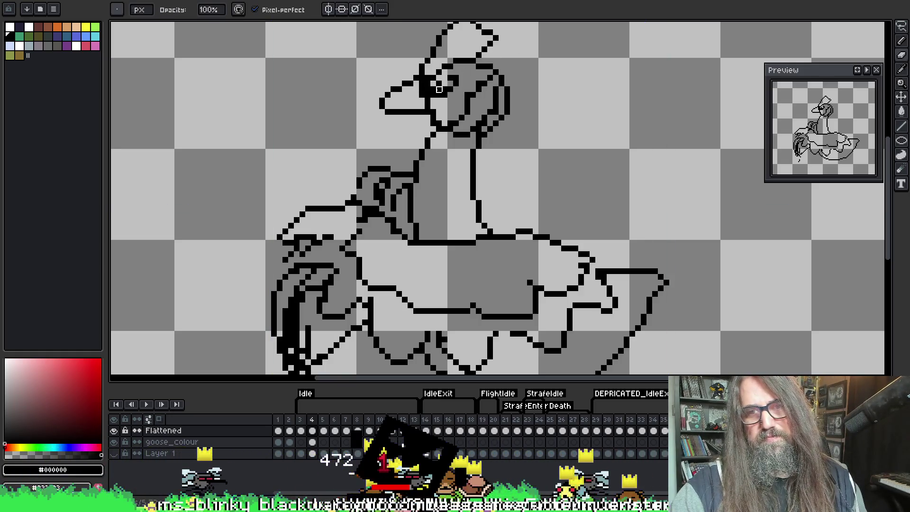
pyautogui.press('alt')
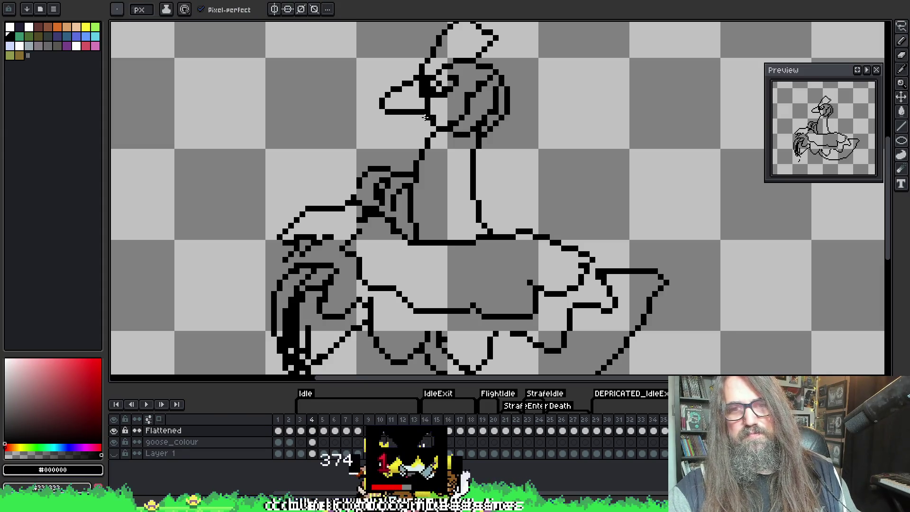
pyautogui.press('alt')
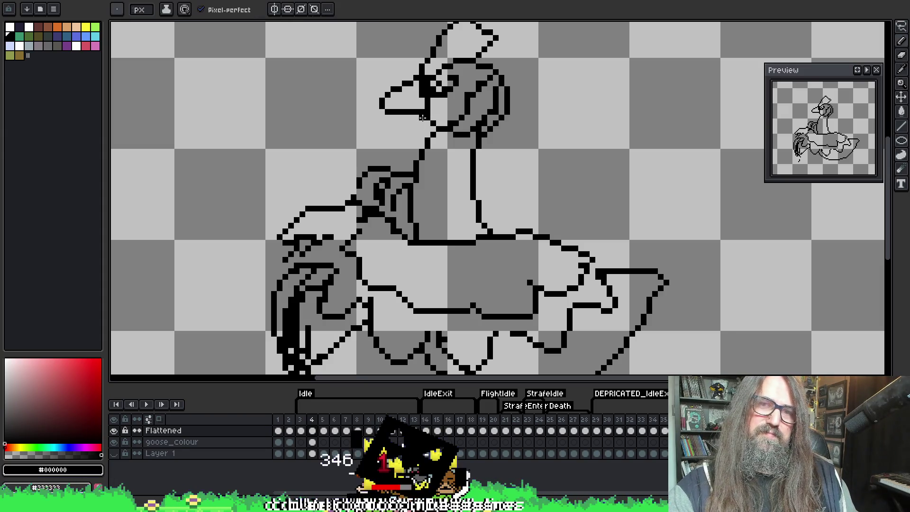
pyautogui.moveTo(398, 147); pyautogui.dragTo(427, 115)
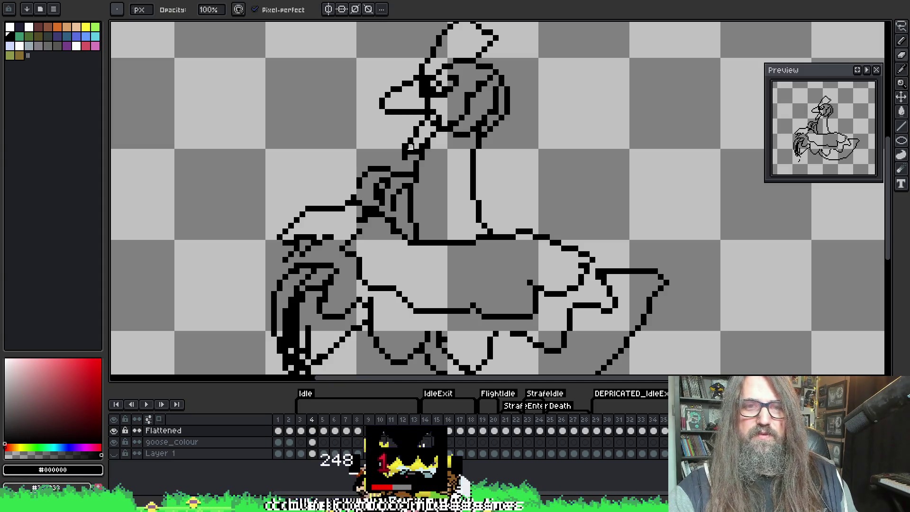
# Step: Pencil small frill bumps onto the throat outline and start the animation playing
pyautogui.press('b')
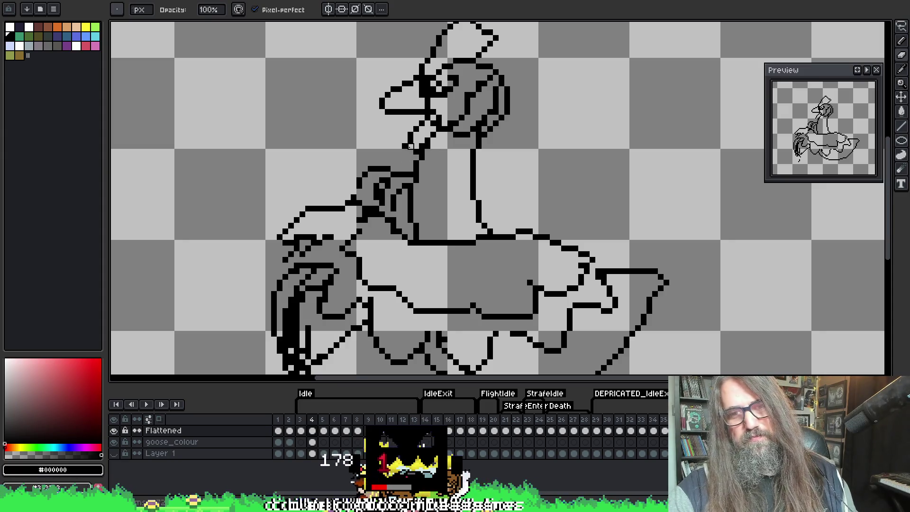
pyautogui.moveTo(404, 149); pyautogui.dragTo(416, 147)
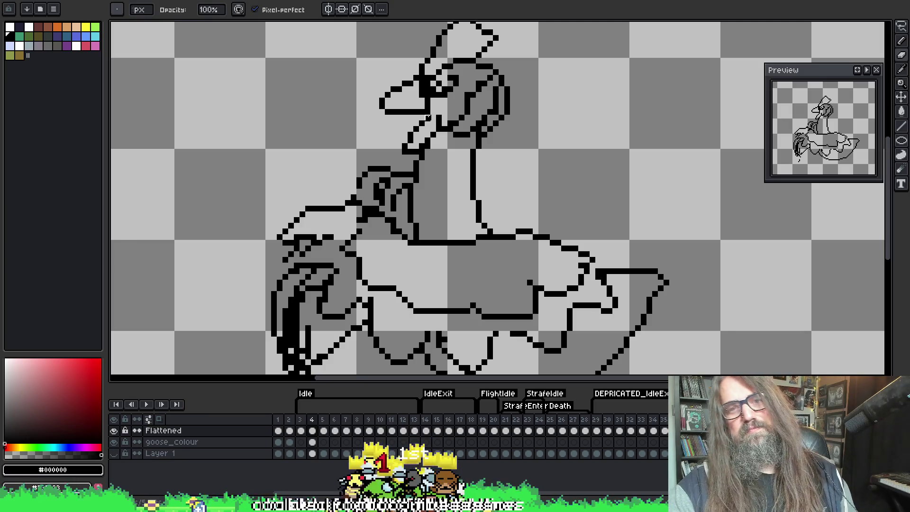
pyautogui.press('e')
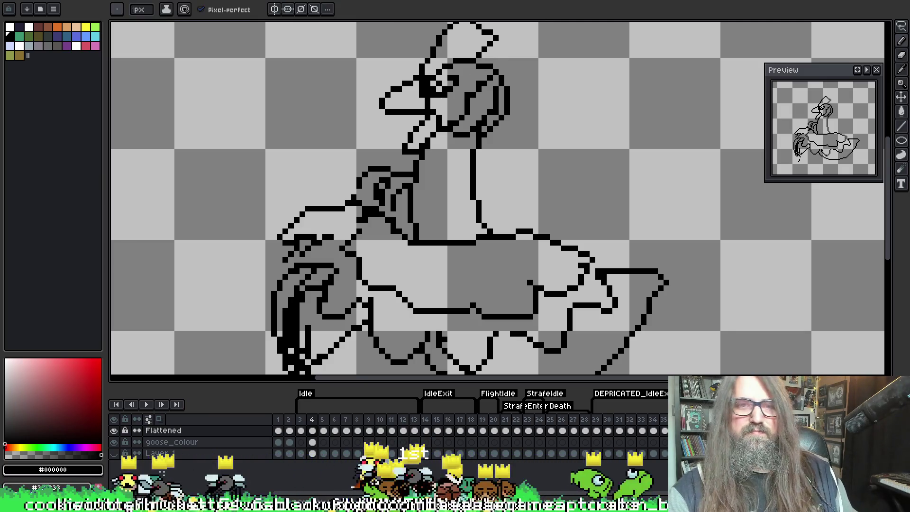
pyautogui.press('Return')
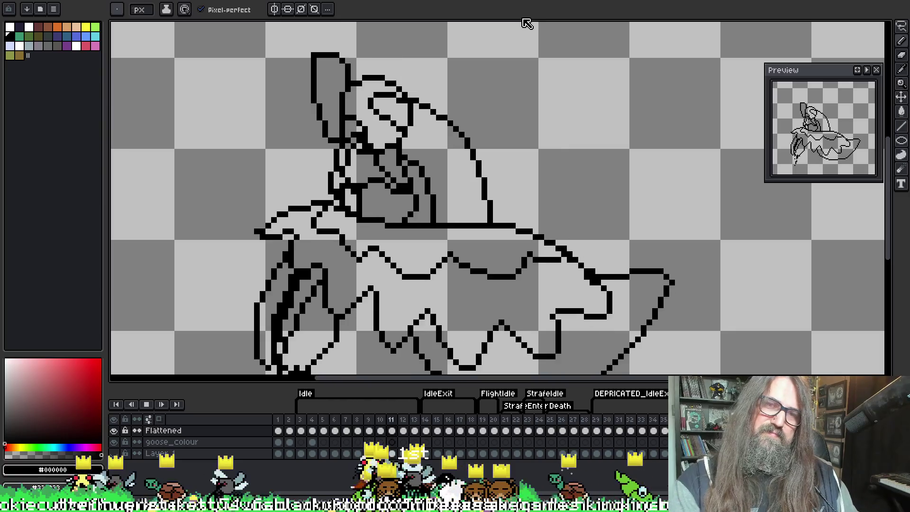
# Step: Zoom out and back in on frame 6's goose with its zig-zag body frill
pyautogui.scroll(-2, 540, 251)
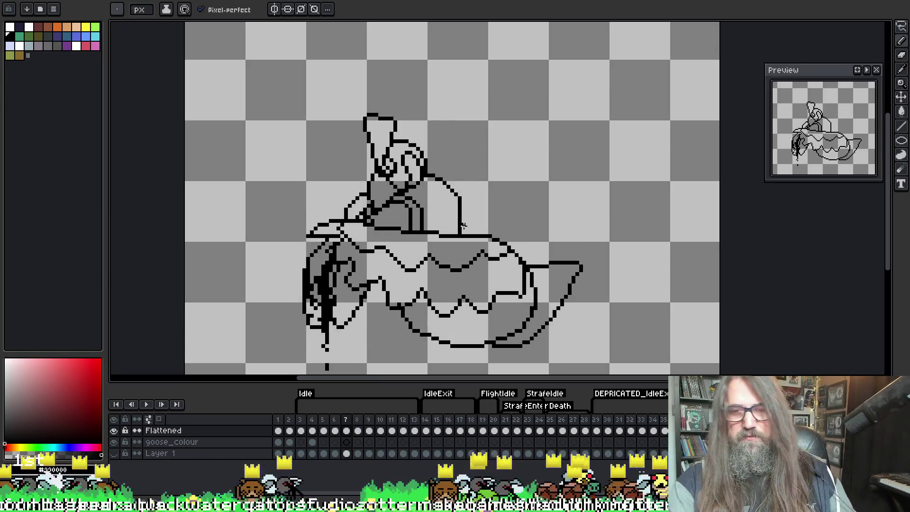
pyautogui.scroll(1, 629, 365)
pyautogui.scroll(1, 629, 366)
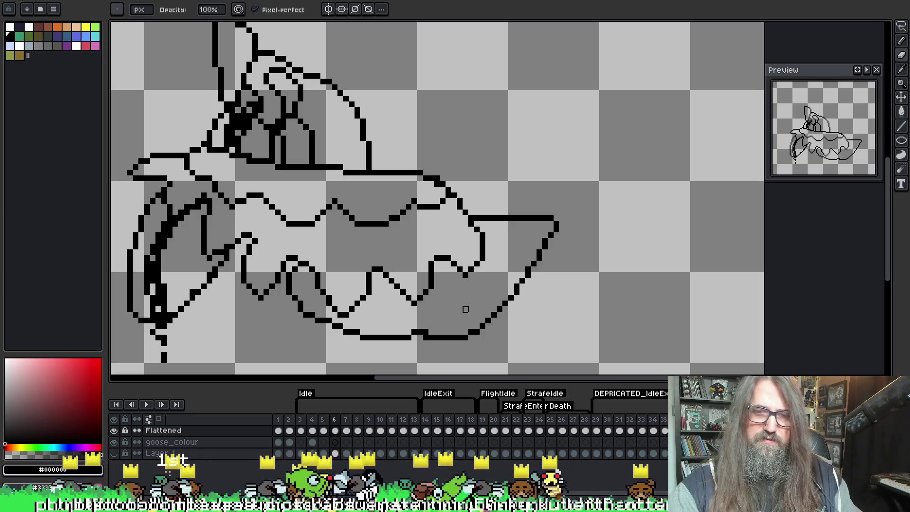
# Step: Enlarge the brush and erase the short inner stroke from frame 9's goose body
pyautogui.press('.')
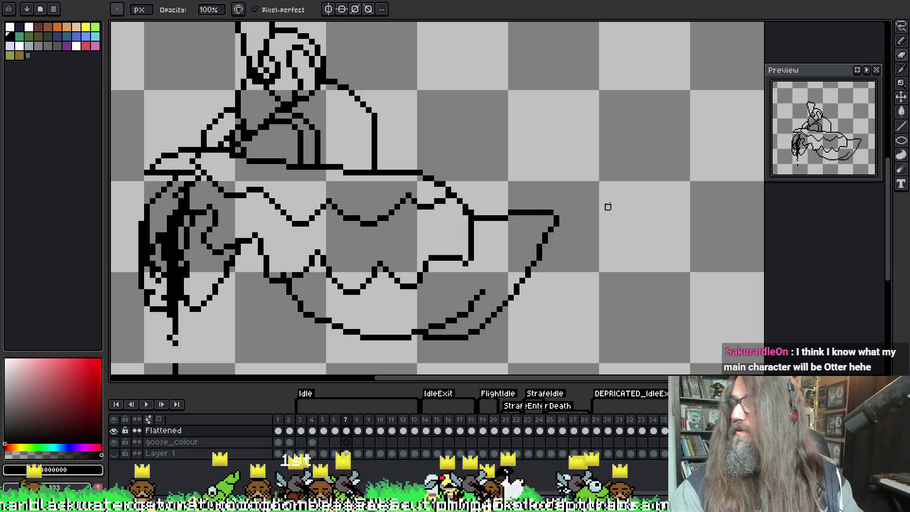
pyautogui.press('+')
pyautogui.press('+')
pyautogui.press('+')
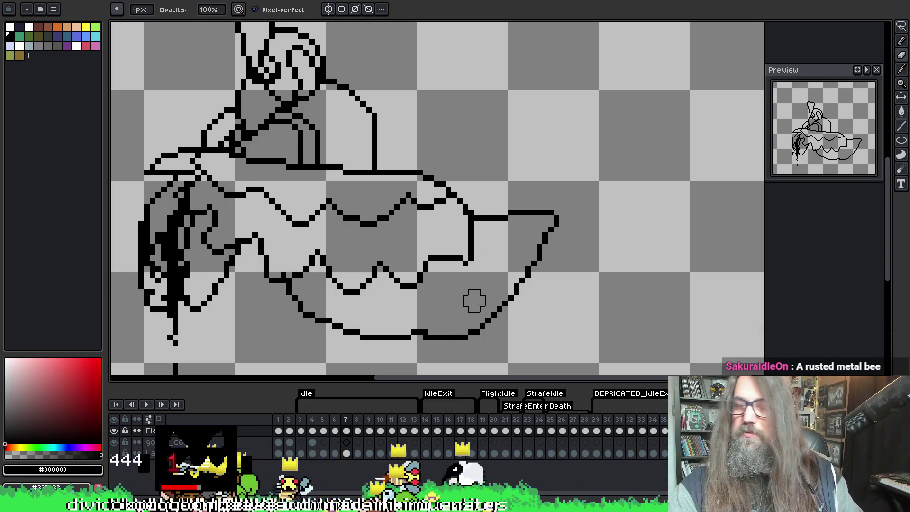
pyautogui.press('.')
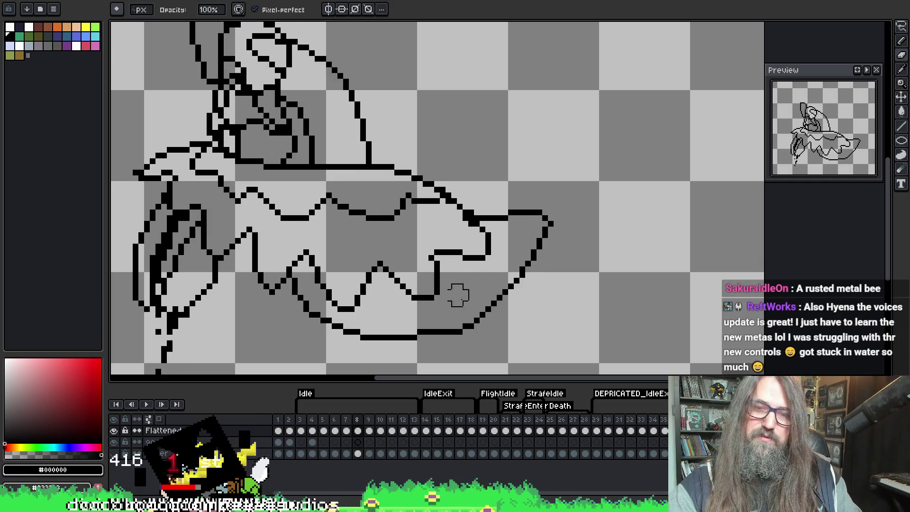
pyautogui.press(',')
pyautogui.press(',')
pyautogui.press('.')
pyautogui.press('.')
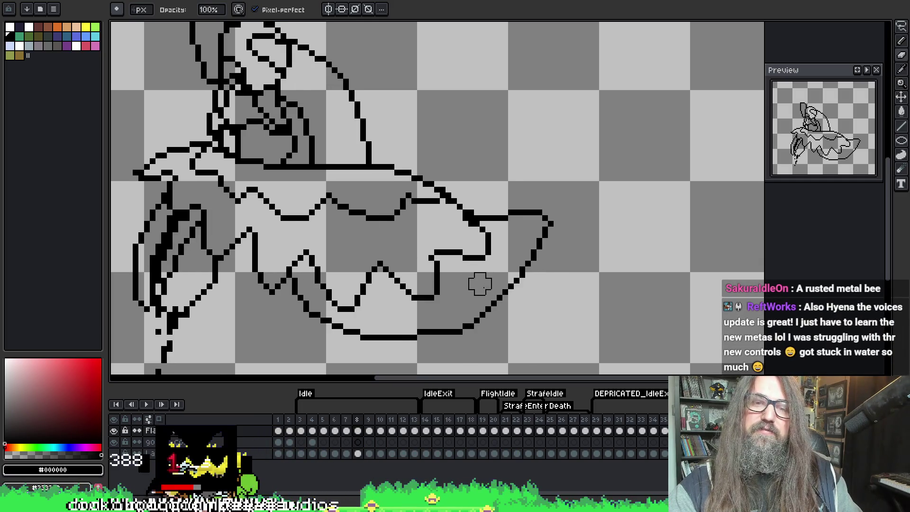
pyautogui.press('.')
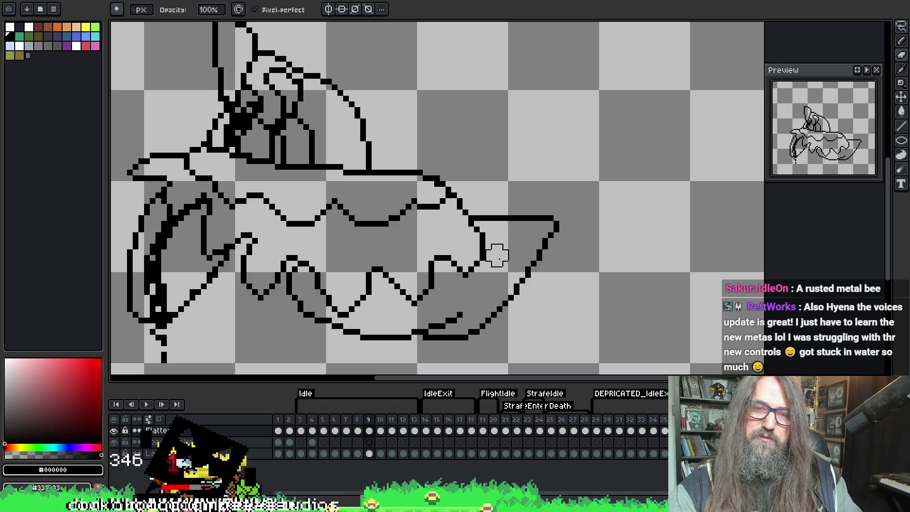
pyautogui.moveTo(457, 309); pyautogui.dragTo(429, 319)
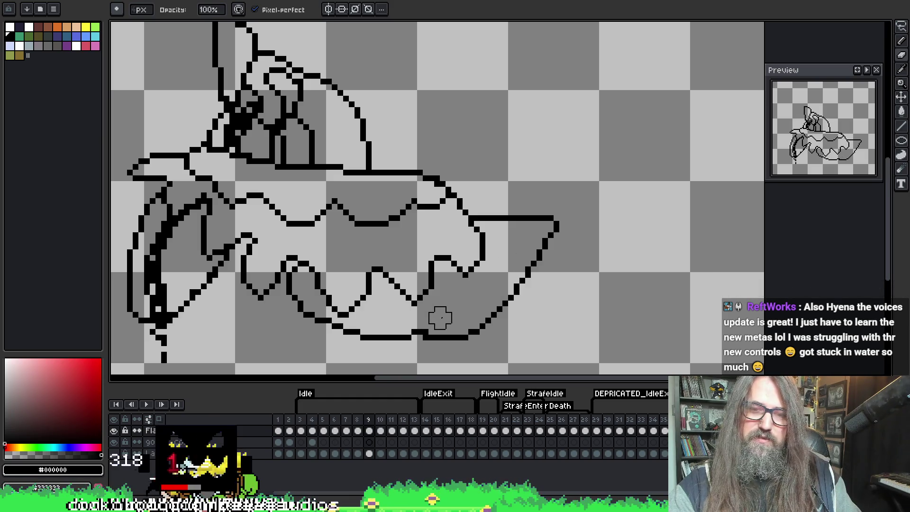
# Step: On frame 10, erase the short stray line and part of the lower inner line
pyautogui.press('.')
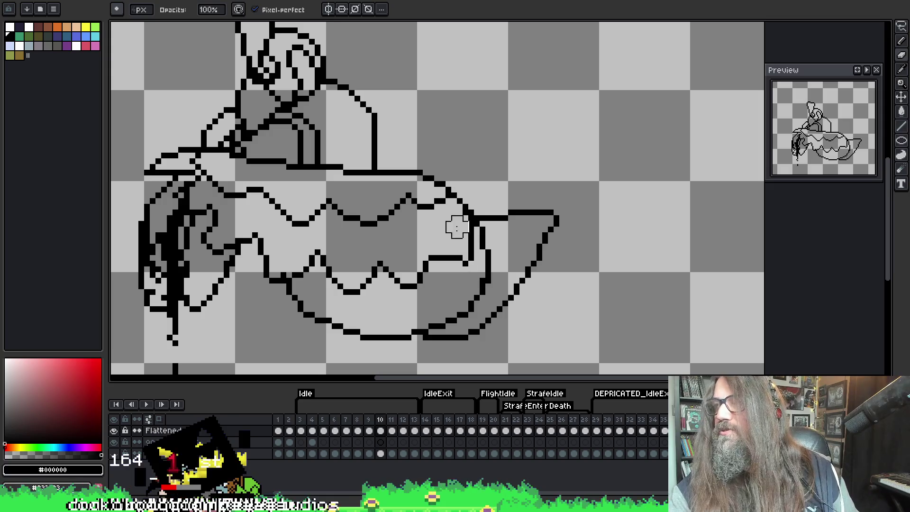
pyautogui.moveTo(494, 251); pyautogui.dragTo(486, 239)
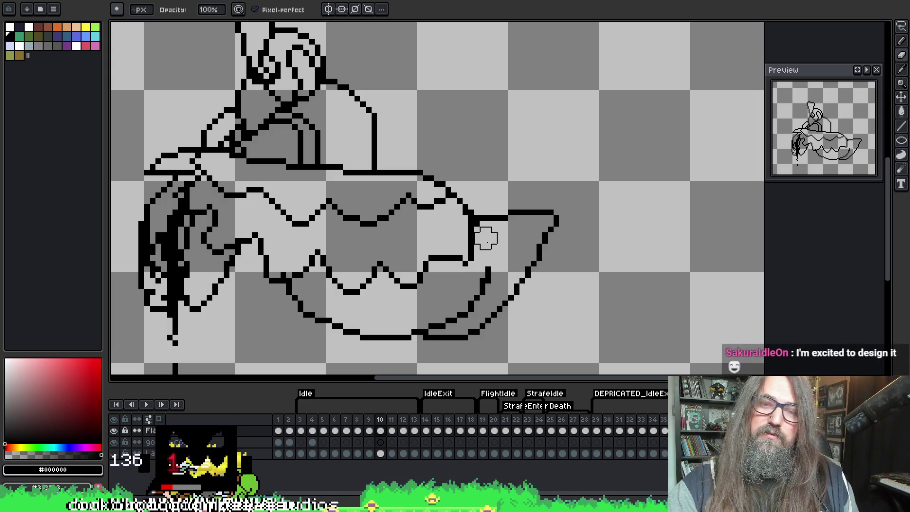
pyautogui.moveTo(480, 284)
pyautogui.mouseDown()
pyautogui.moveTo(491, 278)
pyautogui.moveTo(458, 308)
pyautogui.mouseUp()
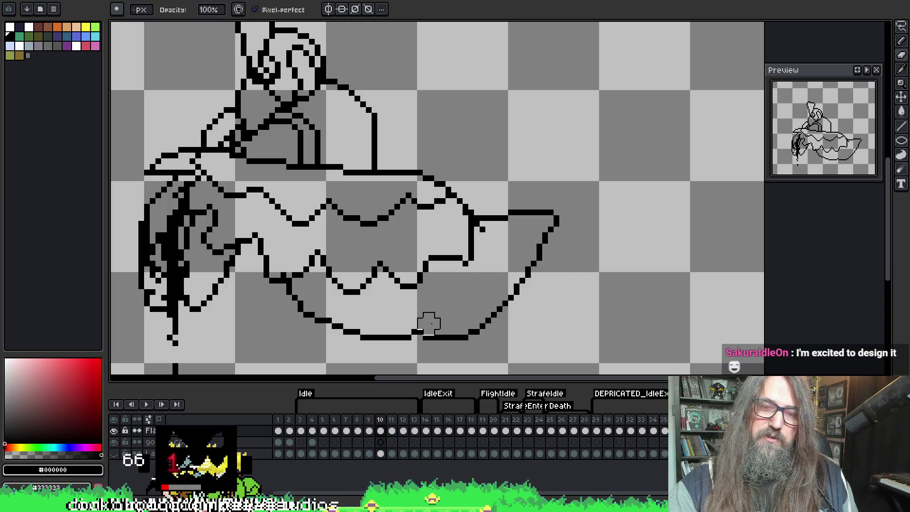
pyautogui.press('-')
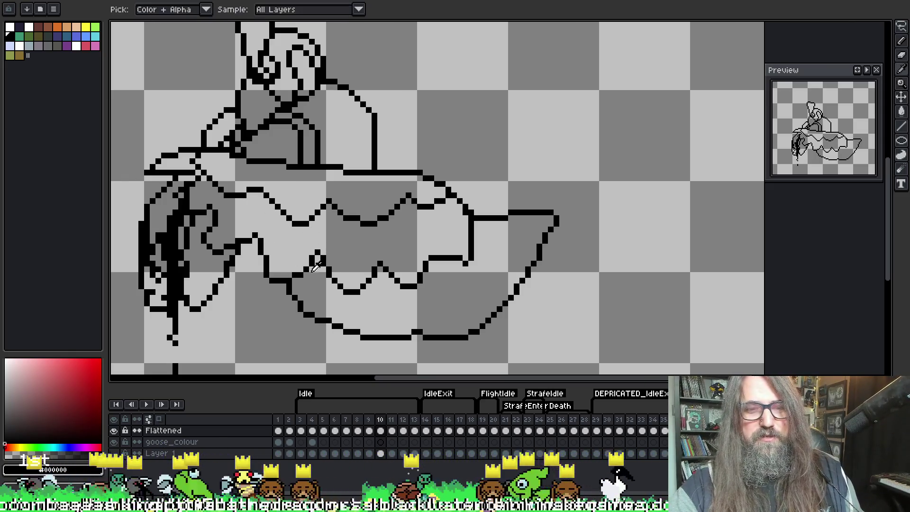
# Step: Flip back and forth through neighbouring frames to compare the goose line art
pyautogui.press('e')
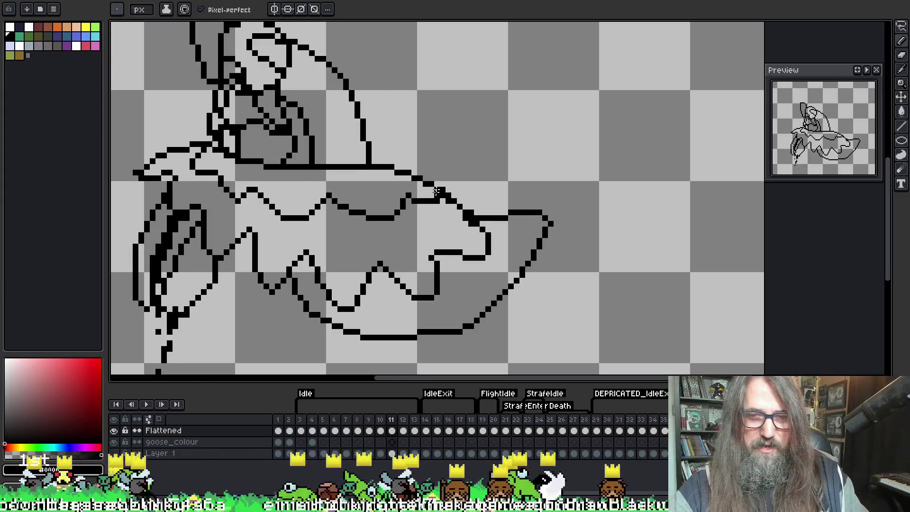
pyautogui.press('Left')
pyautogui.press('Right')
pyautogui.press('Left')
pyautogui.press('Right')
pyautogui.press('Left')
pyautogui.press('Left')
pyautogui.press('Left')
pyautogui.press('Left')
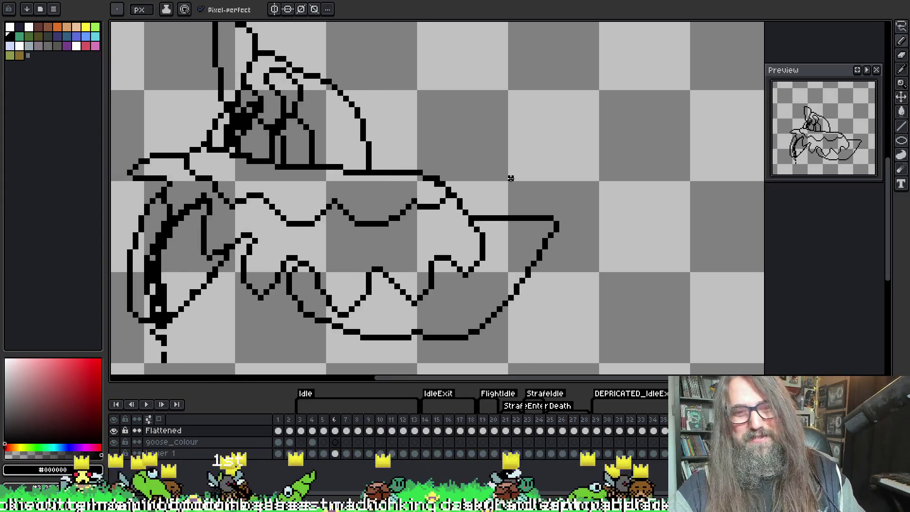
pyautogui.press('Left')
pyautogui.press('Left')
pyautogui.press('Left')
pyautogui.press('Left')
pyautogui.press('Right')
pyautogui.press('Right')
pyautogui.press('Right')
pyautogui.press('Right')
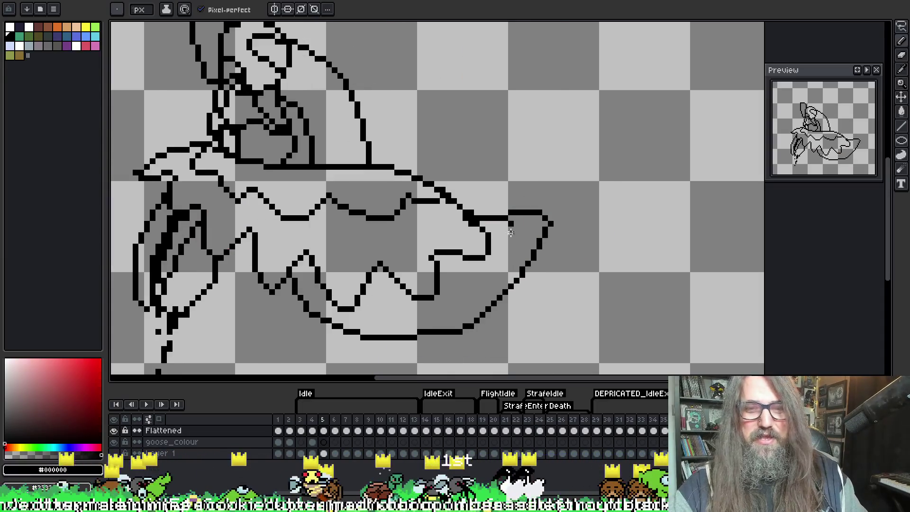
pyautogui.press('Right')
pyautogui.press('Right')
pyautogui.press('Right')
pyautogui.press('Right')
pyautogui.press('Right')
pyautogui.press('Right')
pyautogui.press('Left')
pyautogui.press('Right')
# Step: Erase the inner curved stroke on frame 13's lower body, then play the animation
pyautogui.press('e')
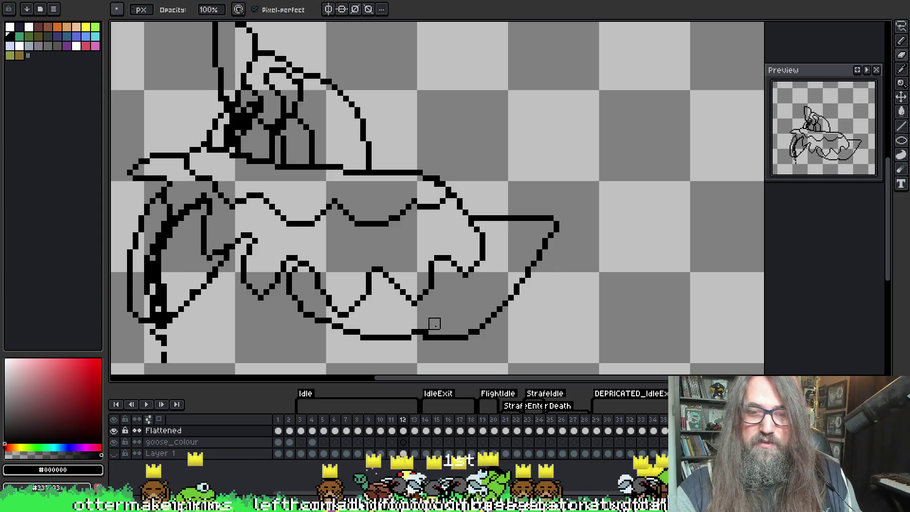
pyautogui.press('alt')
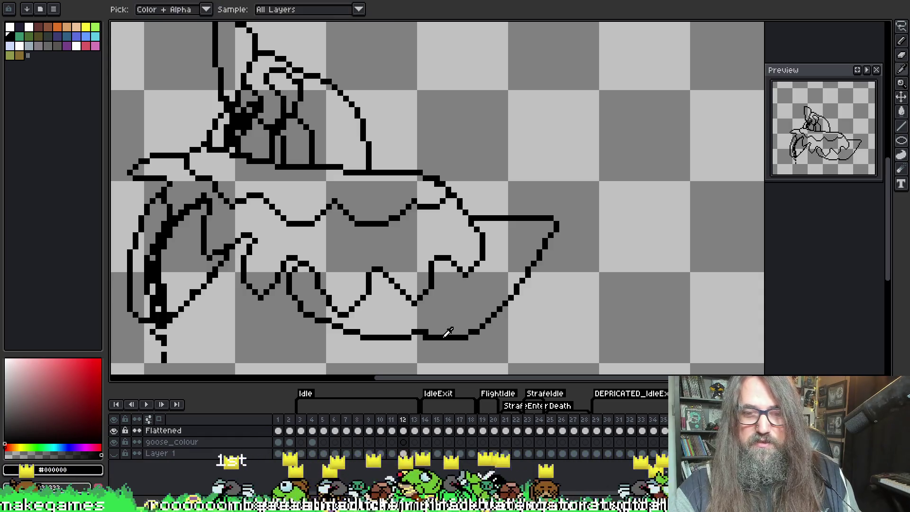
pyautogui.press('alt')
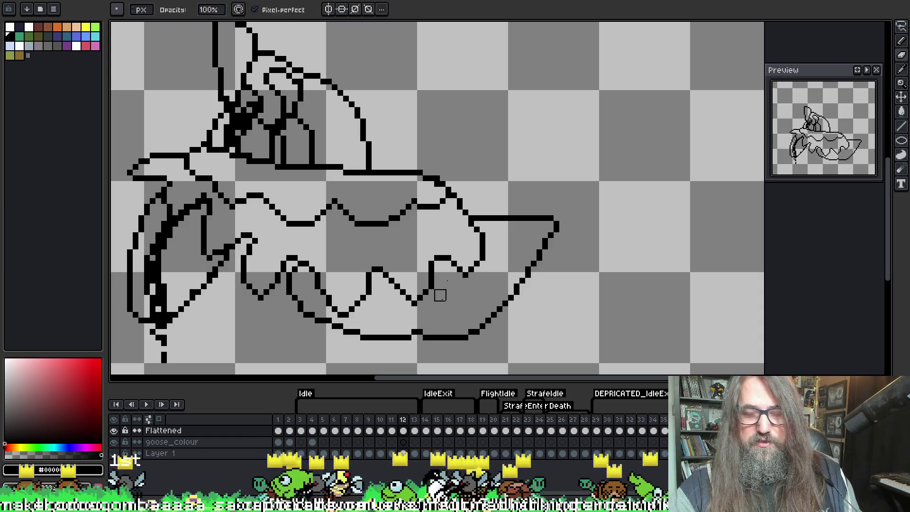
pyautogui.press('b')
pyautogui.press('Right')
pyautogui.press('e')
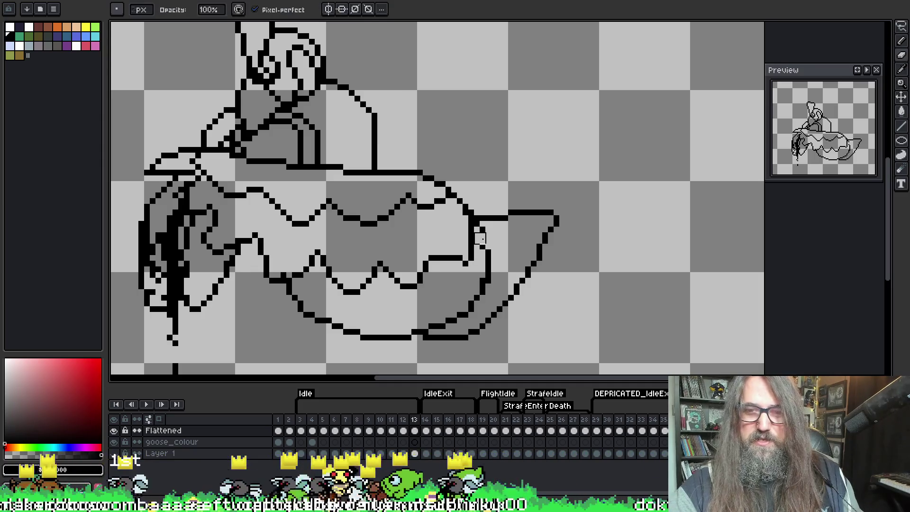
pyautogui.moveTo(477, 297); pyautogui.dragTo(428, 324)
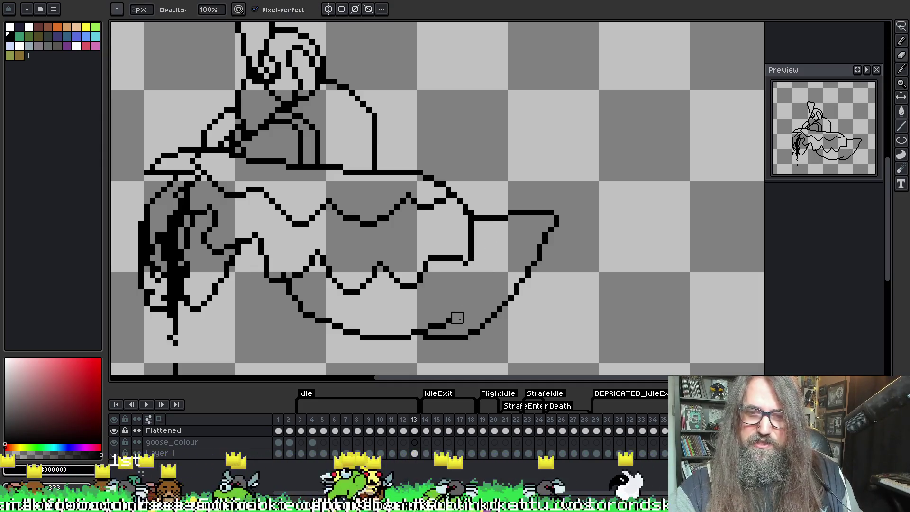
pyautogui.press('Return')
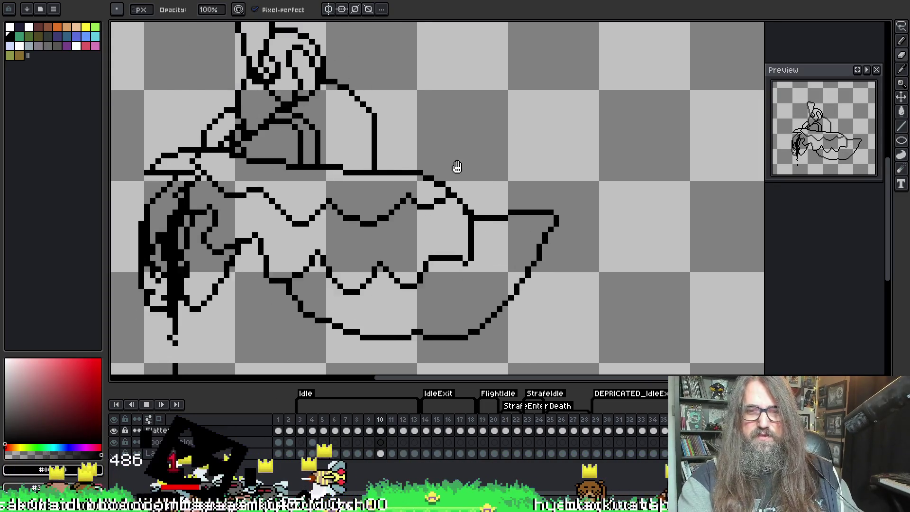
# Step: Zoom out on the goose and stop the animation playback
pyautogui.scroll(-2, 457, 168)
pyautogui.scroll(-1, 497, 208)
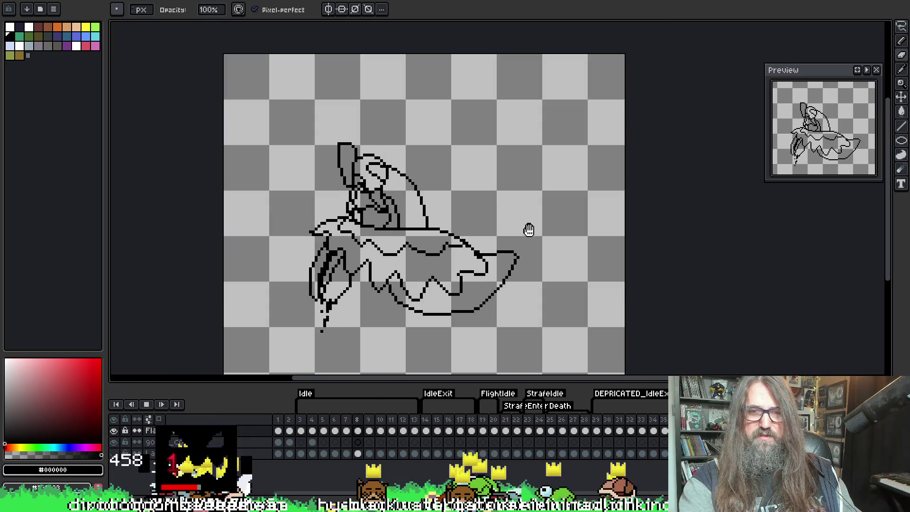
pyautogui.scroll(-3, 524, 227)
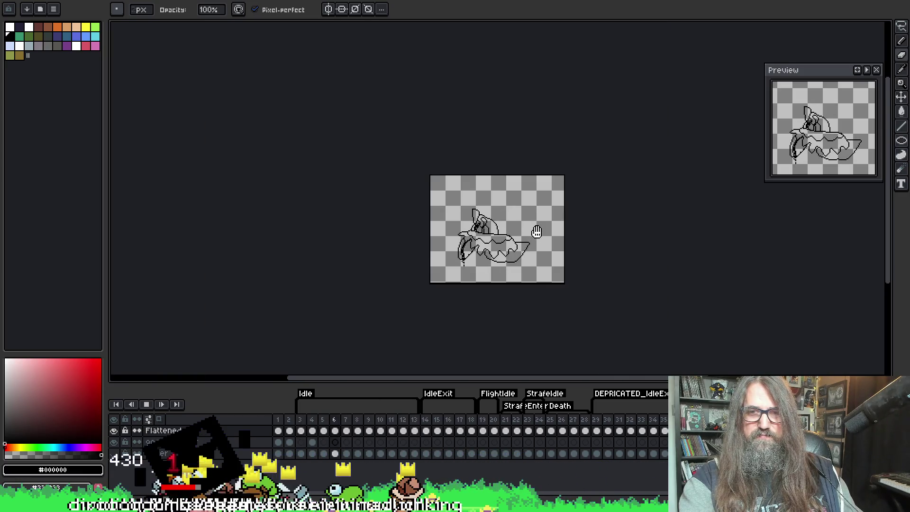
pyautogui.scroll(1, 498, 205)
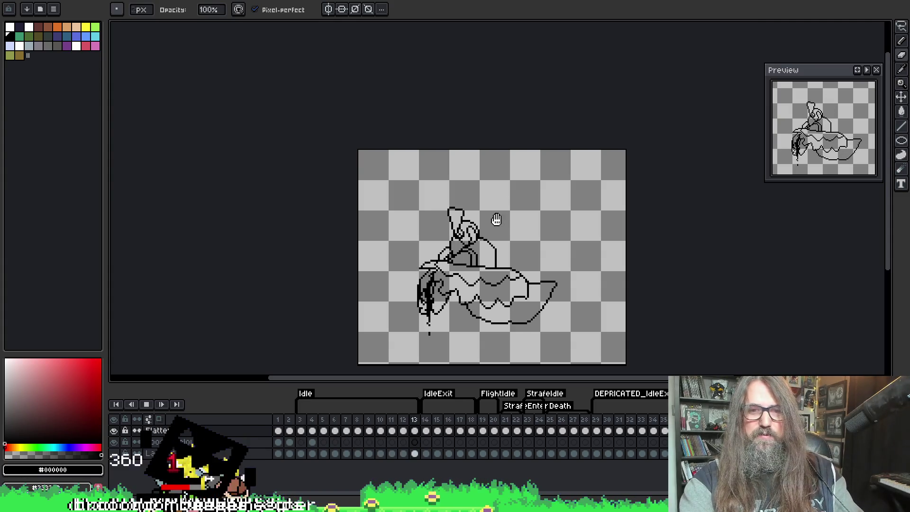
pyautogui.press('Return')
# Step: Step to frame 4, flipping against frame 3 to compare the raised neck
pyautogui.press('Right')
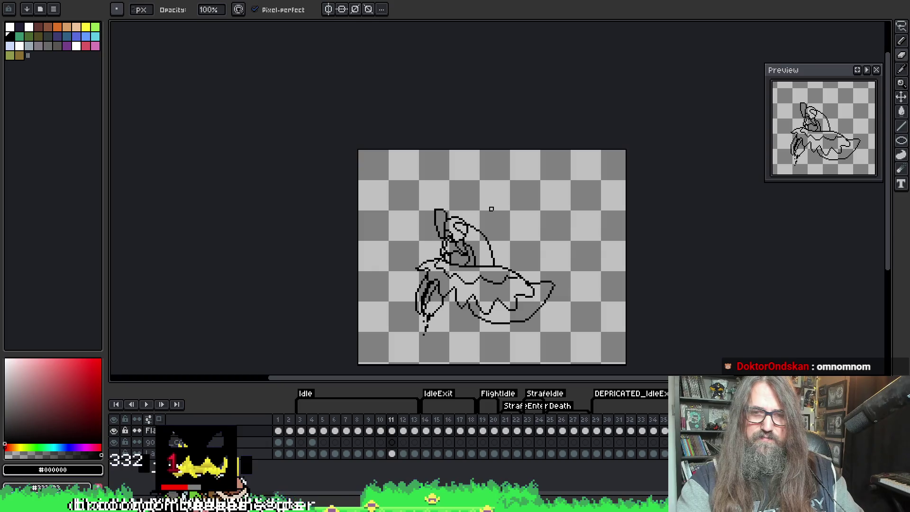
pyautogui.press('Right')
pyautogui.press('Right')
pyautogui.press('Right')
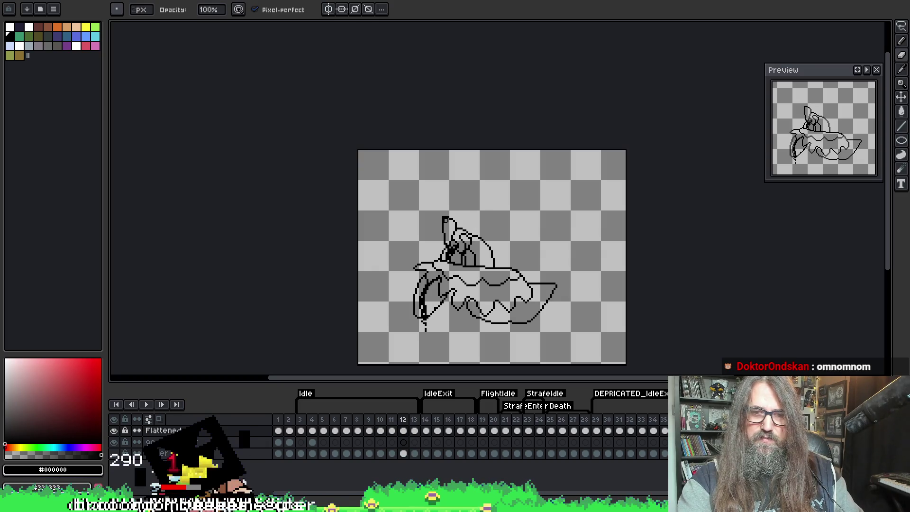
pyautogui.press('Right')
pyautogui.press('Right')
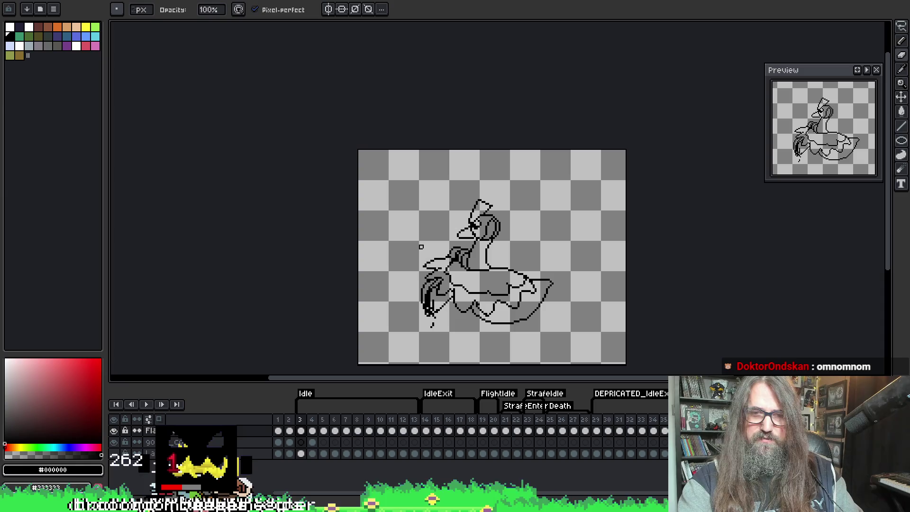
pyautogui.press('Right')
pyautogui.press('Left')
pyautogui.press('Right')
pyautogui.press('Left')
pyautogui.press('Right')
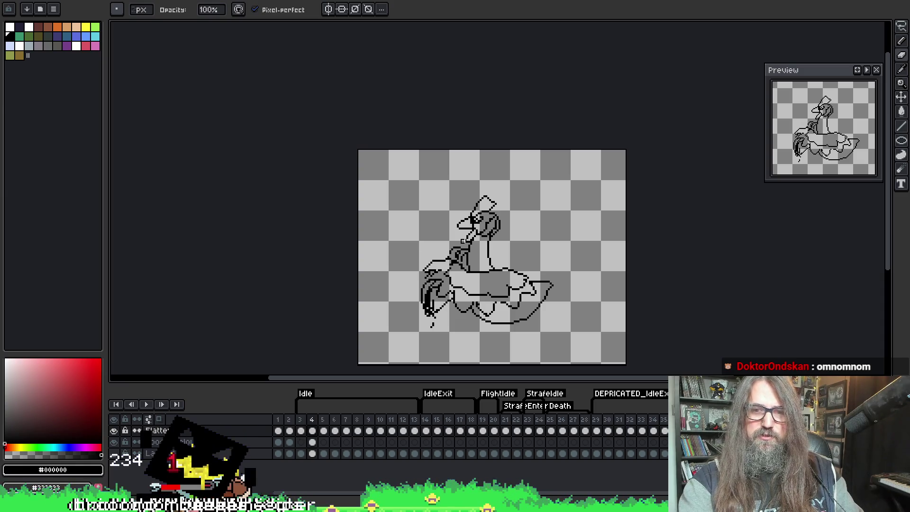
pyautogui.scroll(2, 458, 248)
pyautogui.scroll(-1, 458, 249)
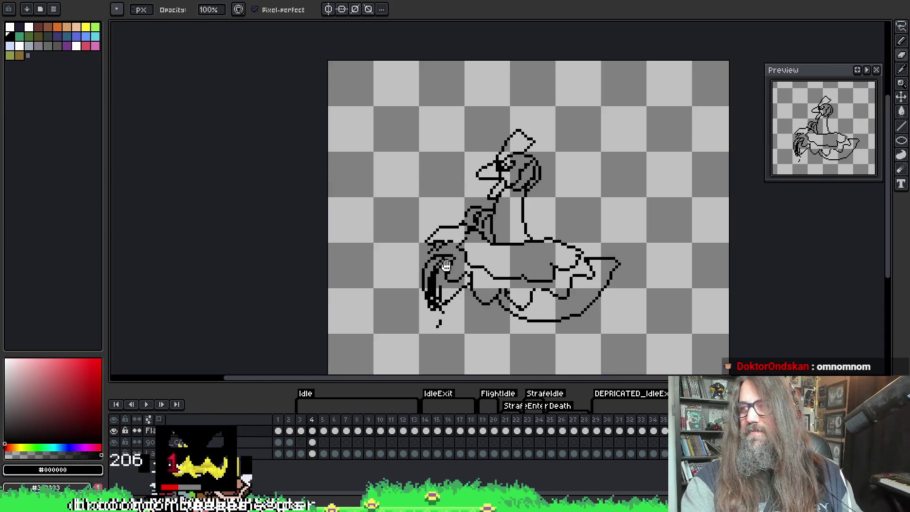
# Step: Lasso the head and lower-left wing on frame 4 and nudge them down one pixel
pyautogui.moveTo(447, 295); pyautogui.dragTo(386, 205)
pyautogui.scroll(1, 386, 205)
pyautogui.press('m')
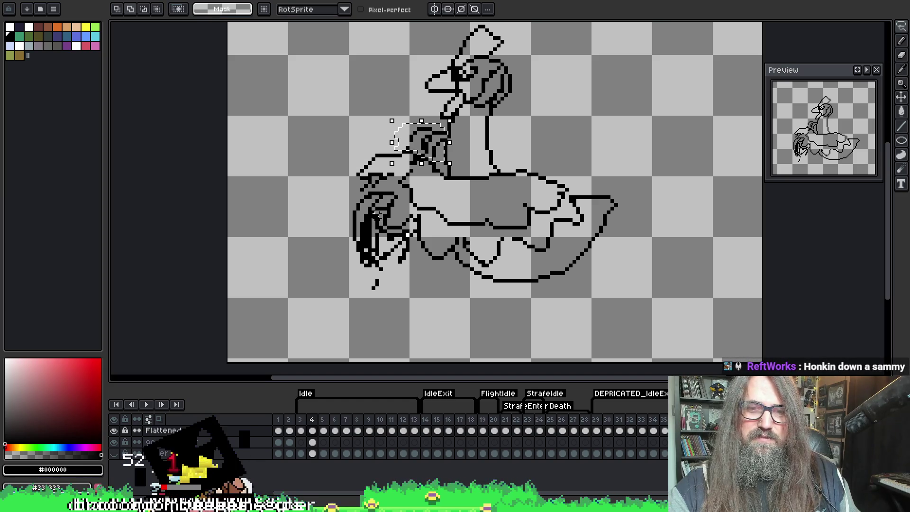
pyautogui.moveTo(359, 196); pyautogui.dragTo(374, 185)
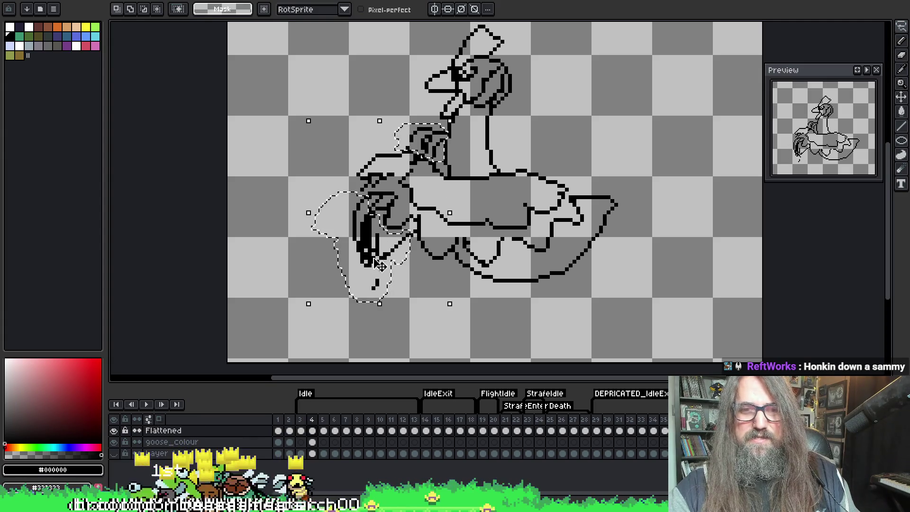
pyautogui.press('Down')
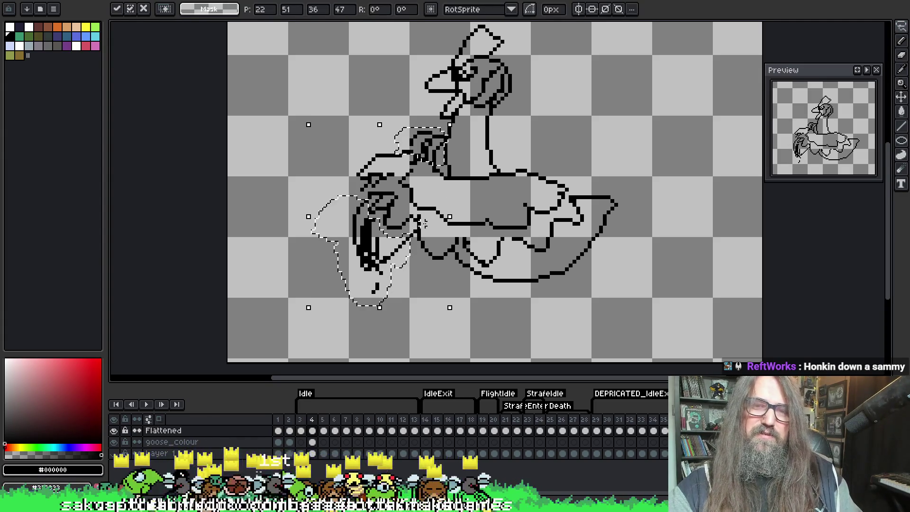
pyautogui.press('Return')
pyautogui.press('Return')
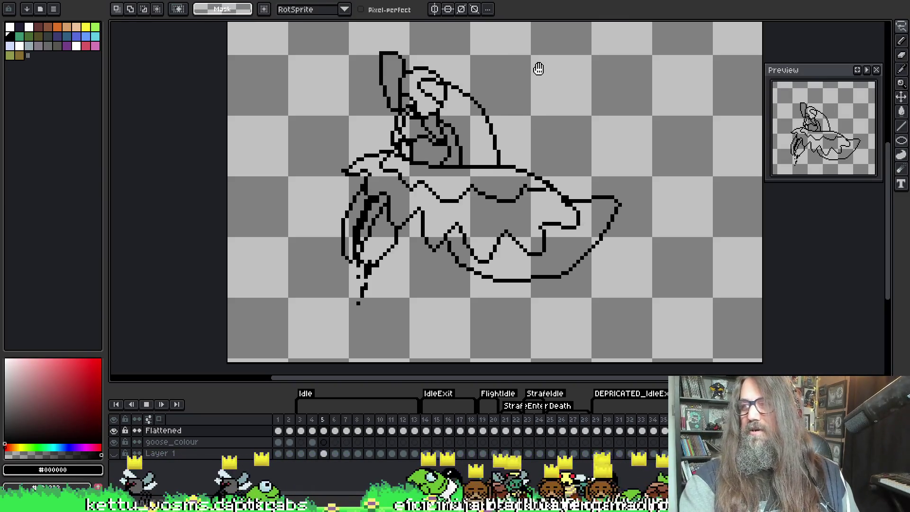
pyautogui.scroll(-1, 545, 90)
# Step: Play and stop the animation to review the motion, settling on frame 7
pyautogui.scroll(1, 508, 211)
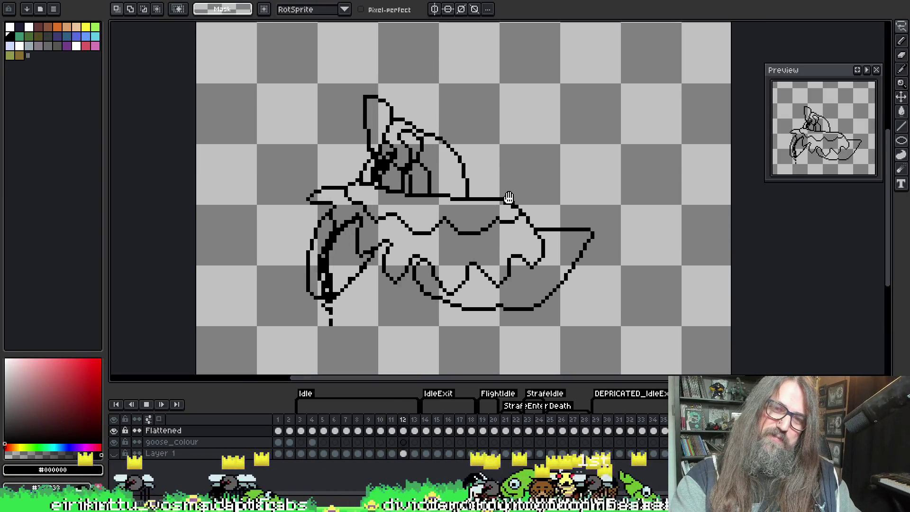
pyautogui.press('Return')
pyautogui.press('Right')
pyautogui.press('Right')
pyautogui.press('Right')
pyautogui.press('Right')
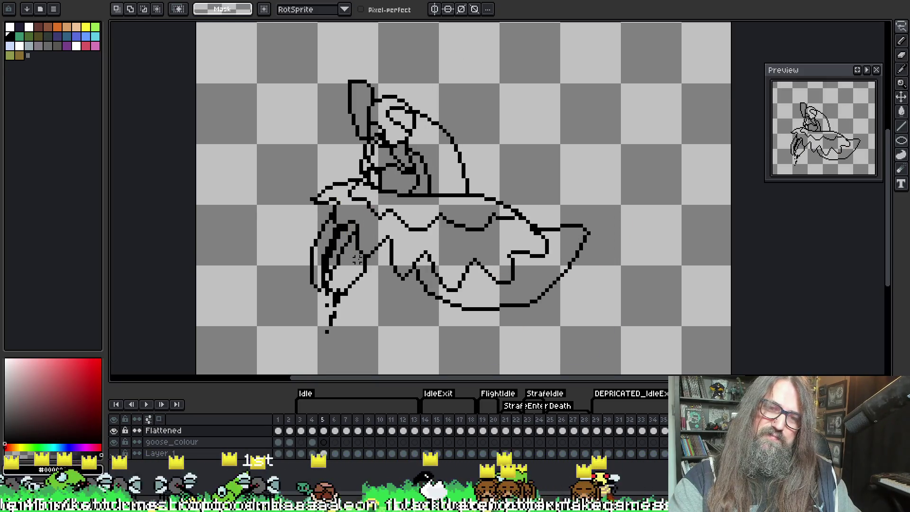
pyautogui.press('Return')
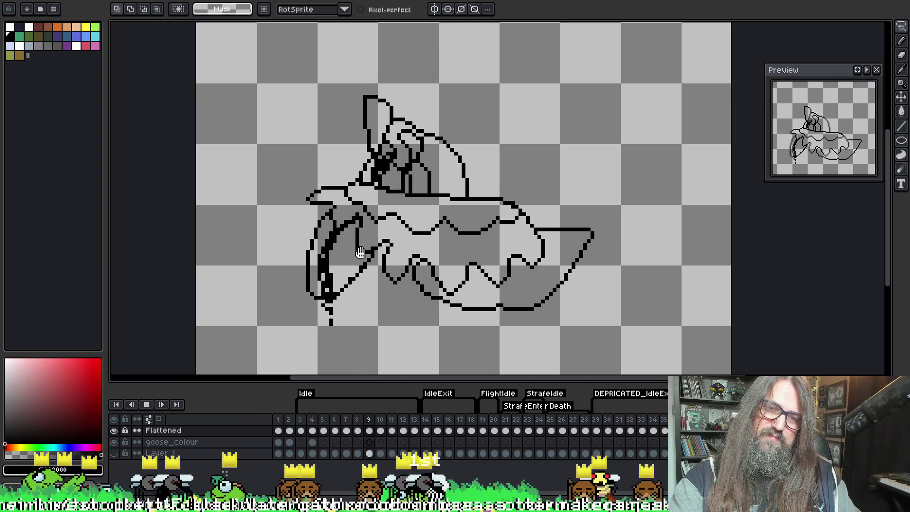
pyautogui.press('Return')
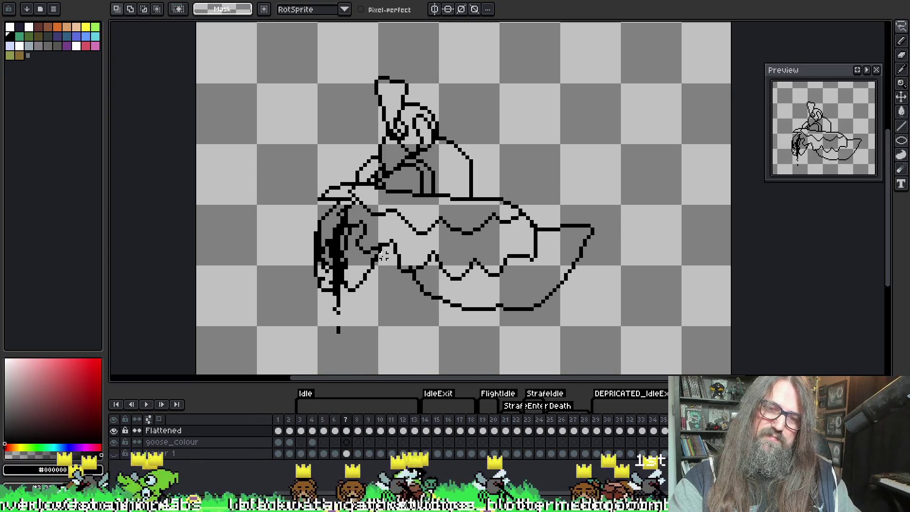
pyautogui.press('Return')
pyautogui.press('Return')
pyautogui.press('Return')
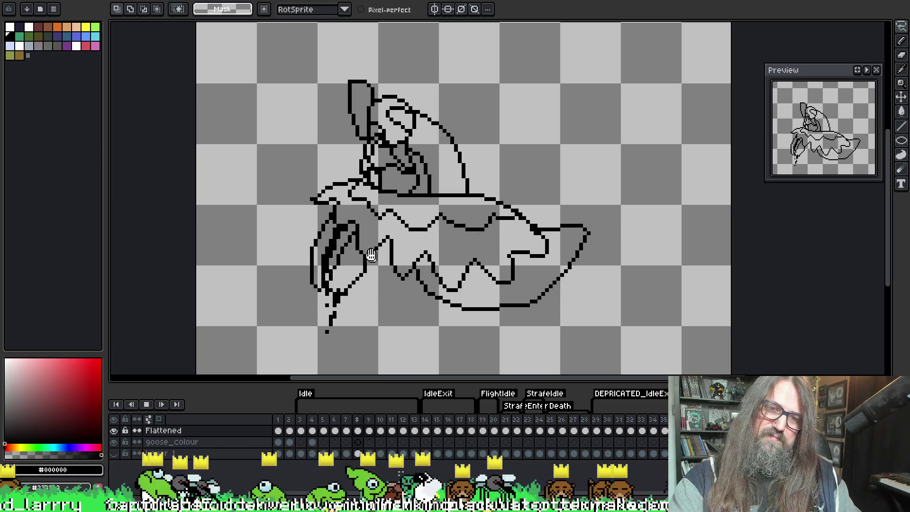
pyautogui.scroll(1, 377, 252)
pyautogui.press('Return')
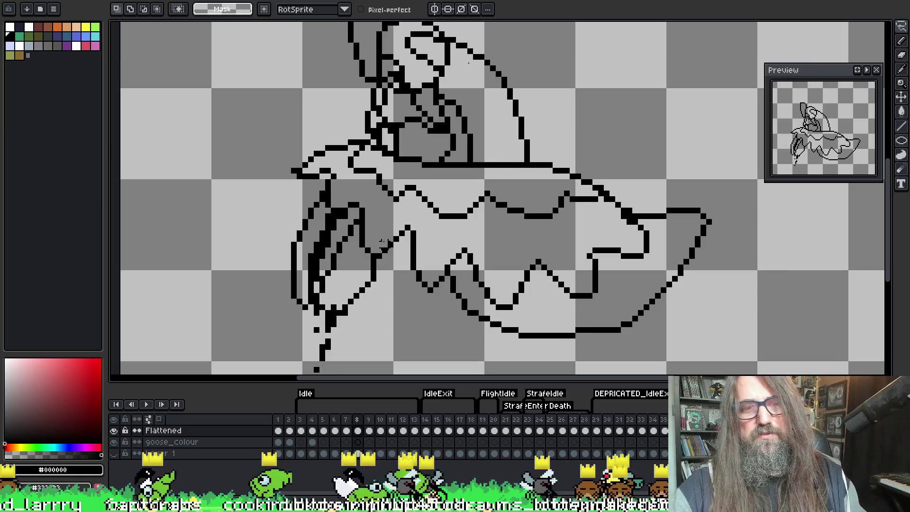
pyautogui.press(',')
pyautogui.press('b')
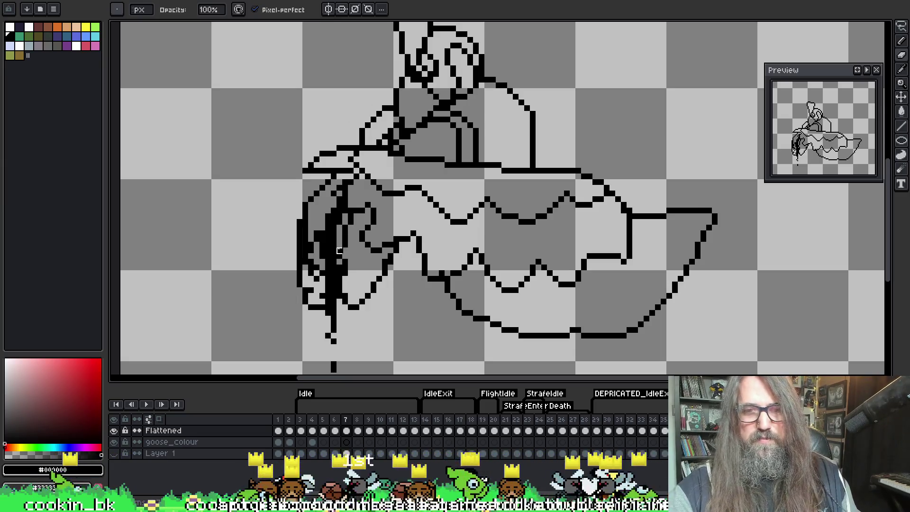
# Step: On frame 8, erase excess pixels from the thick front stroke and its lower end
pyautogui.press('e')
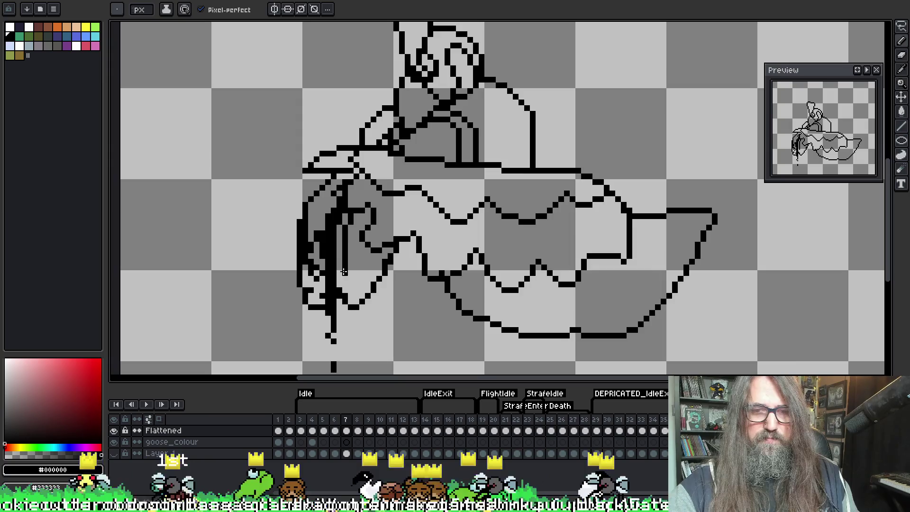
pyautogui.press('b')
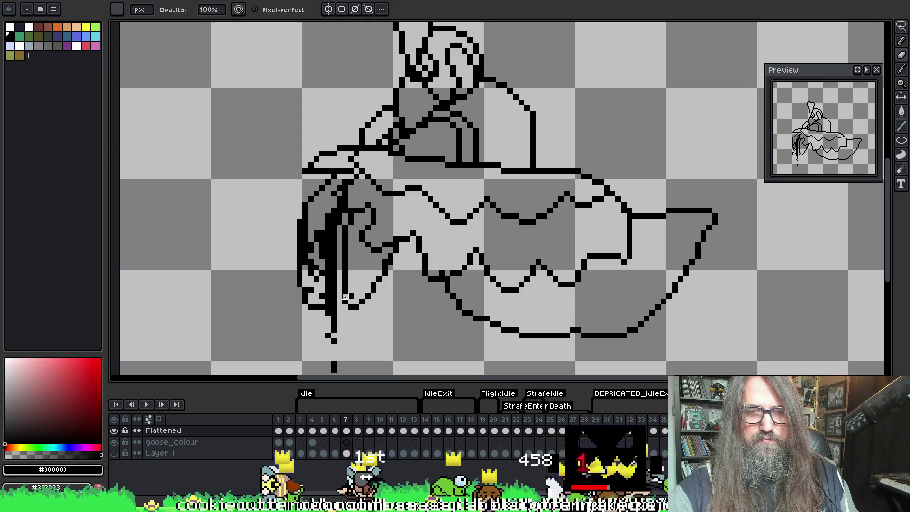
pyautogui.press('e')
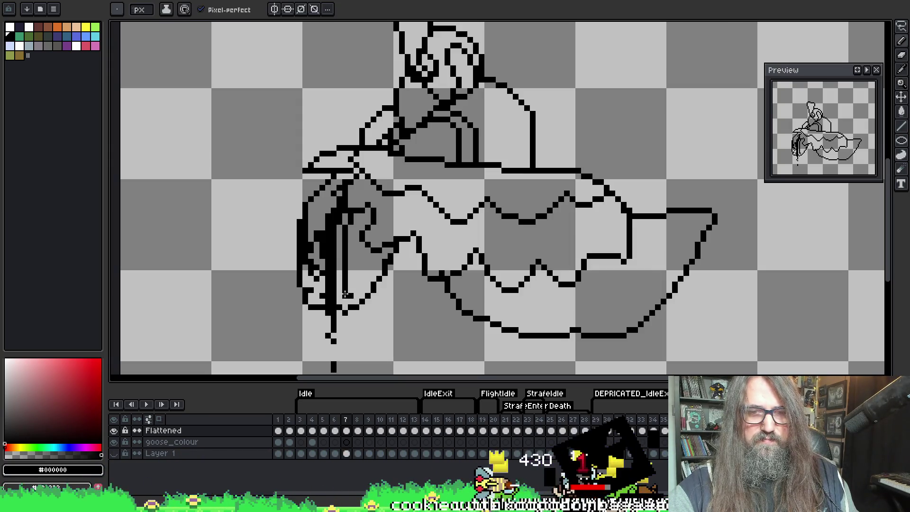
pyautogui.press('b')
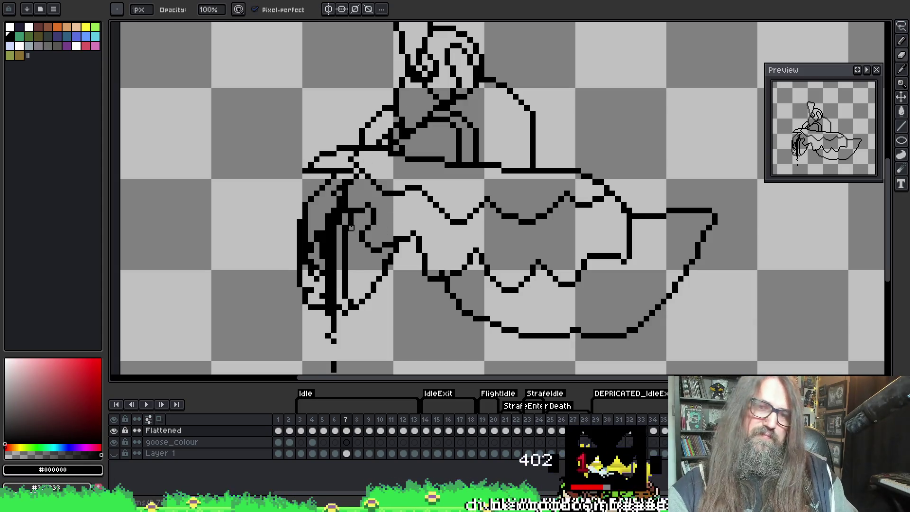
pyautogui.press('.')
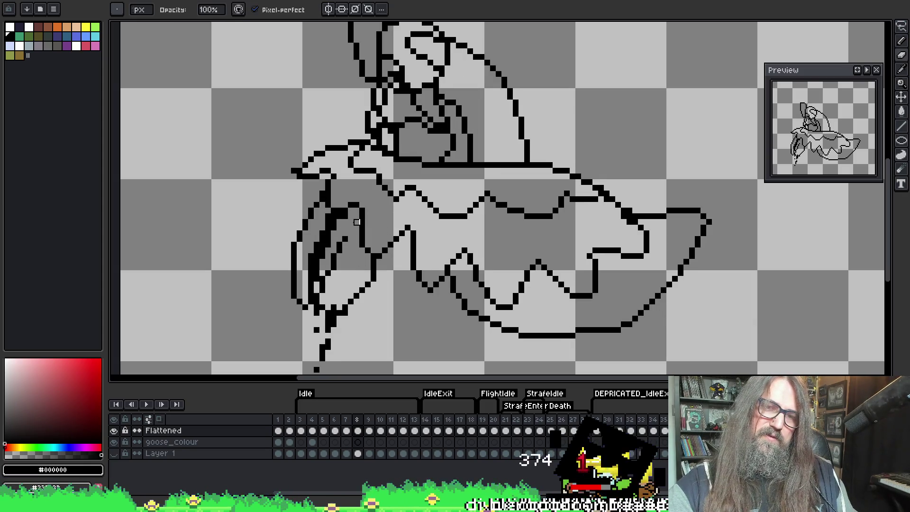
pyautogui.press('e')
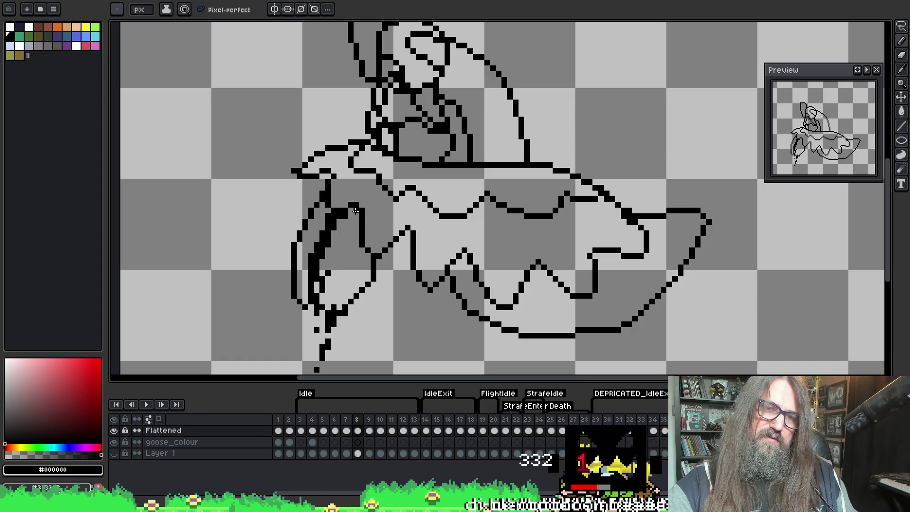
pyautogui.moveTo(326, 276); pyautogui.dragTo(355, 220)
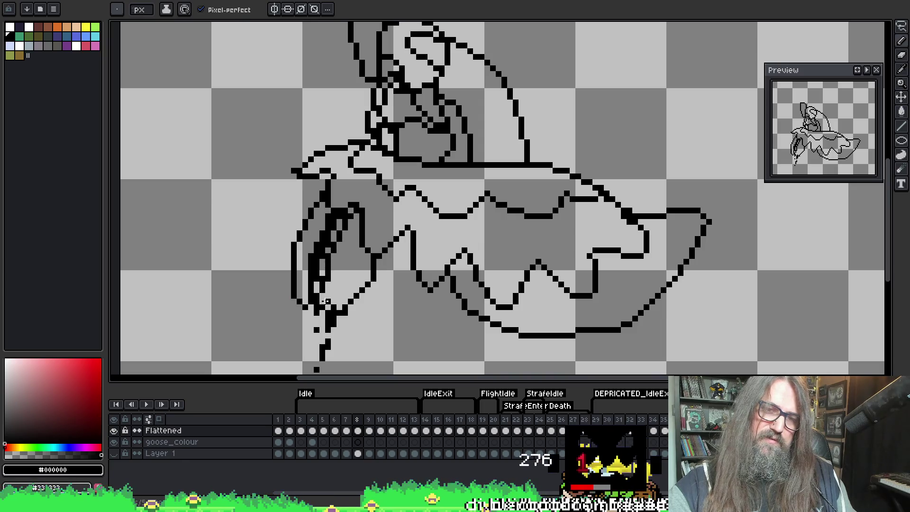
pyautogui.moveTo(326, 300); pyautogui.dragTo(328, 283)
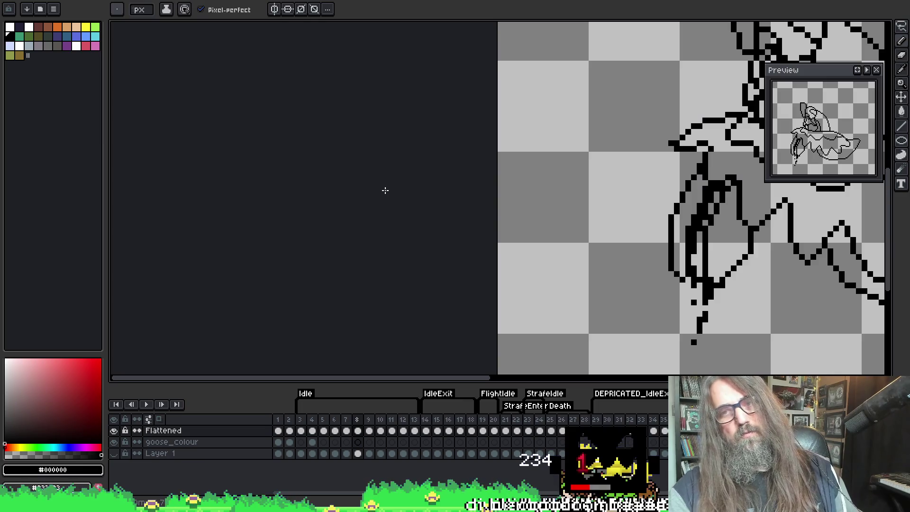
# Step: Pan to the goose's body, compare frames 7 and 8, then move to frame 9
pyautogui.press('h')
pyautogui.moveTo(520, 217)
pyautogui.mouseDown()
pyautogui.moveTo(362, 209)
pyautogui.moveTo(130, 168)
pyautogui.mouseUp()
pyautogui.press('e')
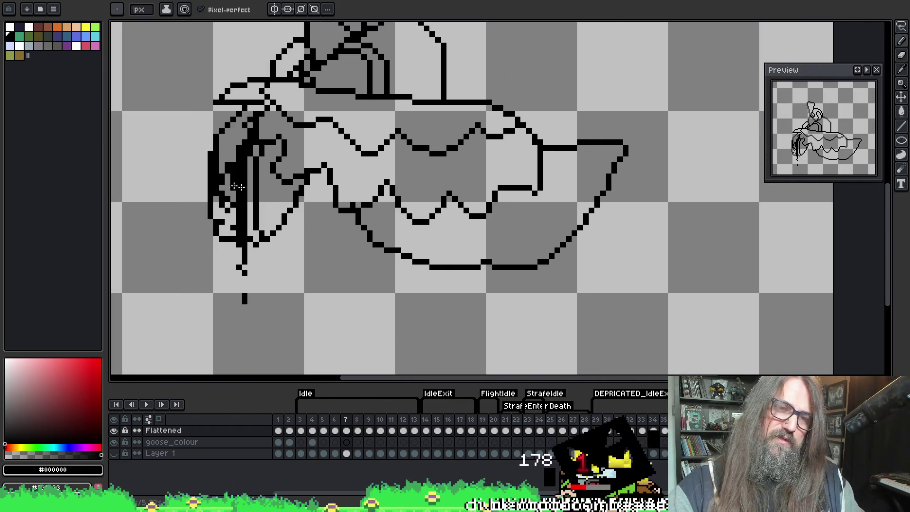
pyautogui.press('Right')
pyautogui.press('Left')
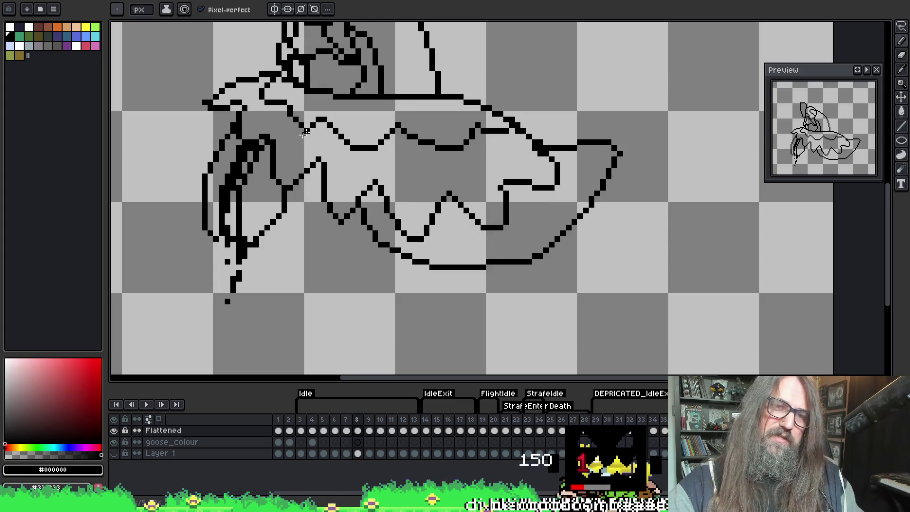
pyautogui.press('Left')
pyautogui.press('Right')
pyautogui.press('Left')
pyautogui.press('Right')
pyautogui.press('Right')
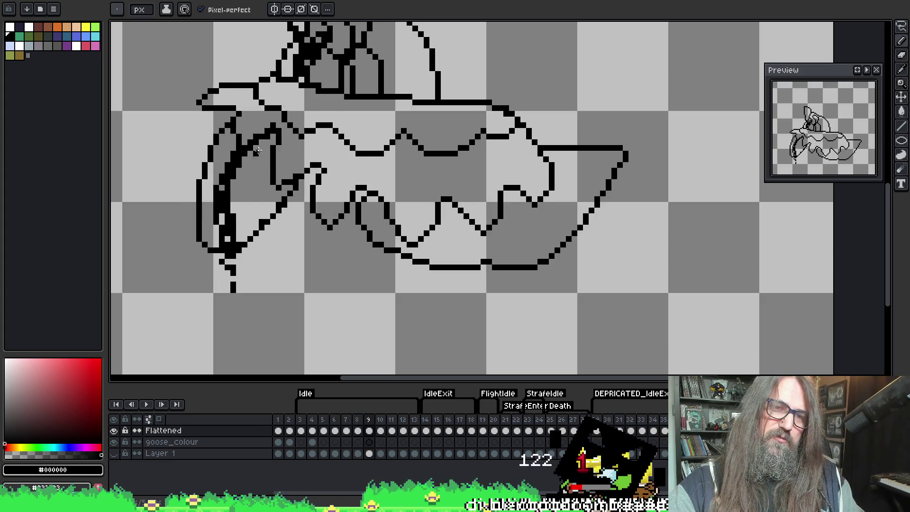
pyautogui.press('e')
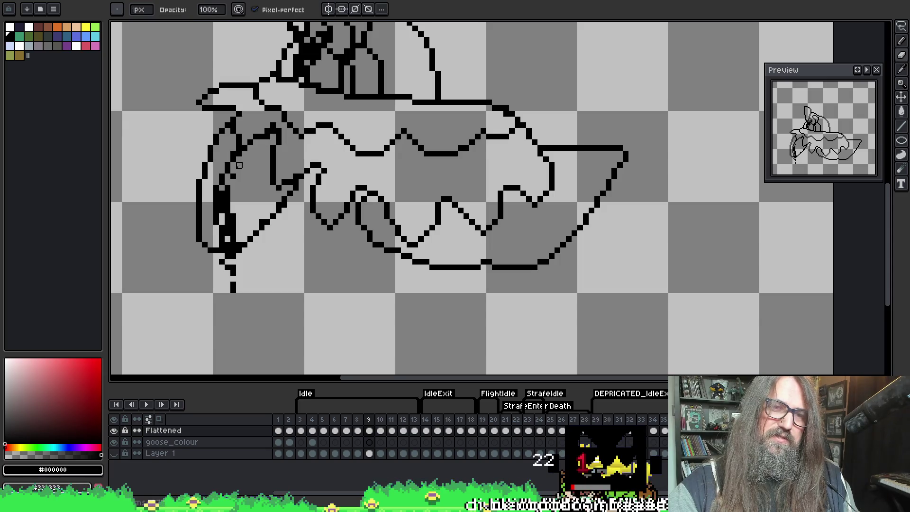
pyautogui.press('b')
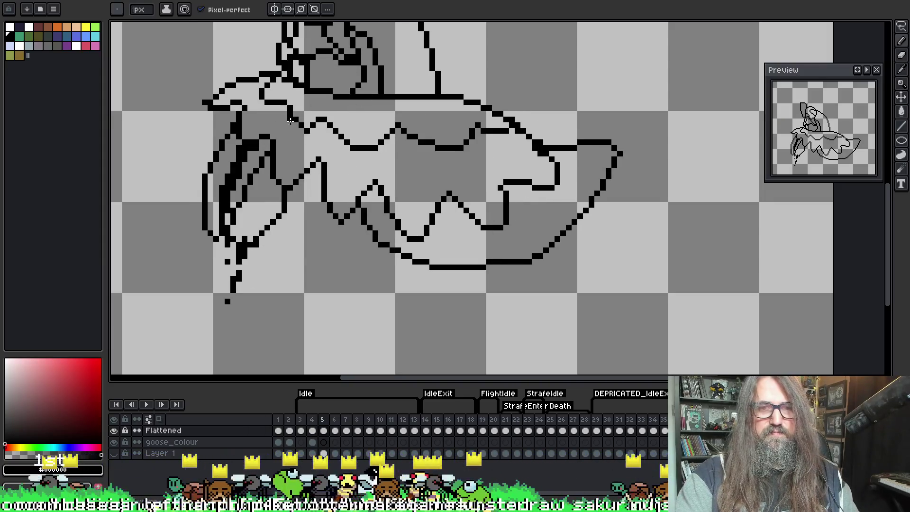
pyautogui.scroll(2, 255, 136)
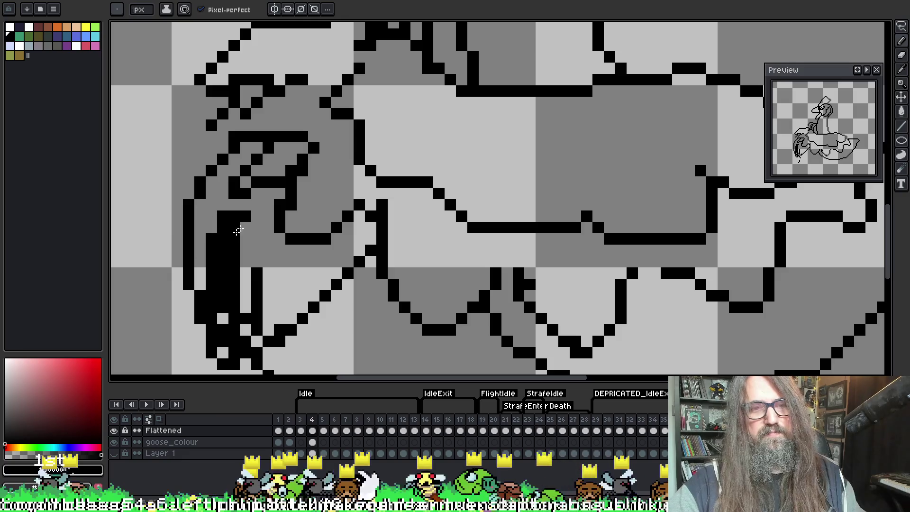
# Step: Add black outline pixels to the goose's front, then thin the thick diagonal stroke on frame 5
pyautogui.moveTo(247, 219); pyautogui.dragTo(295, 215)
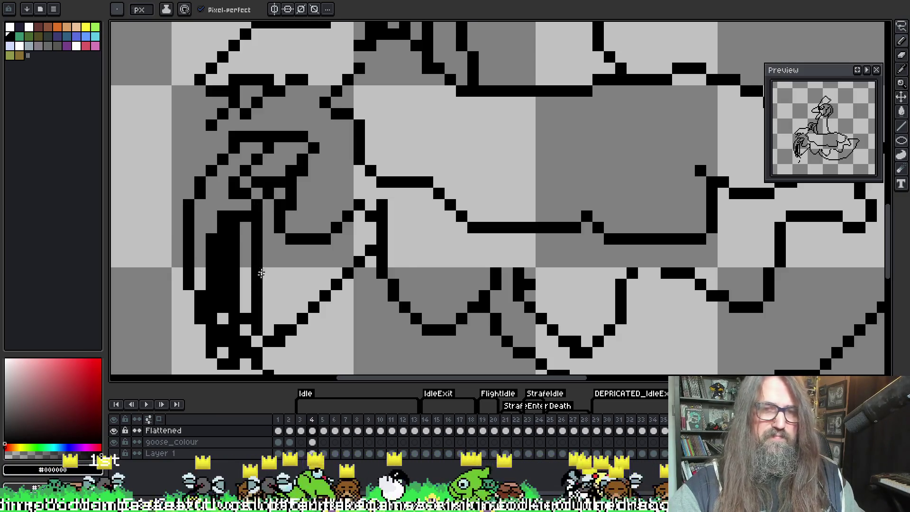
pyautogui.press('.')
pyautogui.press('b')
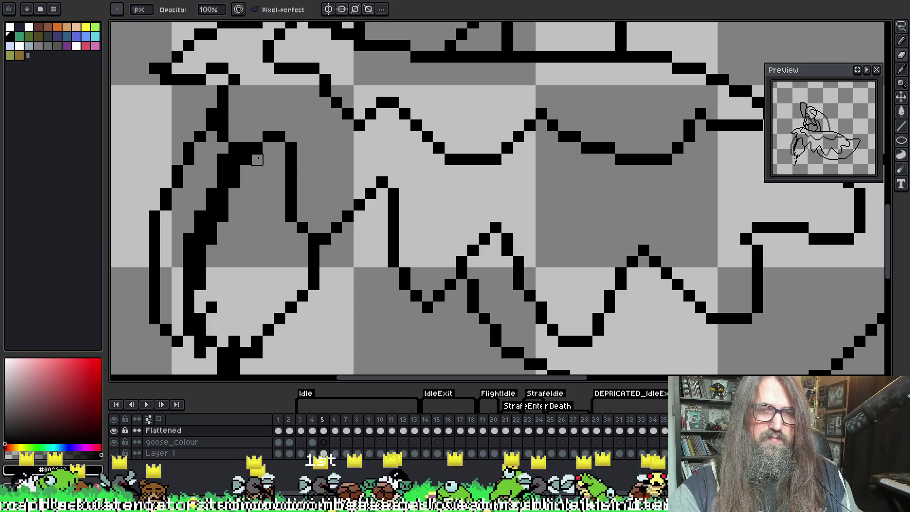
pyautogui.press('e')
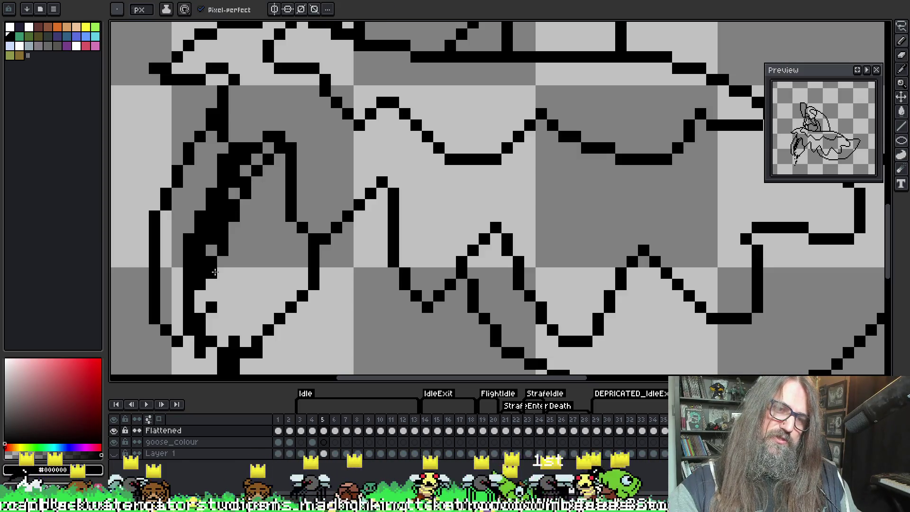
pyautogui.moveTo(215, 302); pyautogui.dragTo(259, 134)
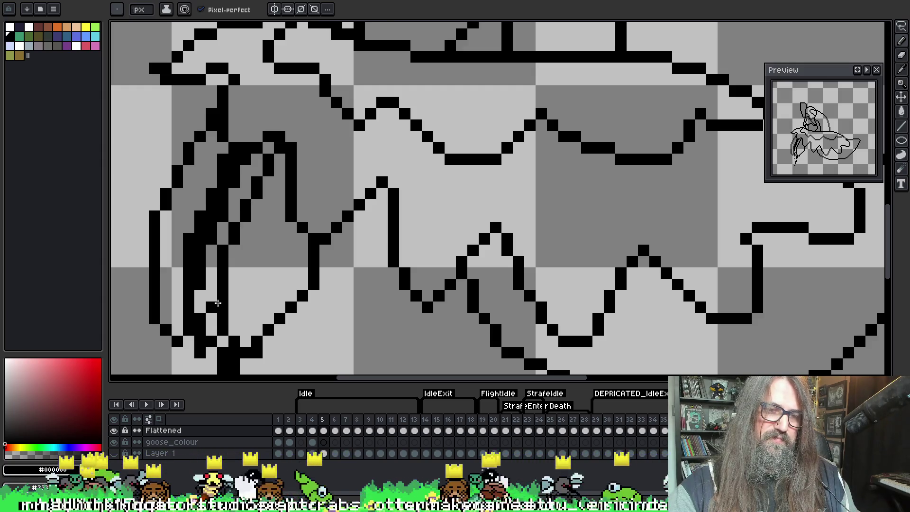
pyautogui.press('b')
# Step: On frame 6, erase along the thick lower-left stroke and add single black outline pixels
pyautogui.press('.')
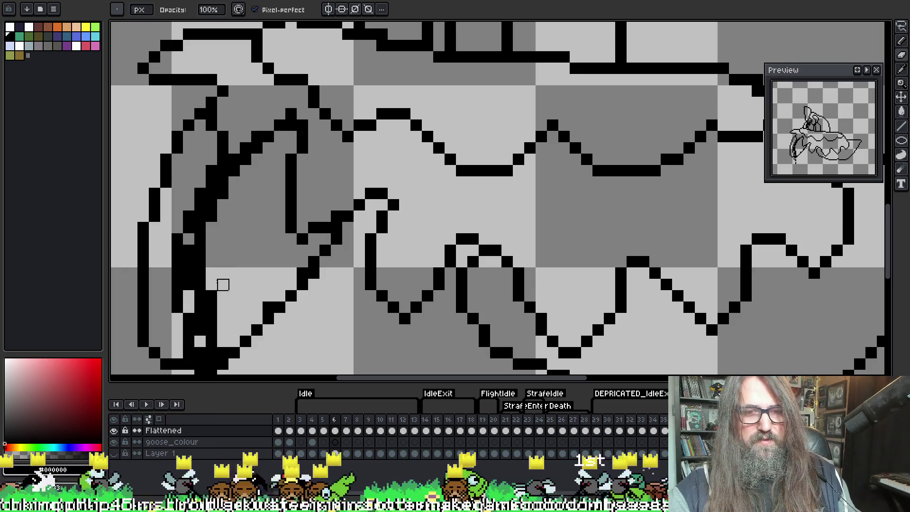
pyautogui.moveTo(212, 331); pyautogui.dragTo(200, 274)
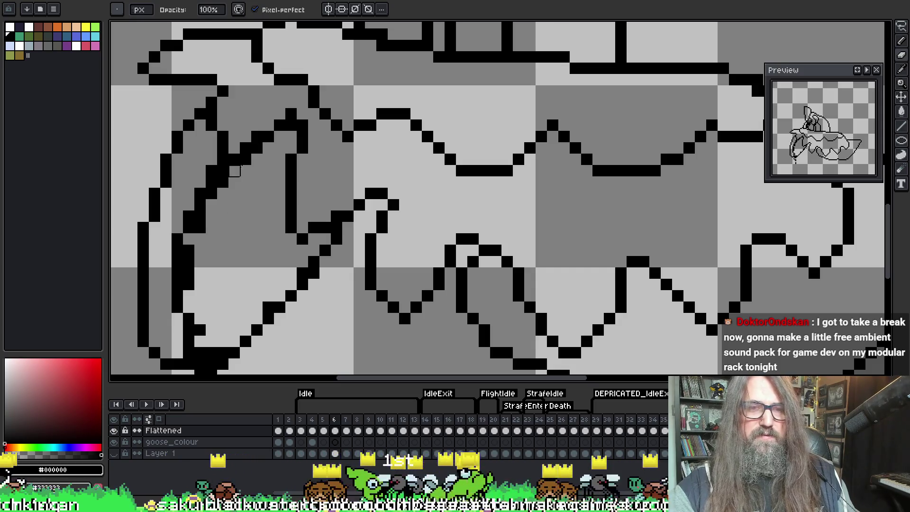
pyautogui.press('e')
pyautogui.click(438, 102)
pyautogui.hotkey('ctrl', 'z')
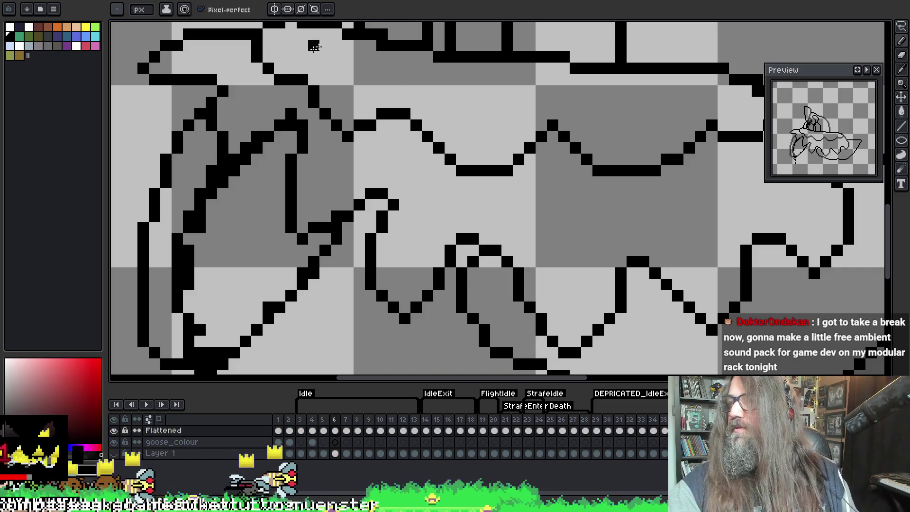
pyautogui.click(408, 156)
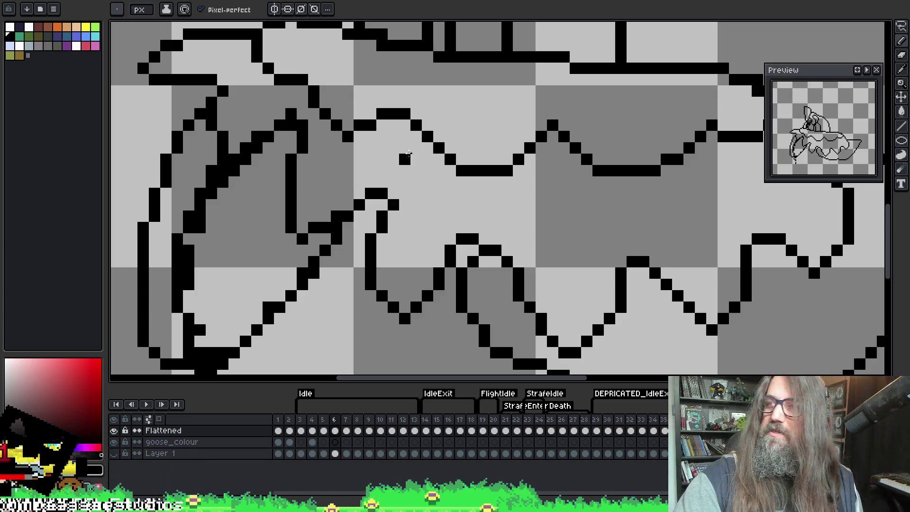
pyautogui.press('i')
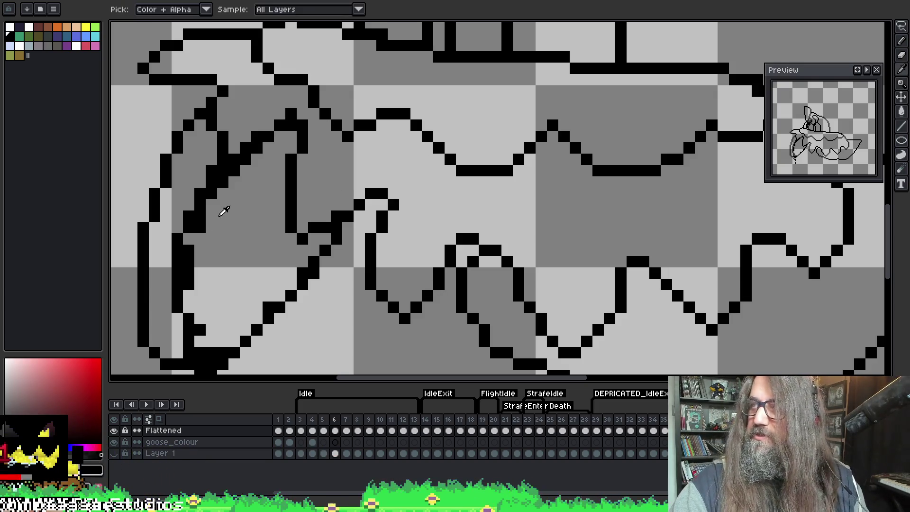
pyautogui.press('b')
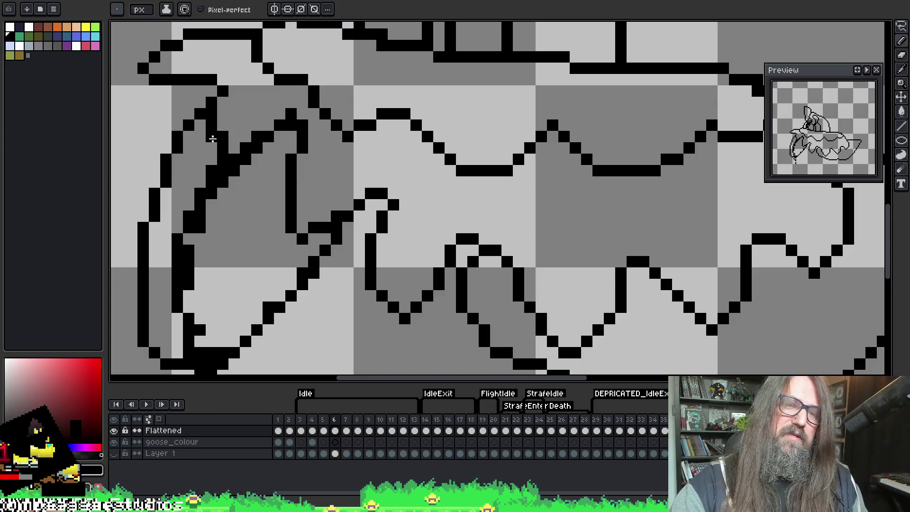
# Step: Fill black pixels along the neck outline, then undo the doubled stray strokes
pyautogui.moveTo(299, 126); pyautogui.dragTo(269, 149)
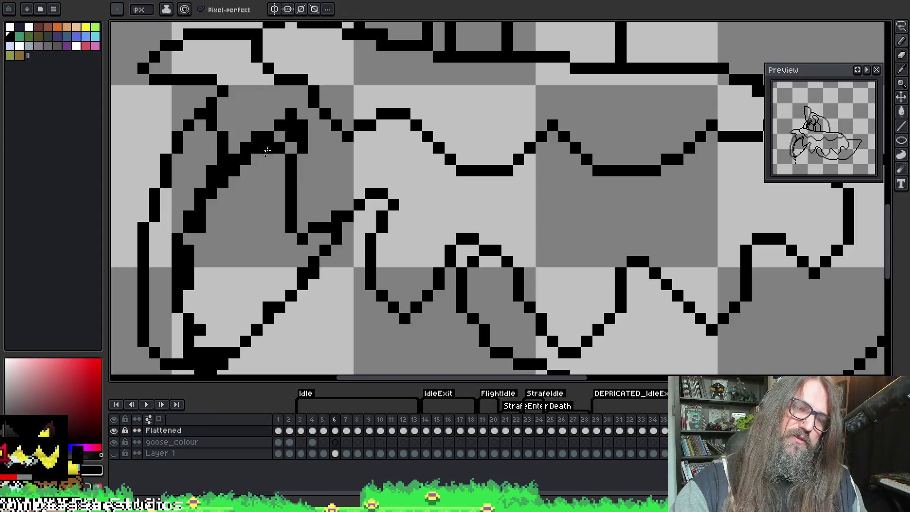
pyautogui.hotkey('ctrl', 'z')
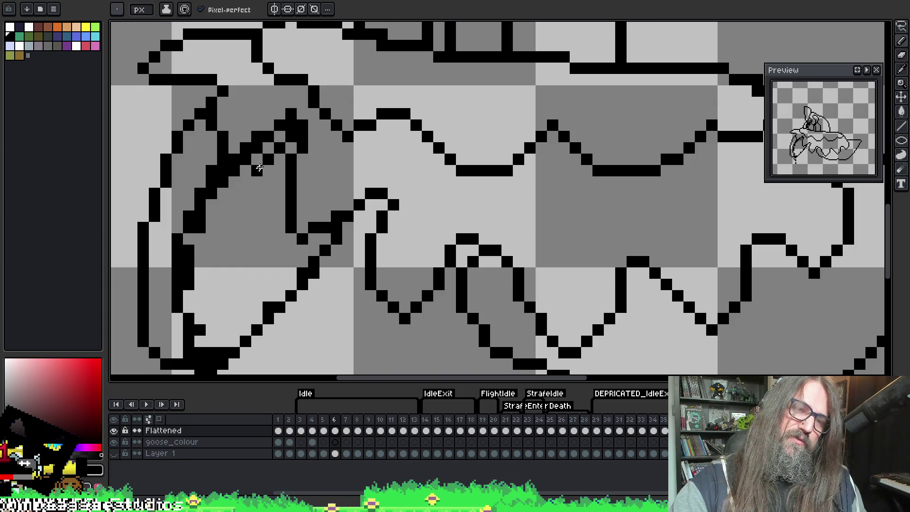
pyautogui.hotkey('ctrl', 'z')
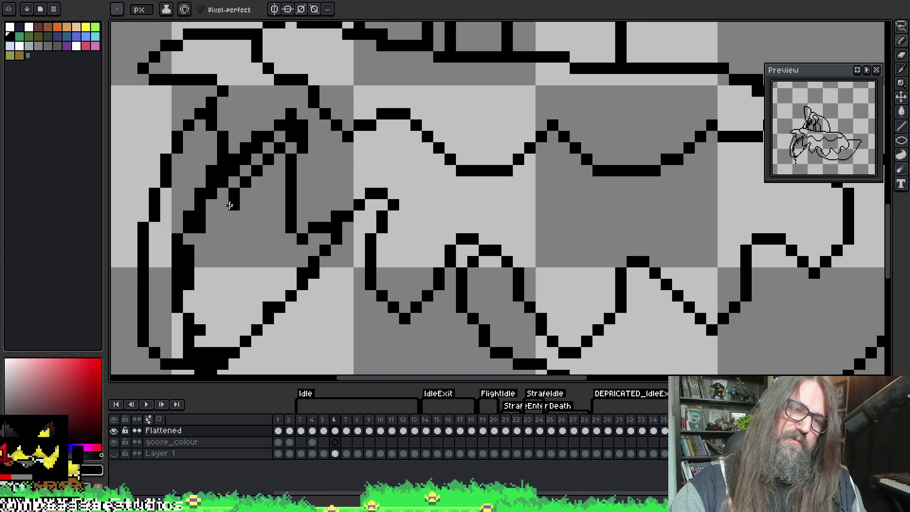
pyautogui.press('b')
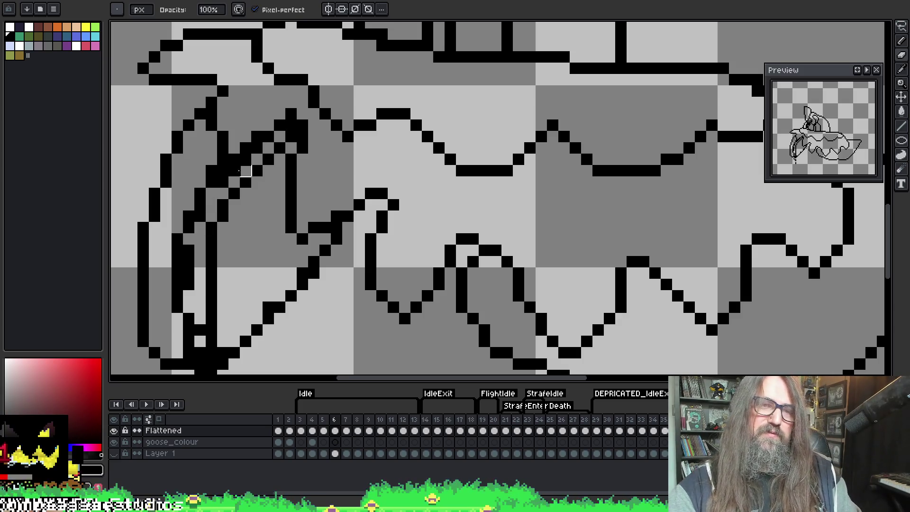
# Step: Play and stop the animation, then step forward to frame 7
pyautogui.press('Return')
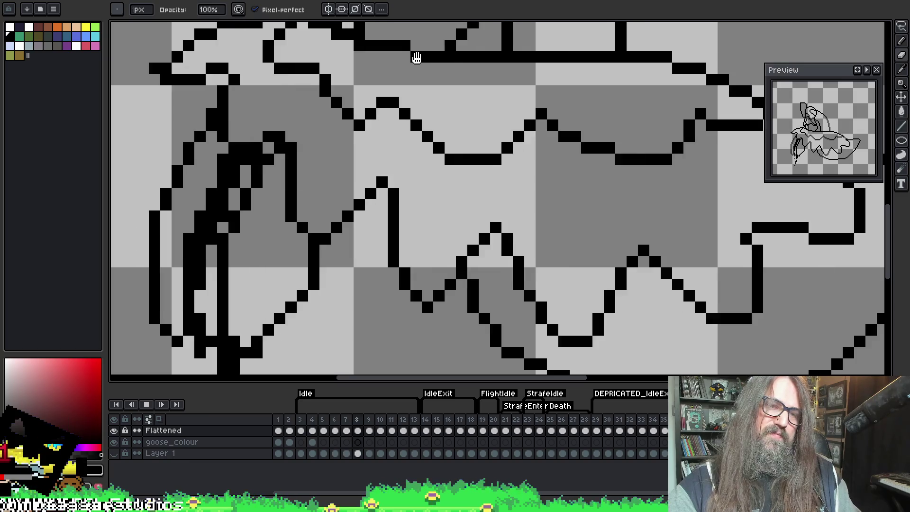
pyautogui.scroll(-2, 416, 57)
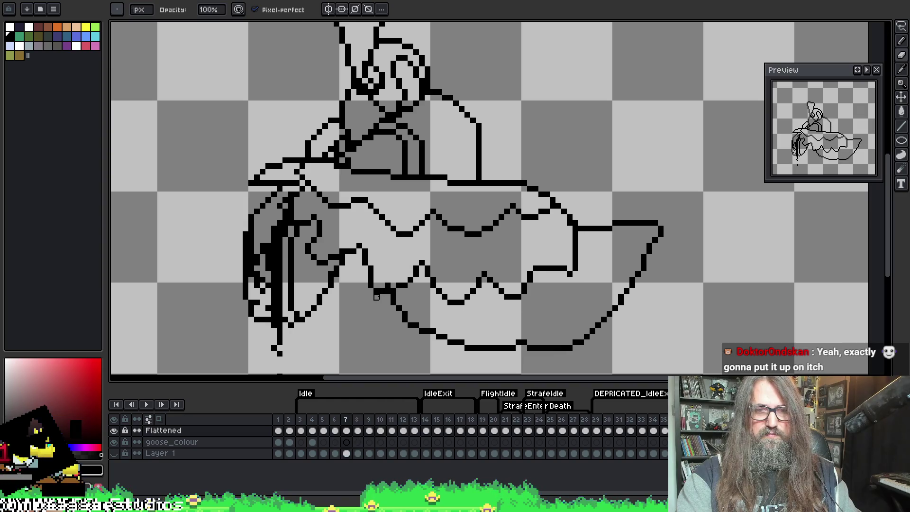
pyautogui.press('Return')
pyautogui.press('Right')
pyautogui.press('Right')
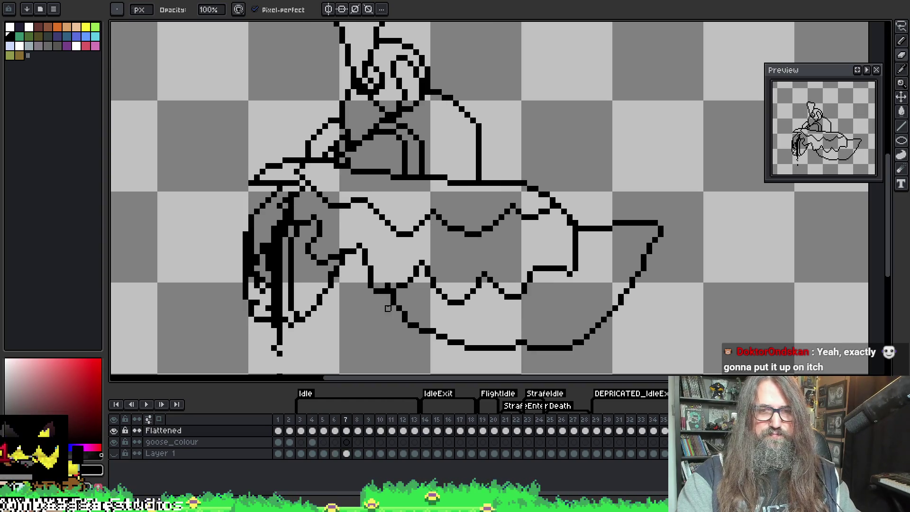
pyautogui.press('Right')
pyautogui.scroll(1, 304, 280)
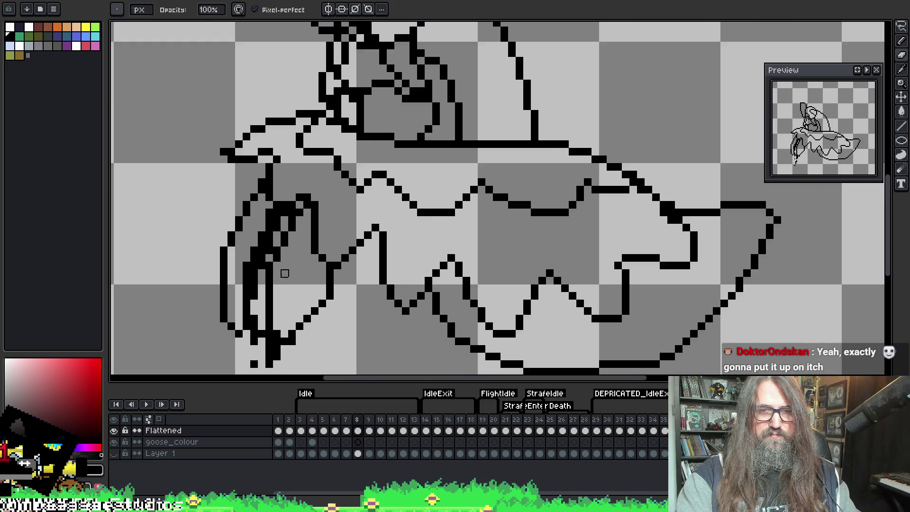
pyautogui.scroll(1, 321, 262)
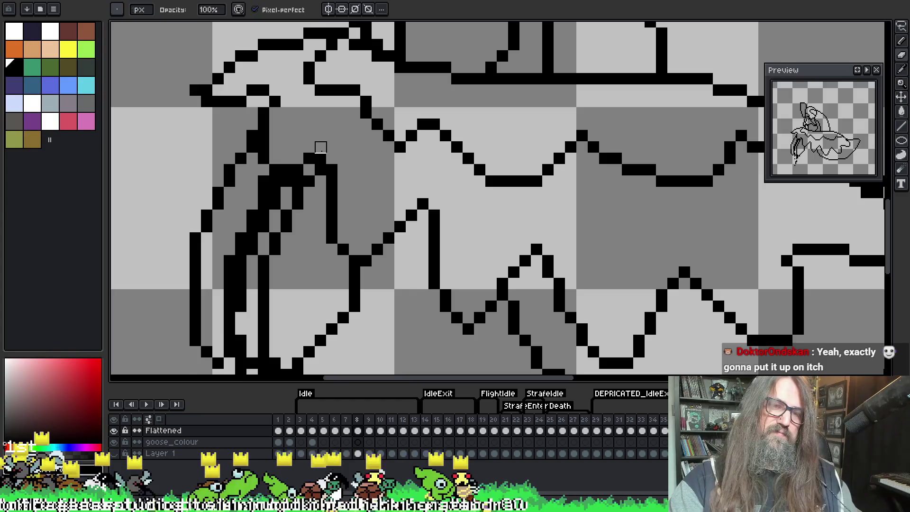
# Step: On frame 9, erase the stray neck pixels and redraw the neck line in black
pyautogui.press('Right')
pyautogui.scroll(-3, 320, 147)
pyautogui.hscroll(-1, 320, 147)
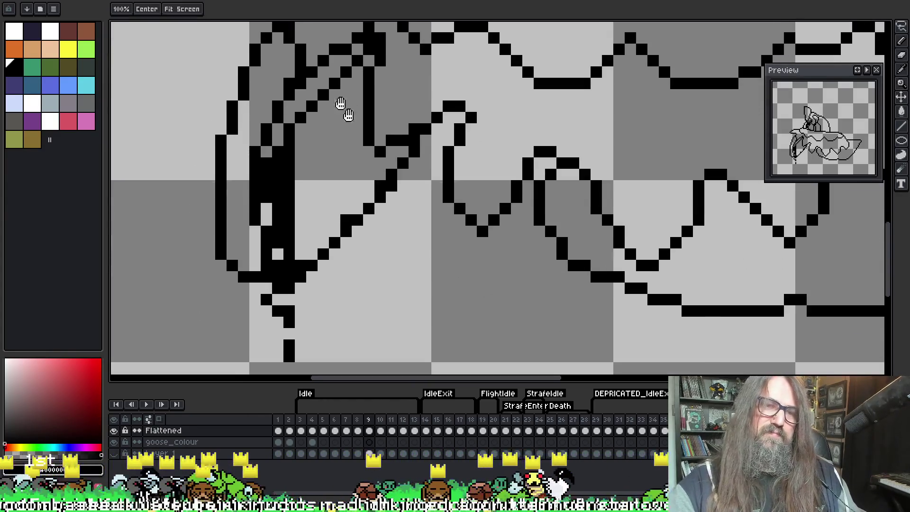
pyautogui.moveTo(278, 151); pyautogui.dragTo(278, 243)
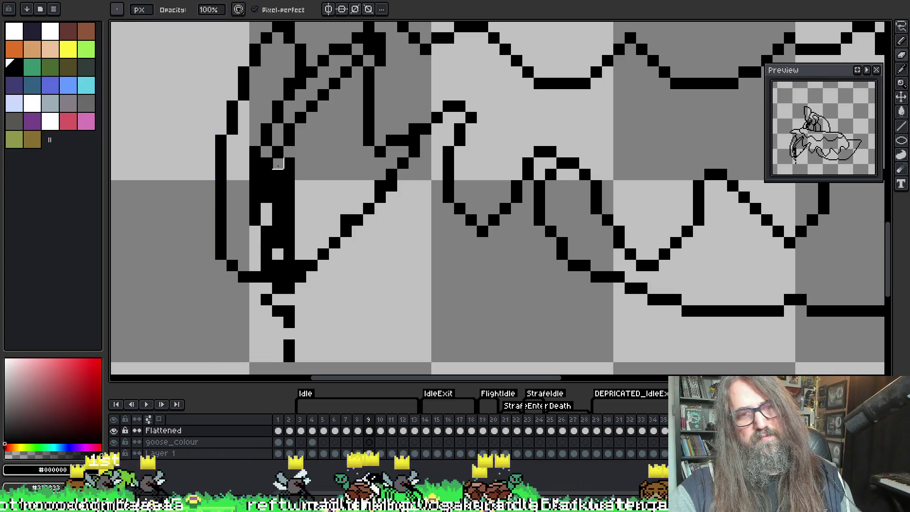
pyautogui.press('i')
pyautogui.press('b')
pyautogui.moveTo(268, 189); pyautogui.dragTo(265, 223)
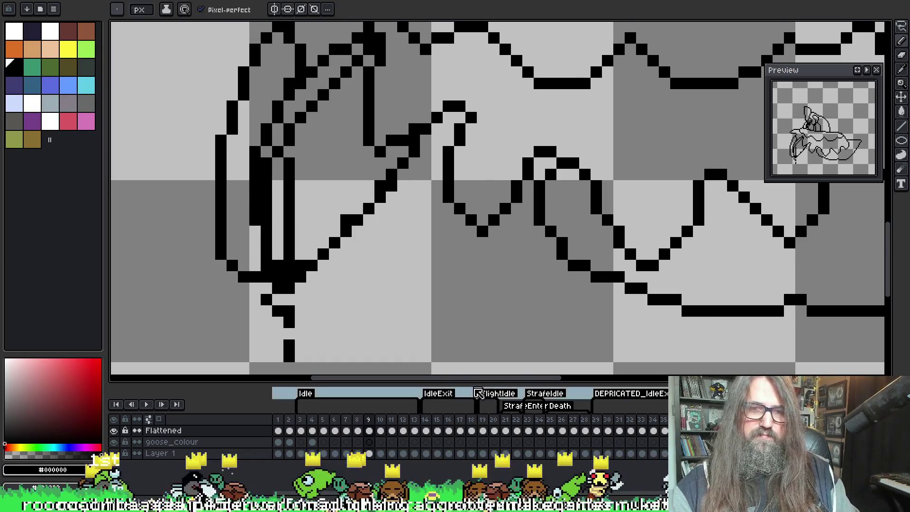
# Step: Flip between frames 4–7 to compare the poses, then select frame 8
pyautogui.press('Left')
pyautogui.press('Left')
pyautogui.press('Left')
pyautogui.press('Left')
pyautogui.press('Left')
pyautogui.press('Right')
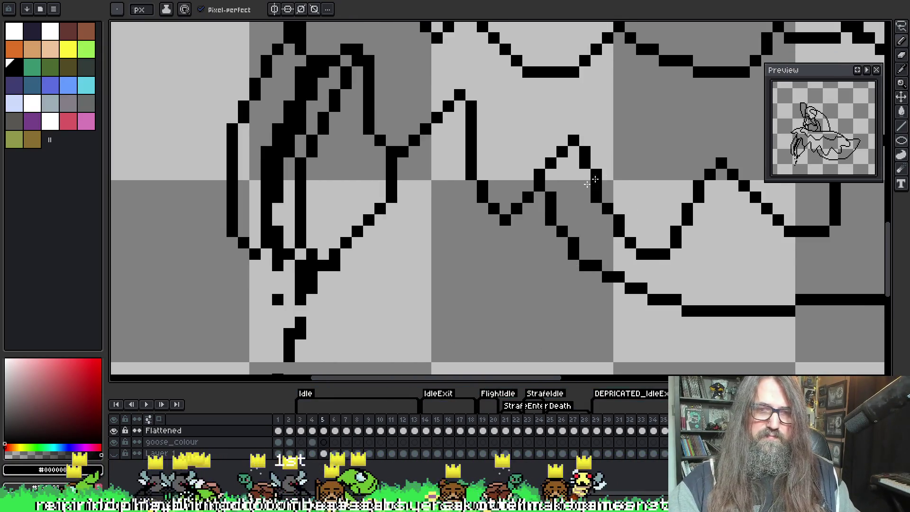
pyautogui.press('Right')
pyautogui.press('Right')
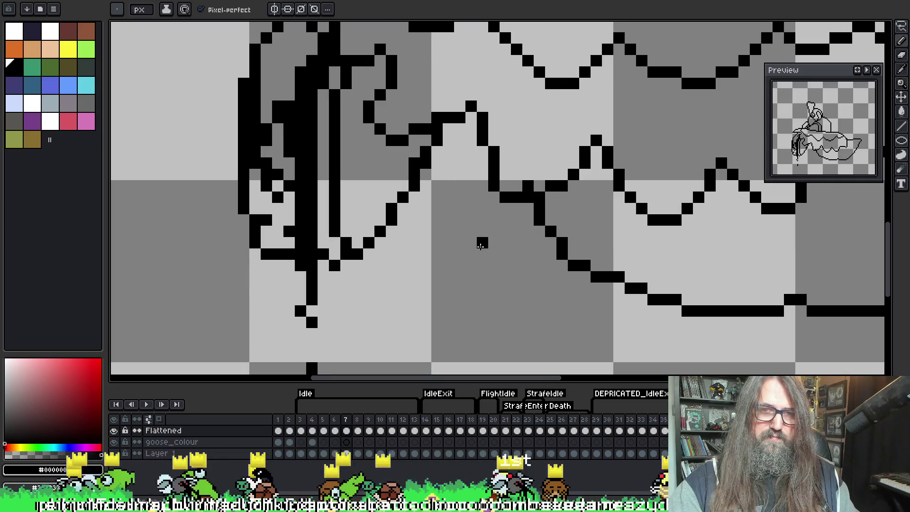
pyautogui.press('Left')
pyautogui.press('Left')
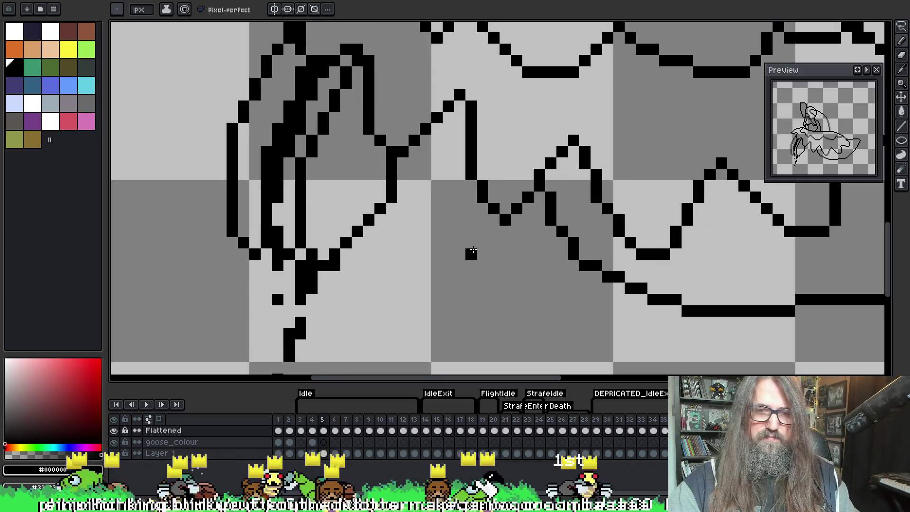
pyautogui.press('Right')
pyautogui.press('Right')
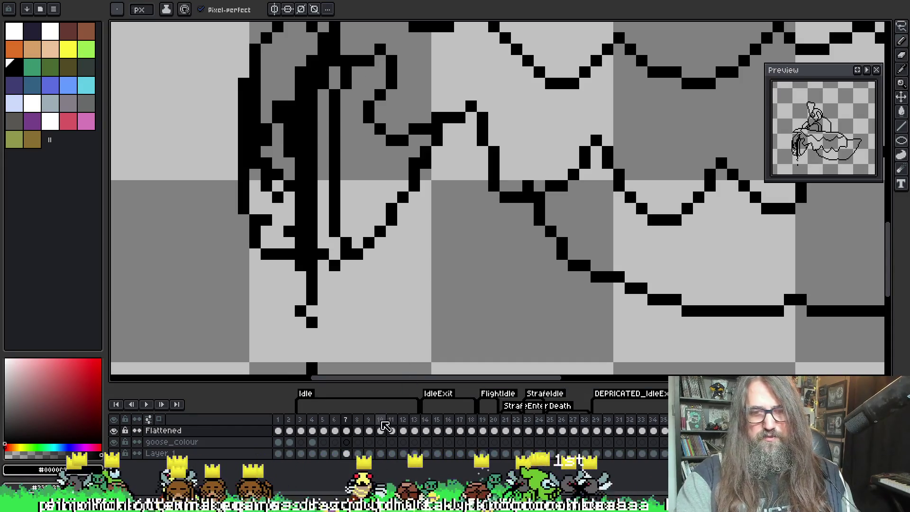
pyautogui.click(358, 424)
# Step: Delete frames 8–13, insert copies of frames 5–7 as frames 8–10, and play the loop
pyautogui.keyDown('shift'); pyautogui.click(414, 426); pyautogui.keyUp('shift')
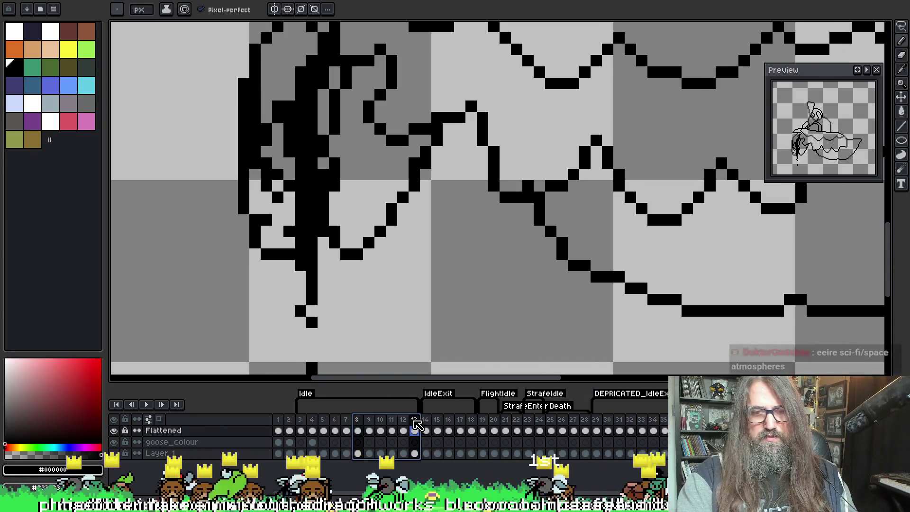
pyautogui.moveTo(361, 424); pyautogui.dragTo(420, 424)
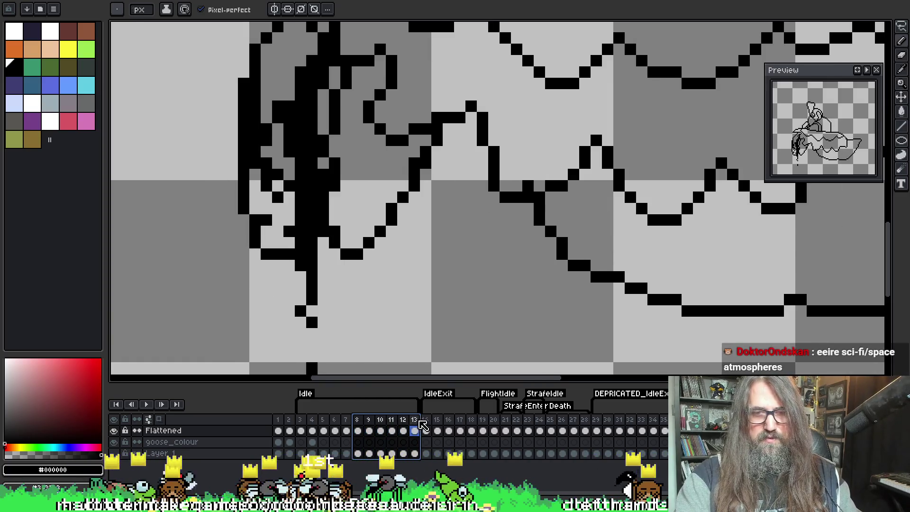
pyautogui.press('Delete')
pyautogui.moveTo(330, 426); pyautogui.dragTo(347, 428)
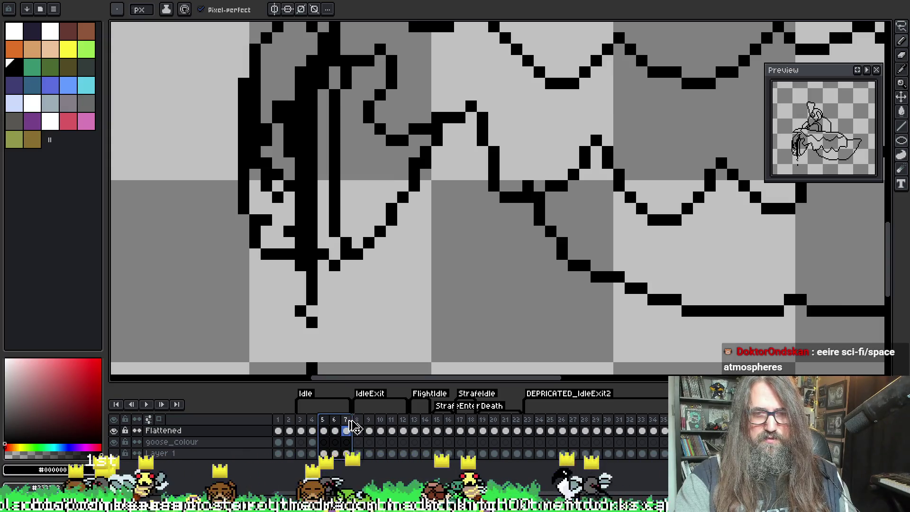
pyautogui.moveTo(352, 425); pyautogui.dragTo(387, 427)
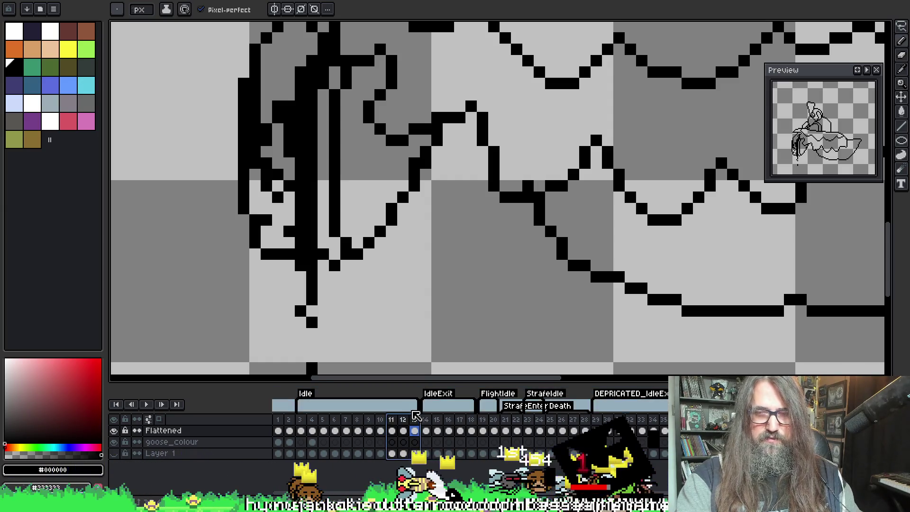
pyautogui.press('Return')
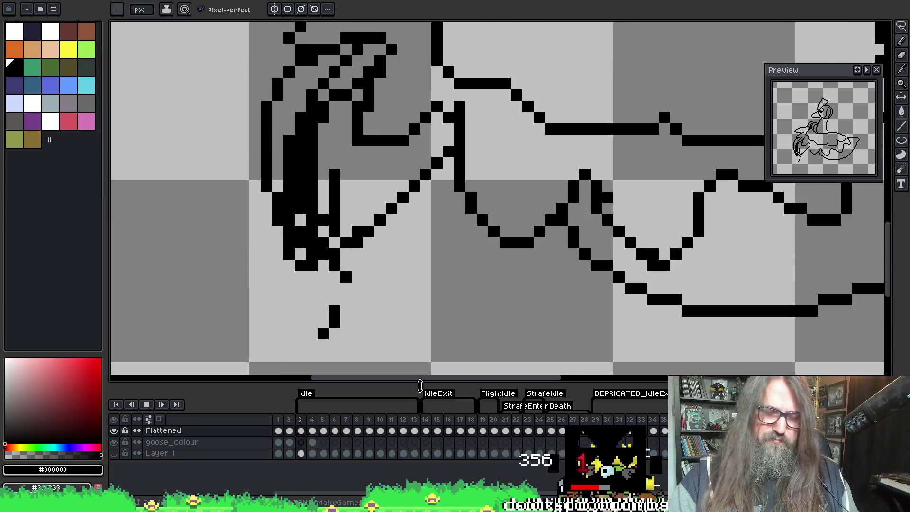
# Step: Recentre the goose in the view, then play and stop the animation loop
pyautogui.scroll(-1, 392, 229)
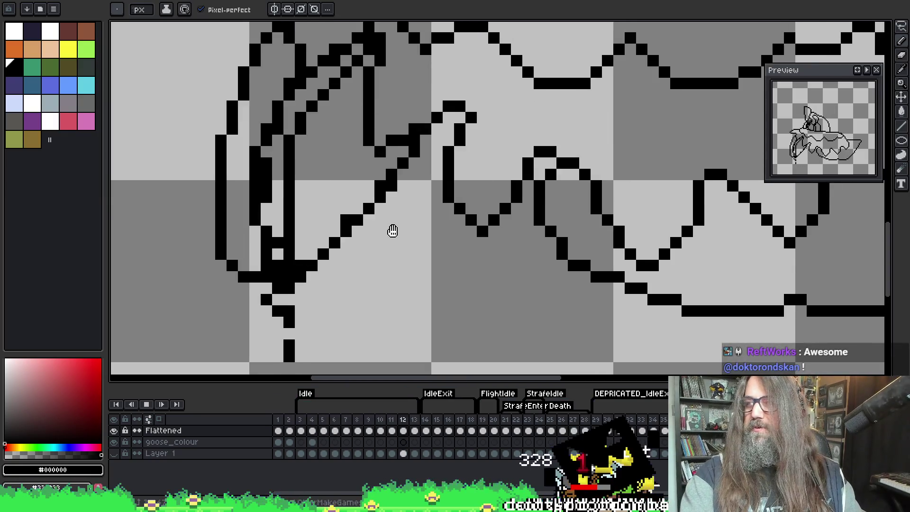
pyautogui.scroll(-1, 433, 186)
pyautogui.moveTo(448, 297); pyautogui.dragTo(406, 321)
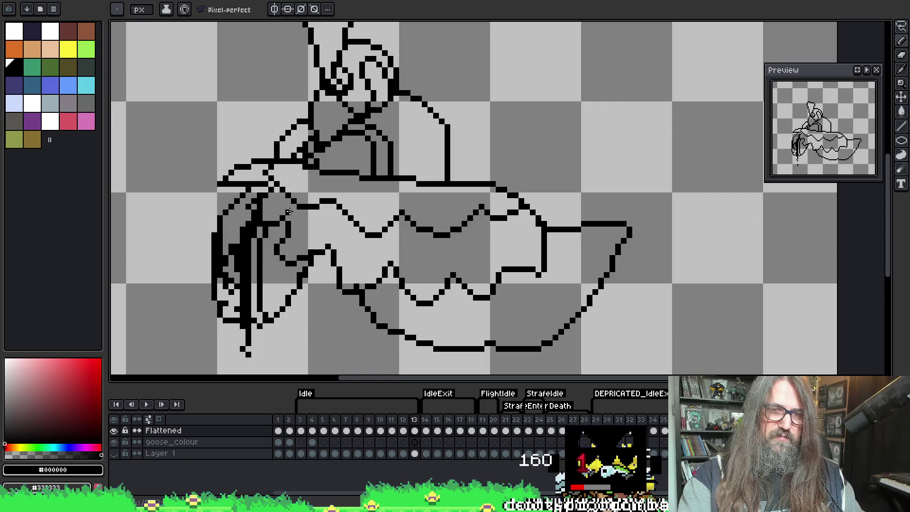
pyautogui.press('e')
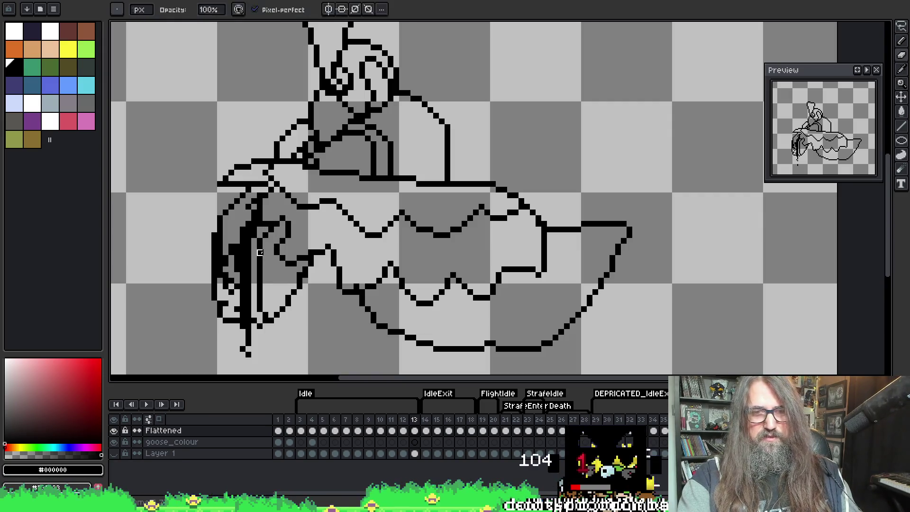
pyautogui.press('b')
pyautogui.press('Return')
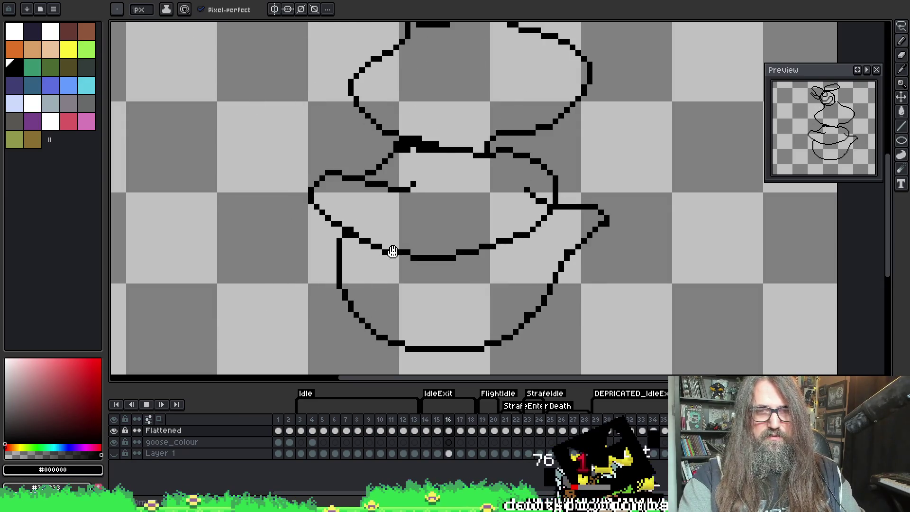
pyautogui.press('Return')
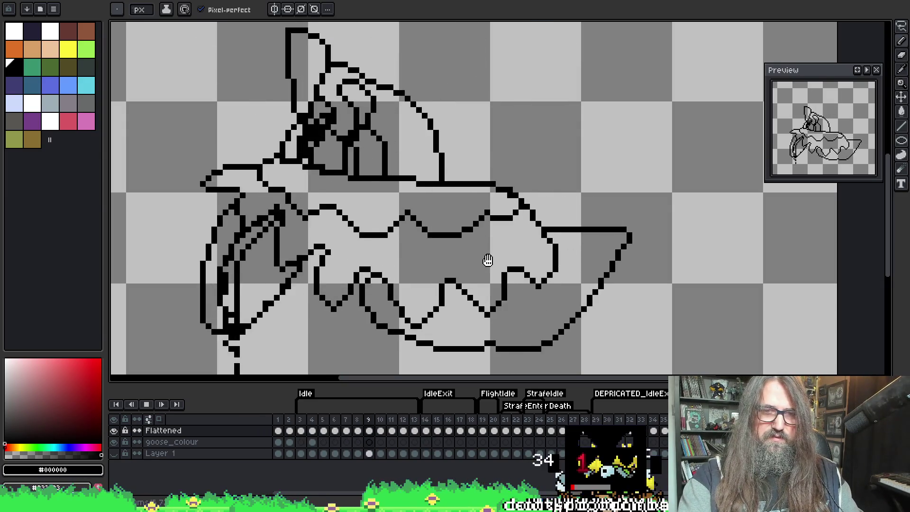
pyautogui.press('Return')
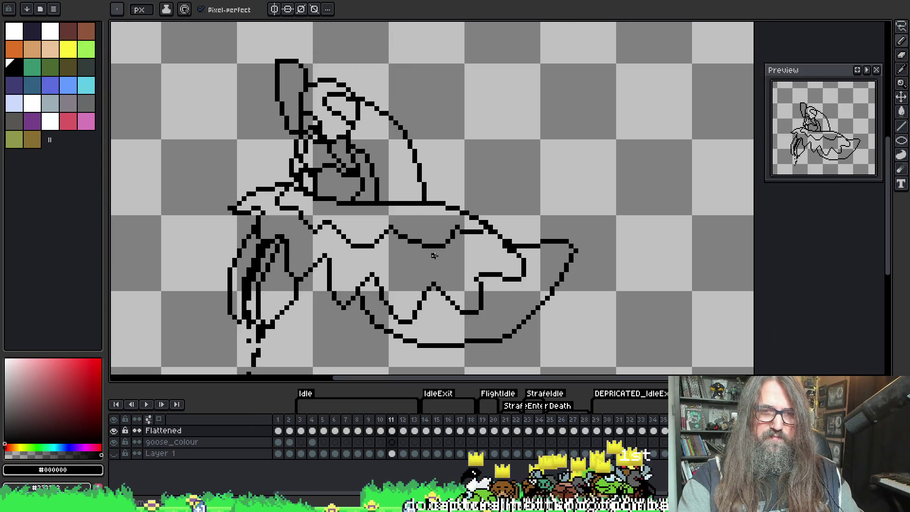
pyautogui.press('Return')
pyautogui.press('Return')
# Step: Recentre the goose and step between frames 5–7 to compare the poses
pyautogui.scroll(-1, 462, 199)
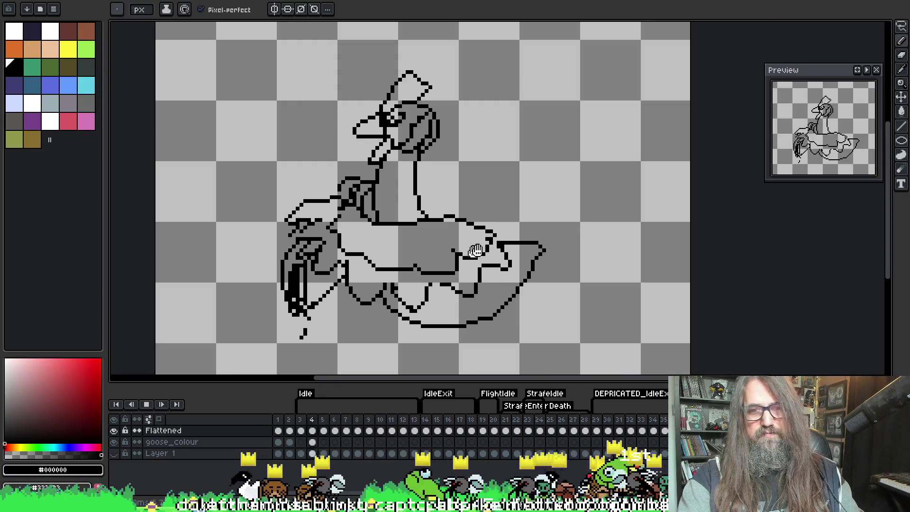
pyautogui.moveTo(461, 199); pyautogui.dragTo(480, 228)
pyautogui.press('Return')
pyautogui.press('Right')
pyautogui.press('Right')
pyautogui.press('Right')
pyautogui.press('Left')
pyautogui.press('Left')
pyautogui.press('Right')
pyautogui.press('Right')
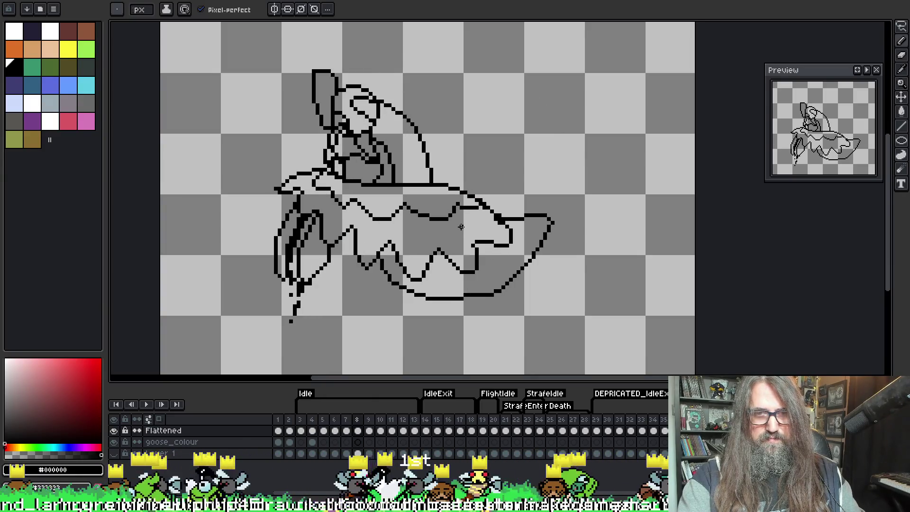
pyautogui.press('Left')
# Step: Zoom in on frame 7, flip to its neighbours, and turn on onion skinning
pyautogui.scroll(1, 319, 226)
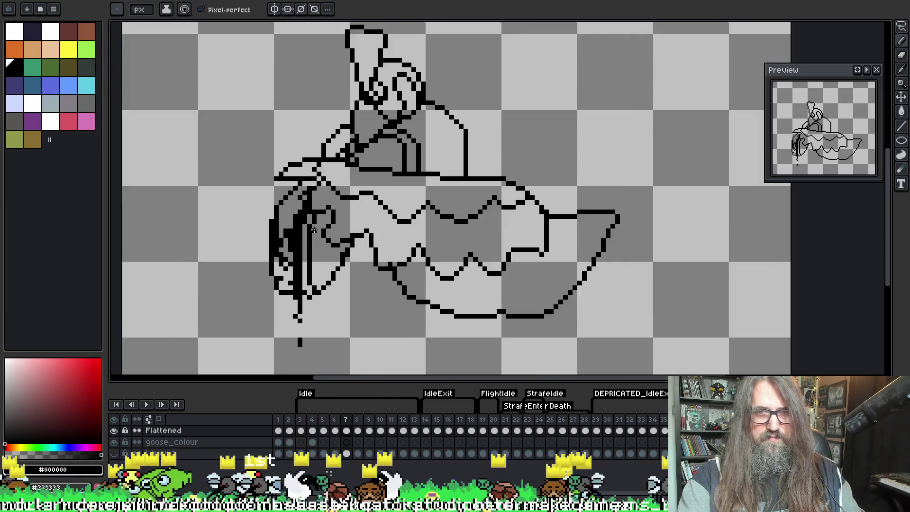
pyautogui.scroll(1, 376, 232)
pyautogui.press('Right')
pyautogui.press('Right')
pyautogui.press('Left')
pyautogui.press('Left')
pyautogui.scroll(1, 342, 237)
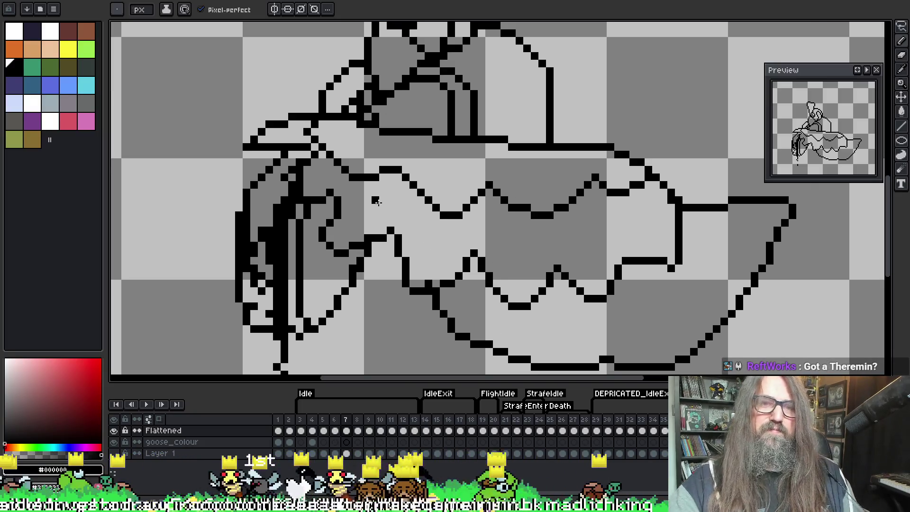
pyautogui.press('e')
pyautogui.press('F3')
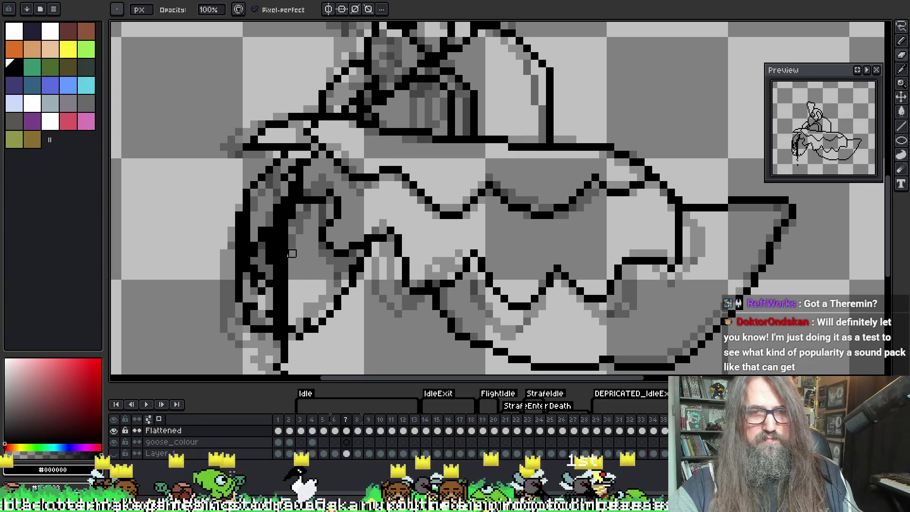
# Step: Flip between frame 7 and its neighbouring frame to compare the poses
pyautogui.press('b')
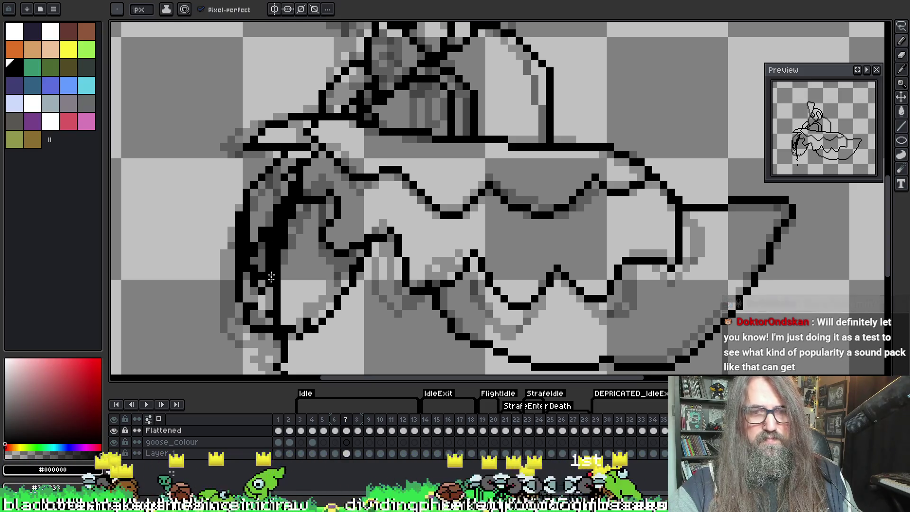
pyautogui.press('.')
pyautogui.press(',')
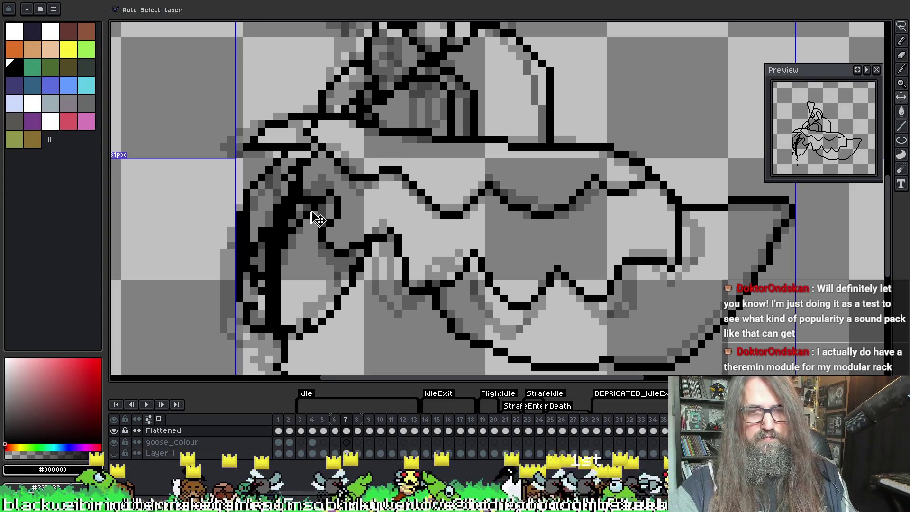
pyautogui.press('.')
pyautogui.press(',')
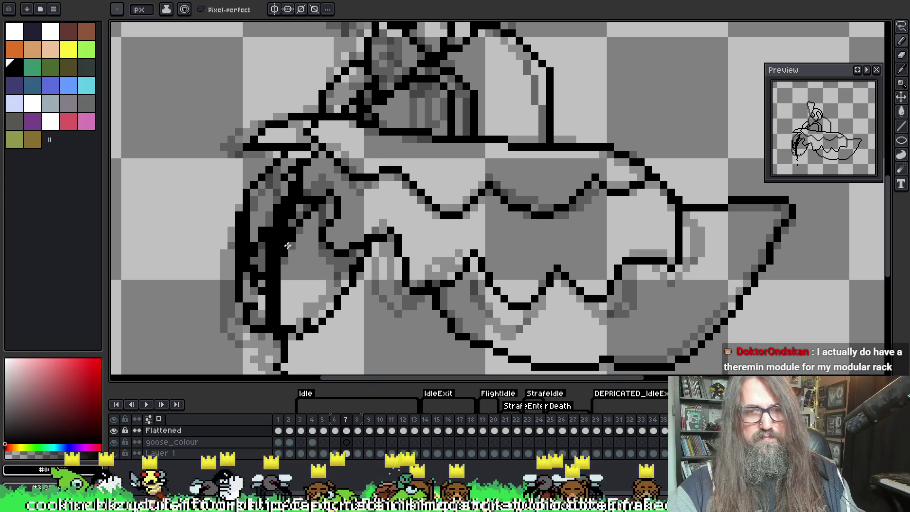
pyautogui.press('e')
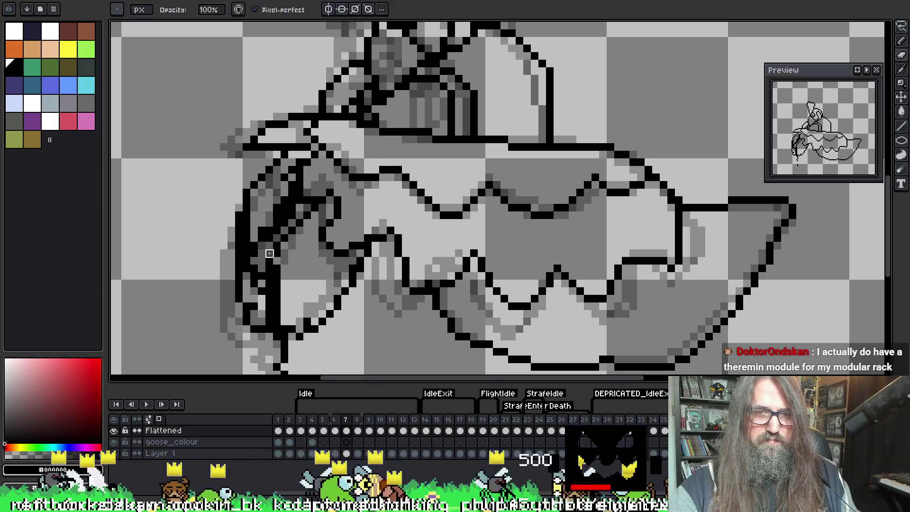
pyautogui.press('b')
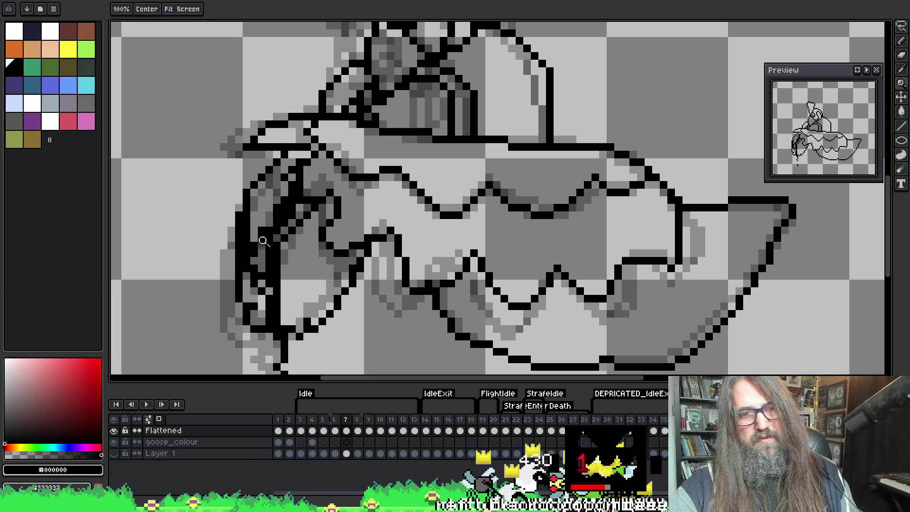
# Step: Add black pixels along the goose's left outline on frame 7, then play the animation
pyautogui.moveTo(266, 251); pyautogui.dragTo(269, 287)
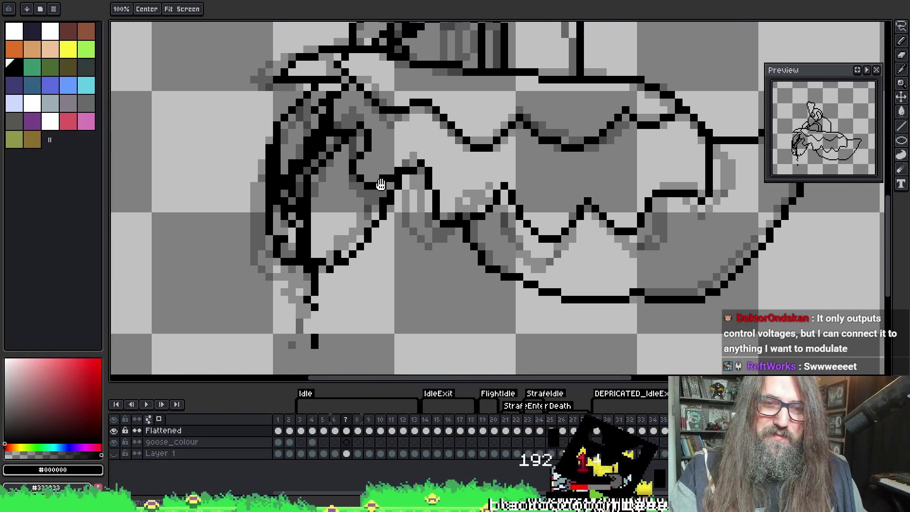
pyautogui.moveTo(341, 262); pyautogui.dragTo(313, 169)
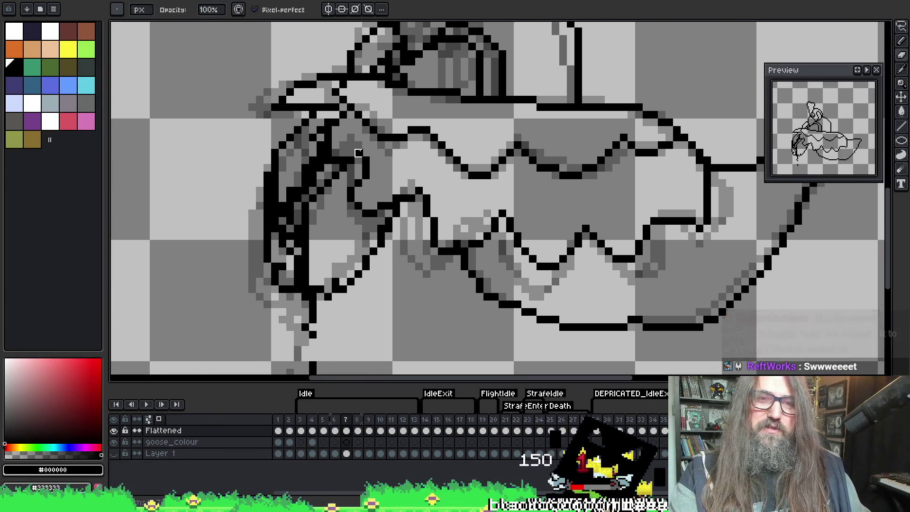
pyautogui.scroll(-1, 322, 178)
pyautogui.scroll(1, 324, 180)
pyautogui.press('Return')
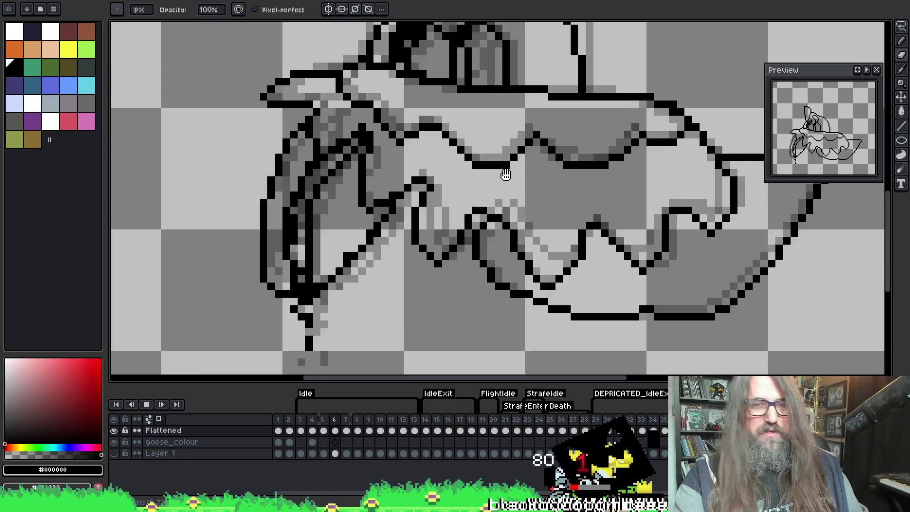
# Step: Stop on frame 7, erase black pixels from the left-side strokes, and replay to review
pyautogui.scroll(-2, 417, 243)
pyautogui.press('Return')
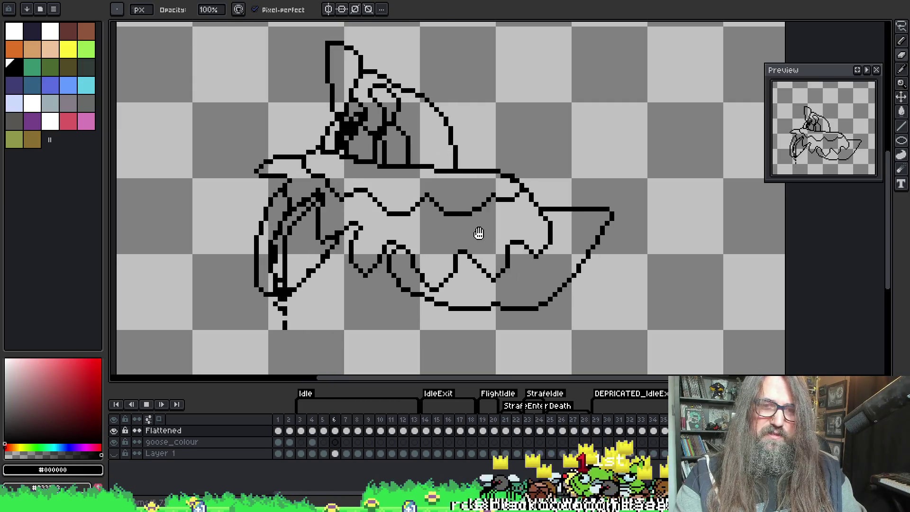
pyautogui.press('Return')
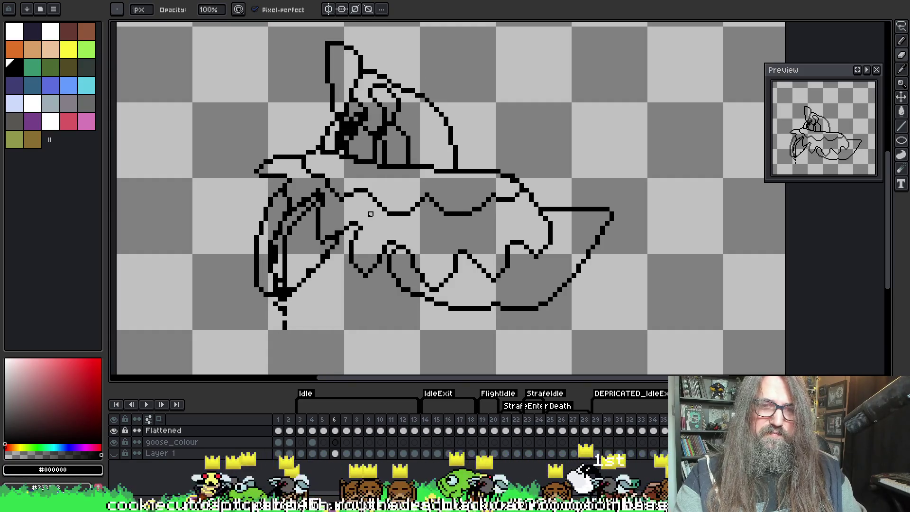
pyautogui.scroll(1, 330, 233)
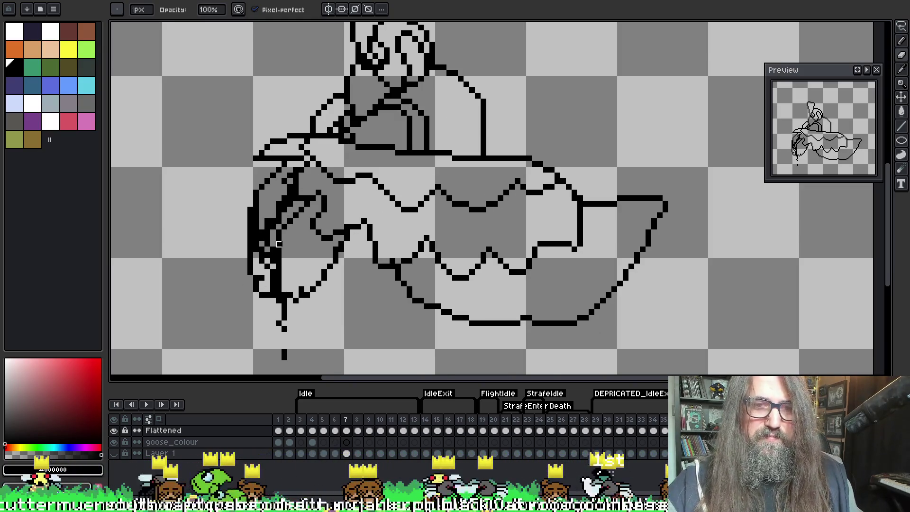
pyautogui.press('e')
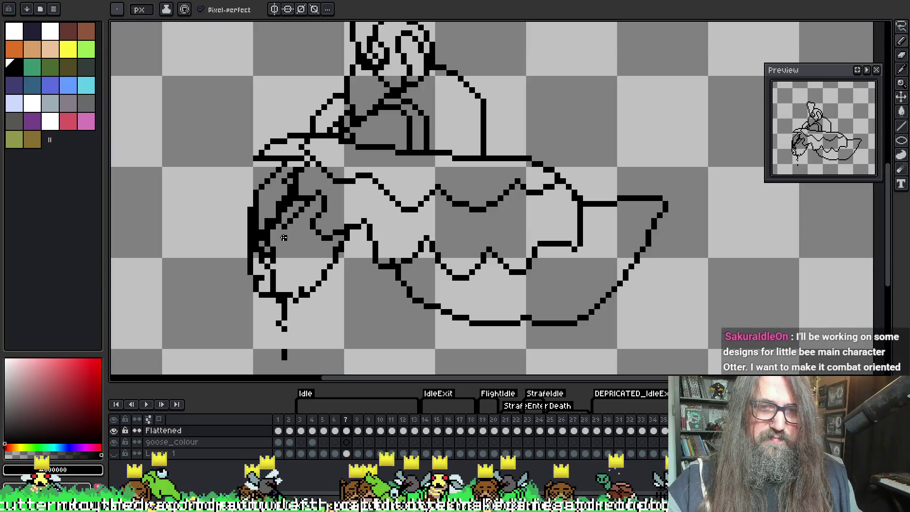
pyautogui.moveTo(280, 288); pyautogui.dragTo(283, 231)
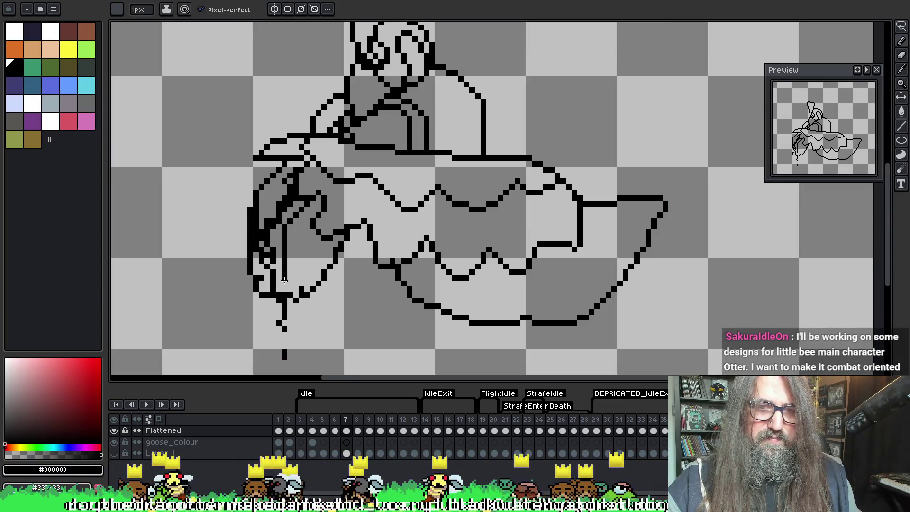
pyautogui.press('Return')
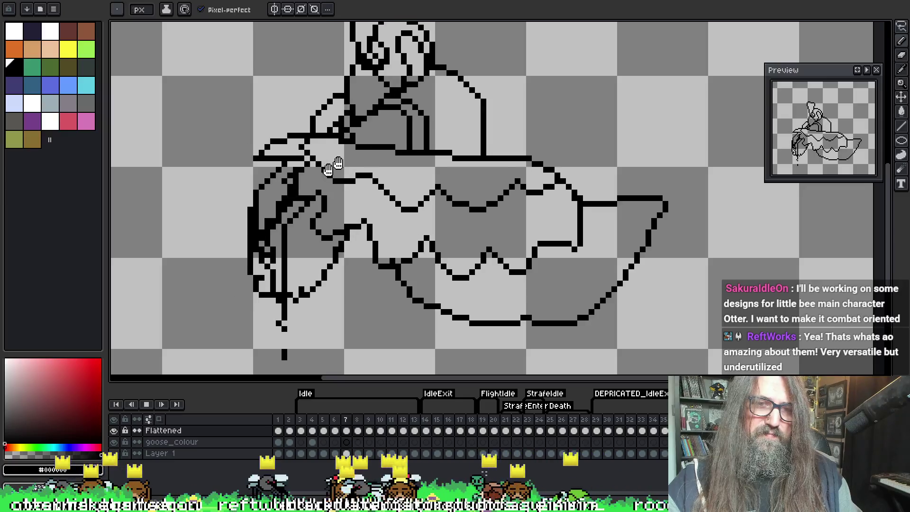
pyautogui.press('Return')
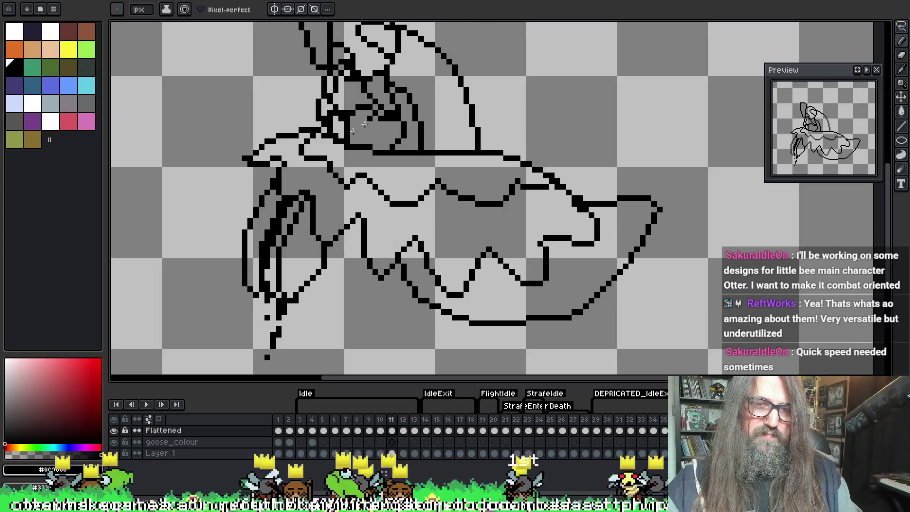
# Step: Back on frame 7, draw a short vertical black stroke at left and erase the extra vertical run
pyautogui.press('Left')
pyautogui.press('Left')
pyautogui.press('Left')
pyautogui.press('Left')
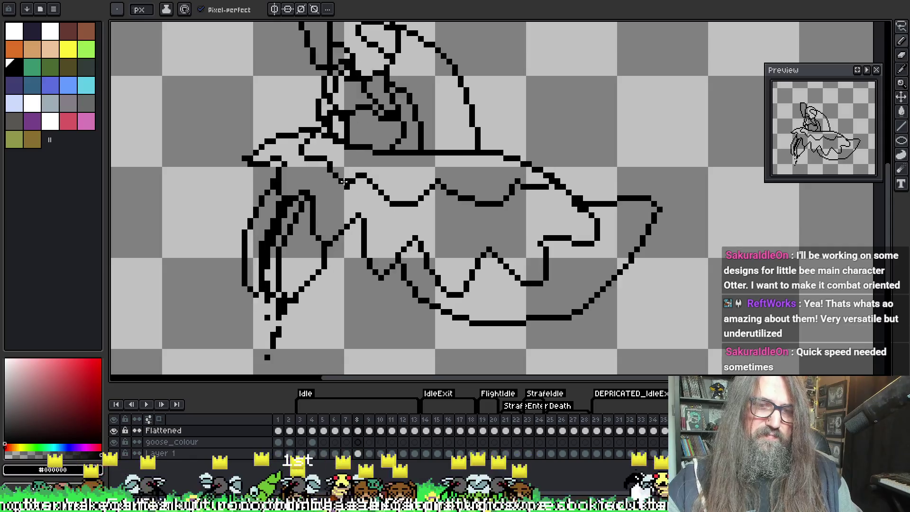
pyautogui.press('Right')
pyautogui.press('Left')
pyautogui.press('Left')
pyautogui.press('Right')
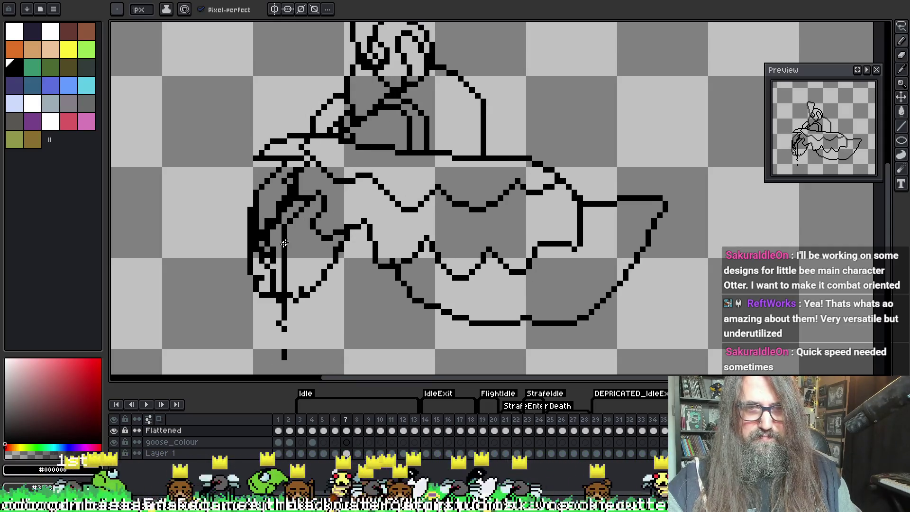
pyautogui.moveTo(279, 248); pyautogui.dragTo(281, 270)
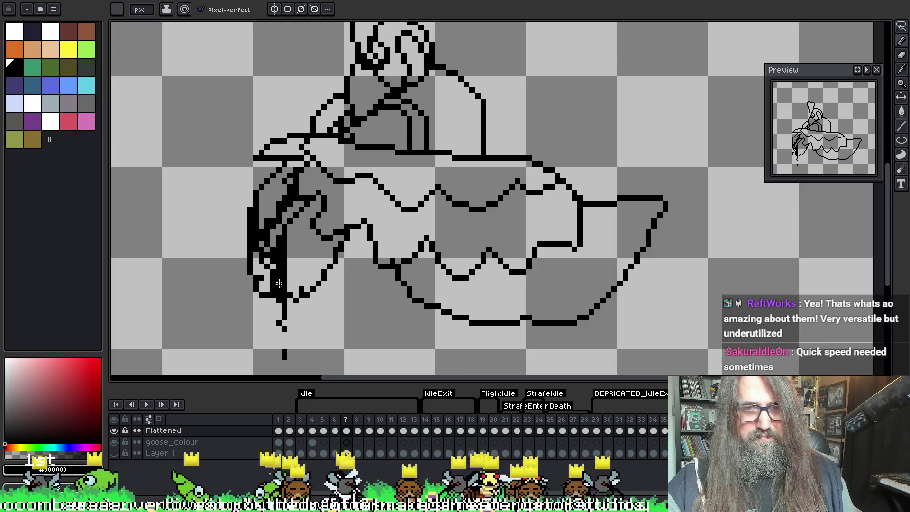
pyautogui.press('e')
pyautogui.moveTo(285, 235); pyautogui.dragTo(285, 292)
pyautogui.press('b')
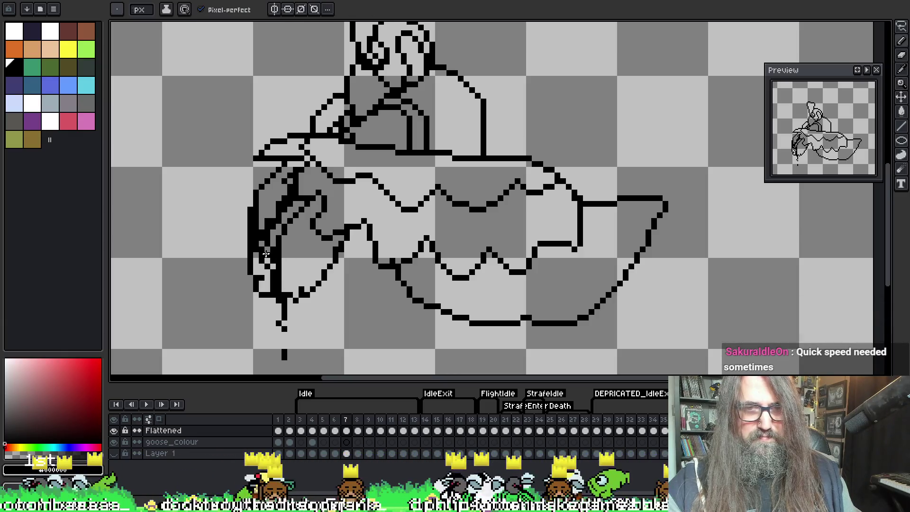
pyautogui.press('e')
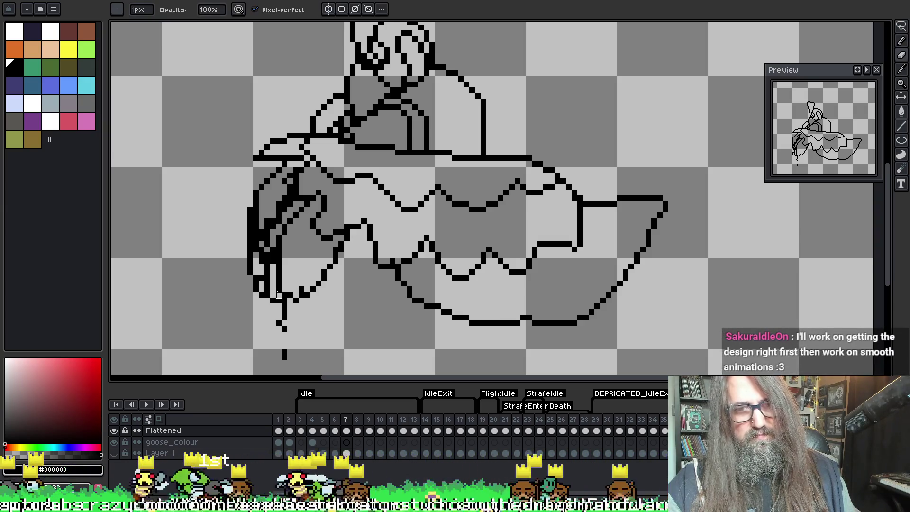
pyautogui.press('e')
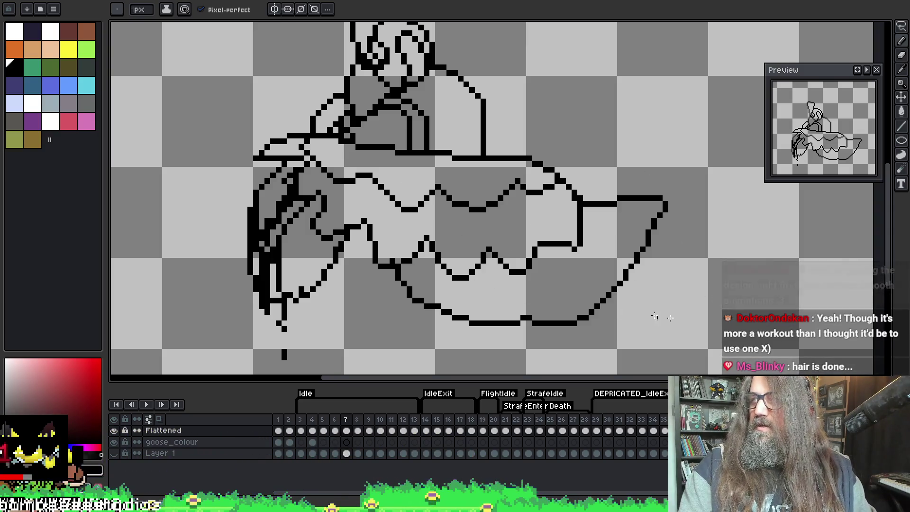
pyautogui.scroll(-1, 533, 232)
pyautogui.moveTo(533, 233)
pyautogui.mouseDown()
pyautogui.moveTo(442, 229)
pyautogui.moveTo(436, 255)
pyautogui.mouseUp()
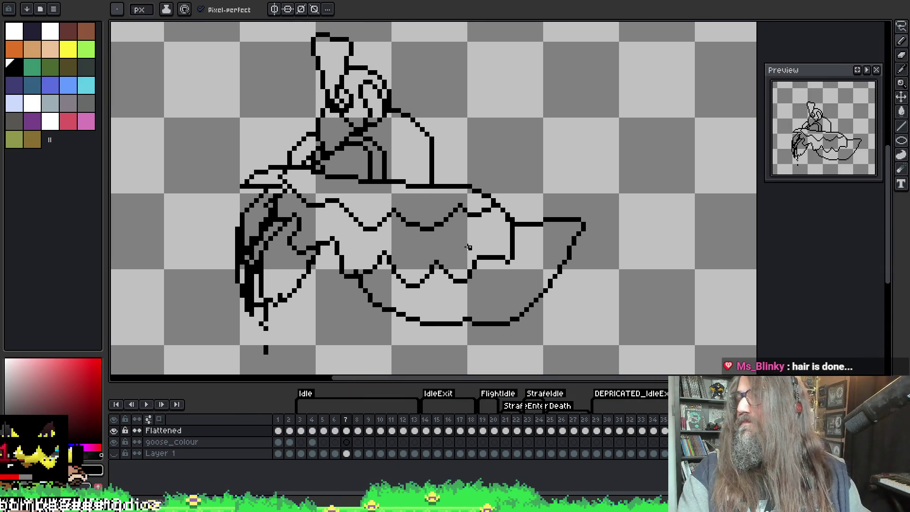
pyautogui.moveTo(506, 246); pyautogui.dragTo(515, 237)
pyautogui.hotkey('ctrl', 's')
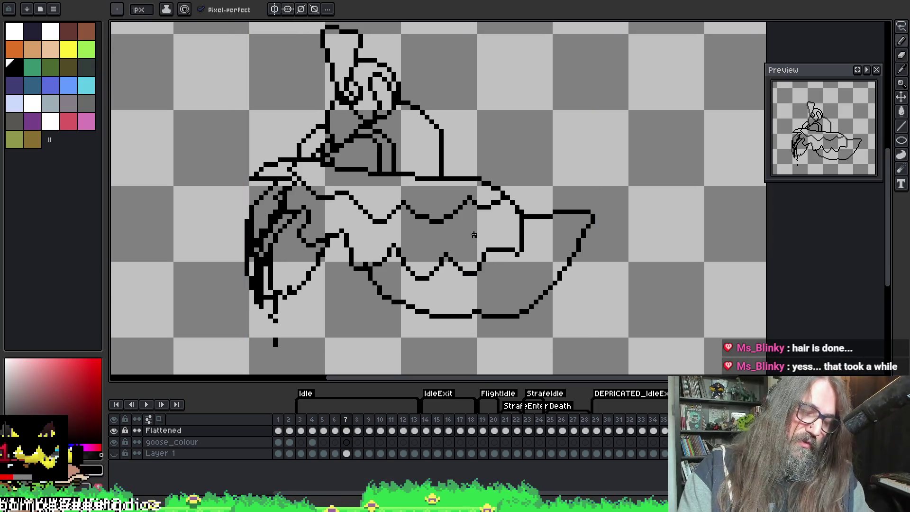
pyautogui.press('Return')
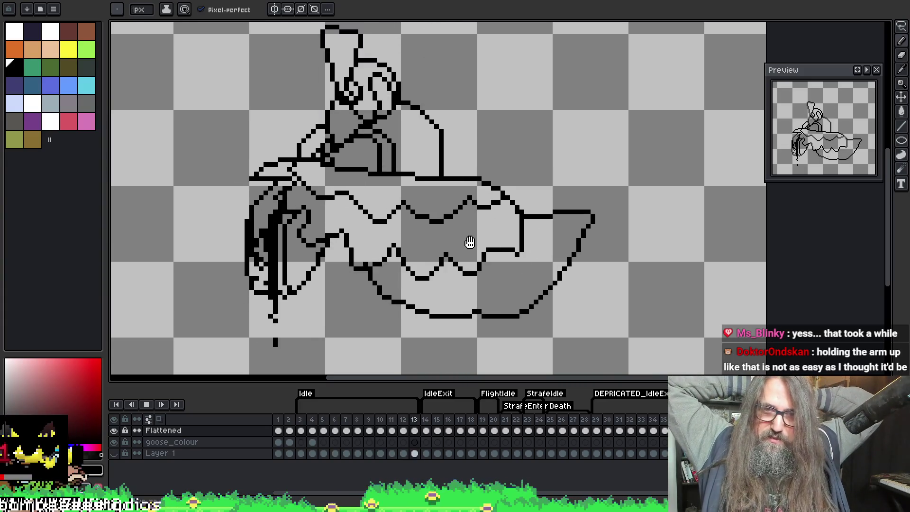
pyautogui.press('Return')
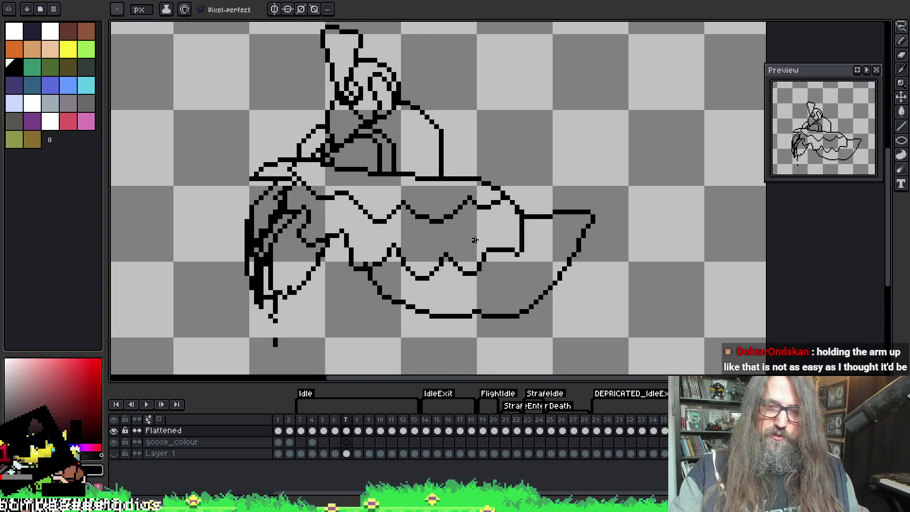
pyautogui.press('Return')
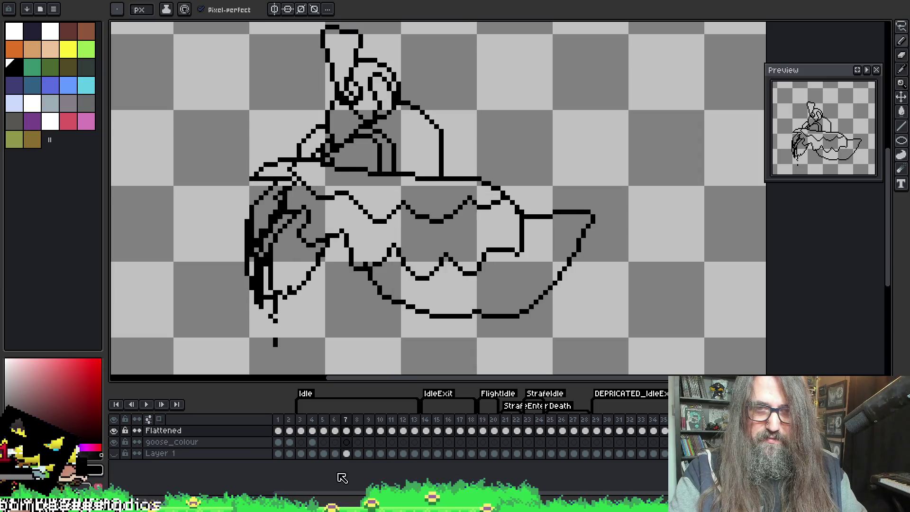
pyautogui.click(345, 453)
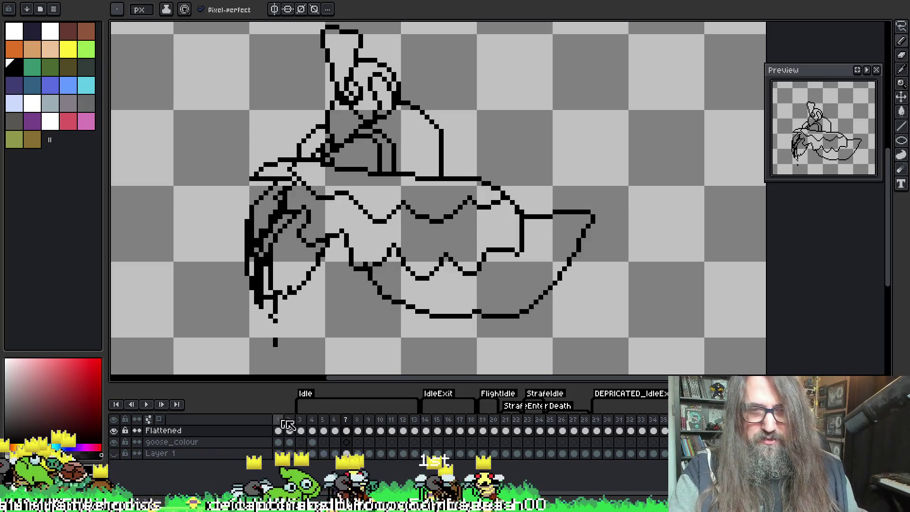
# Step: Select frames 8–12 after frame 7 and delete them
pyautogui.click(334, 420)
pyautogui.click(346, 419)
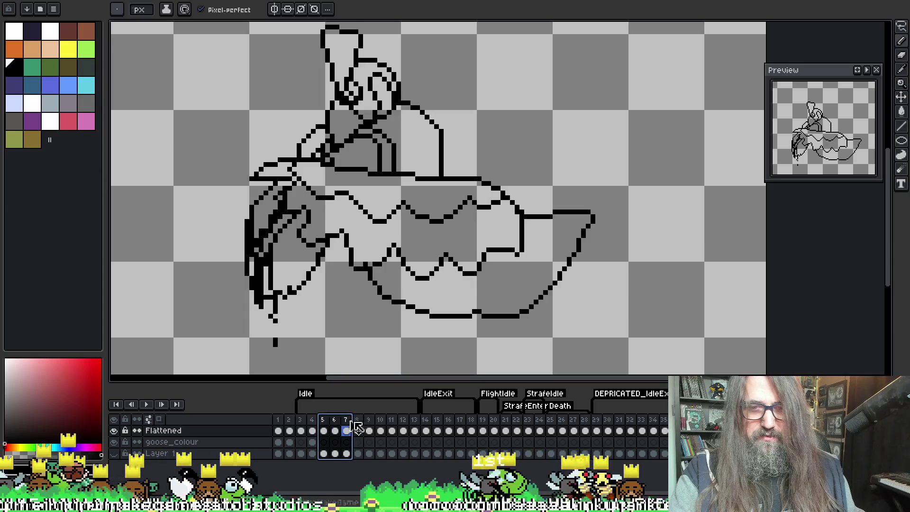
pyautogui.moveTo(357, 420); pyautogui.dragTo(416, 425)
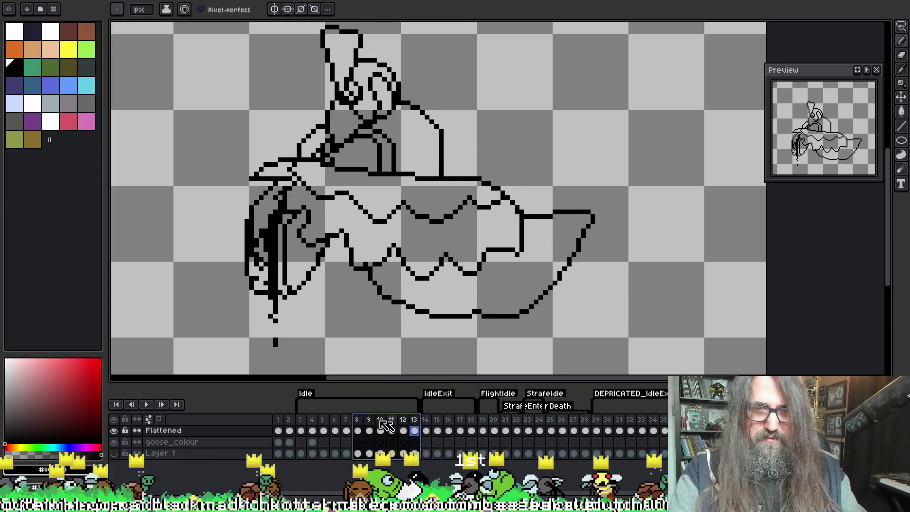
pyautogui.press('Delete')
# Step: Duplicate frames 5–7 into frames 8–10, then duplicate again into frames 11–13
pyautogui.click(324, 422)
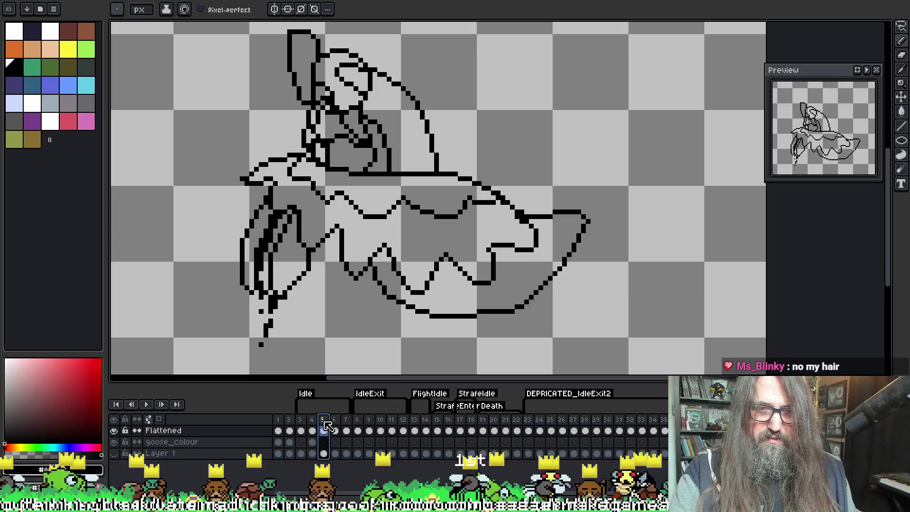
pyautogui.moveTo(327, 425); pyautogui.dragTo(347, 426)
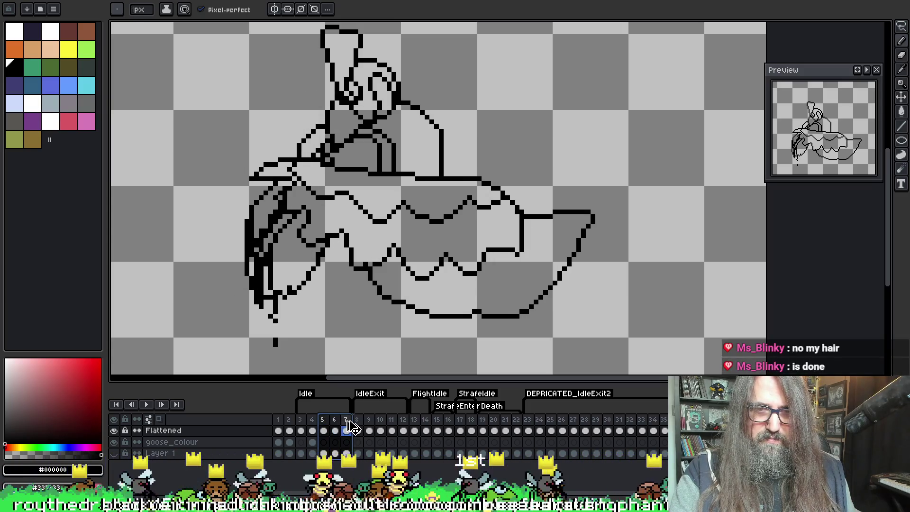
pyautogui.hotkey('alt', 'n')
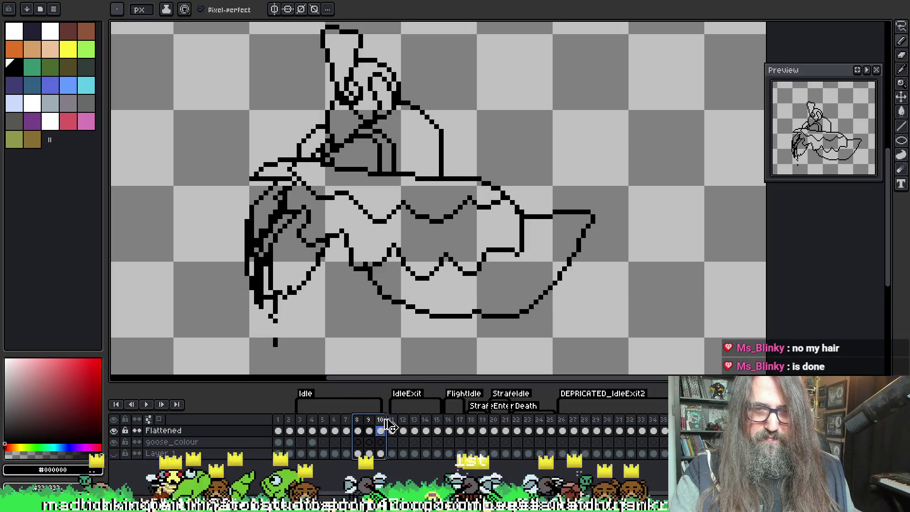
pyautogui.hotkey('alt', 'n')
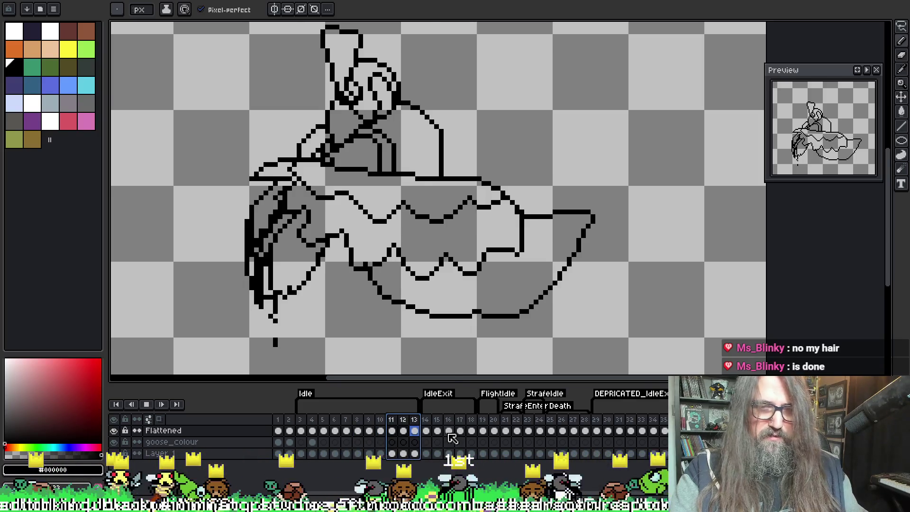
pyautogui.scroll(-1, 544, 113)
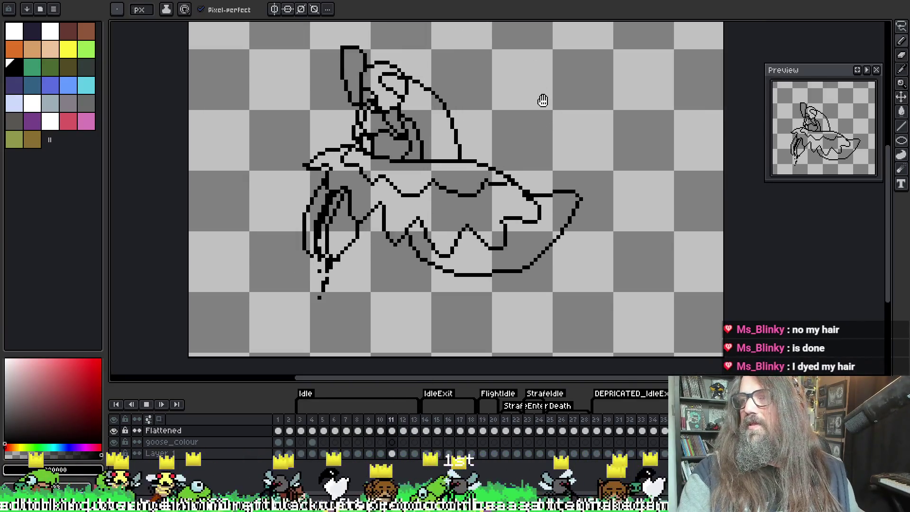
pyautogui.moveTo(543, 101); pyautogui.dragTo(513, 106)
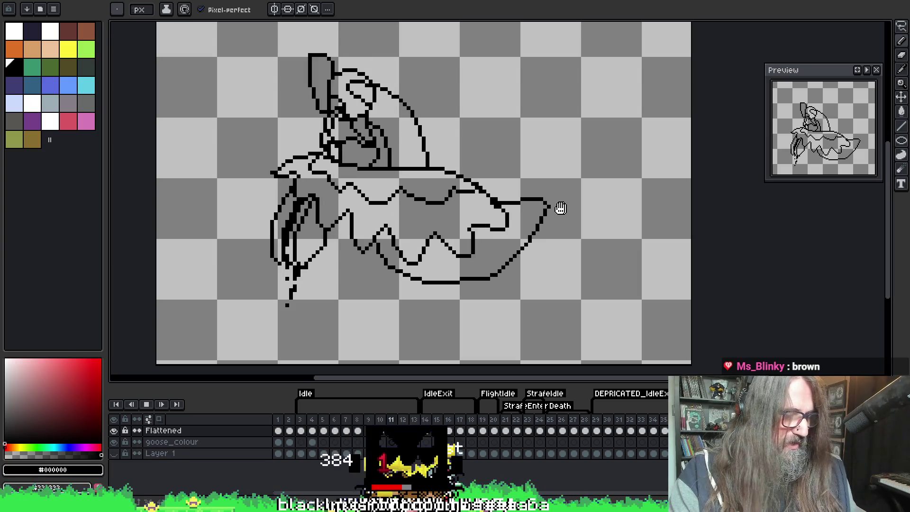
pyautogui.moveTo(438, 201); pyautogui.dragTo(423, 243)
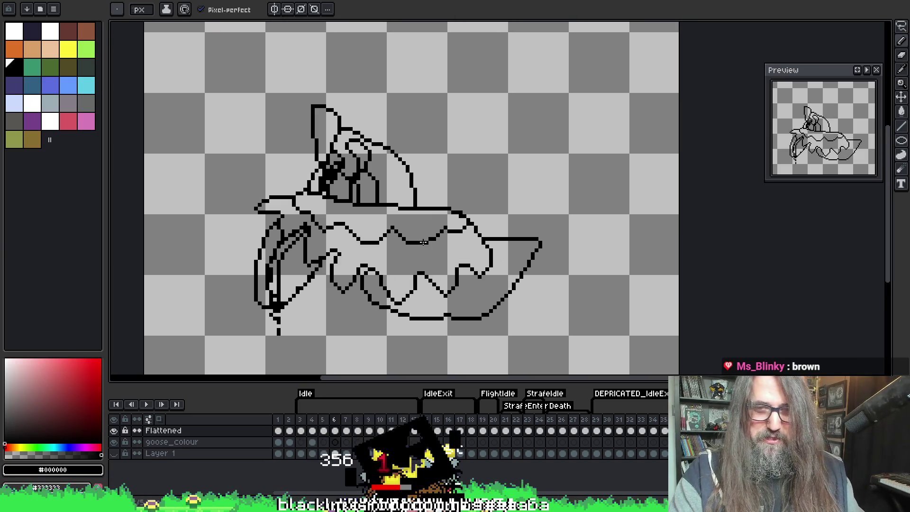
pyautogui.scroll(1, 323, 291)
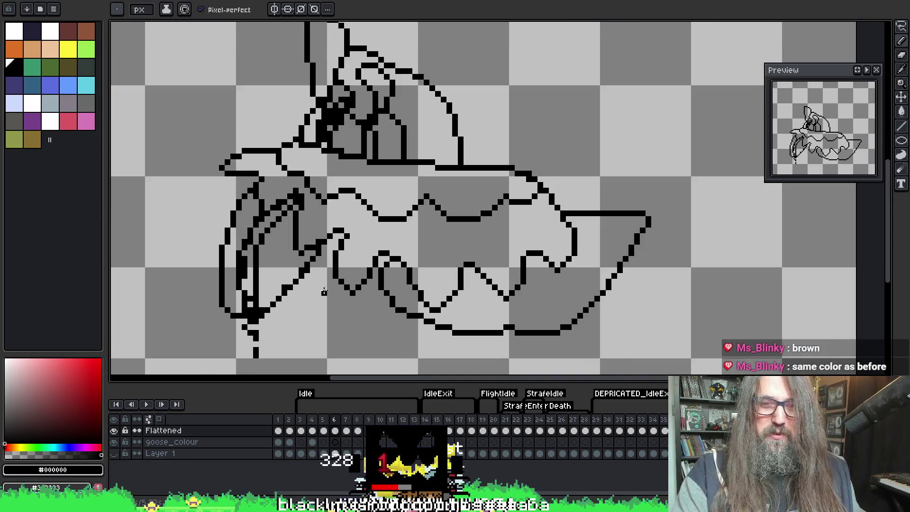
pyautogui.press('b')
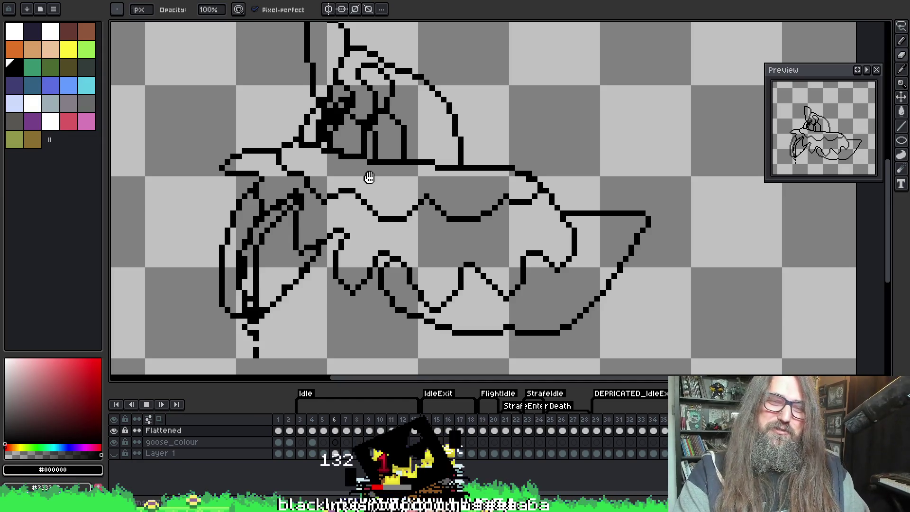
pyautogui.scroll(-1, 368, 177)
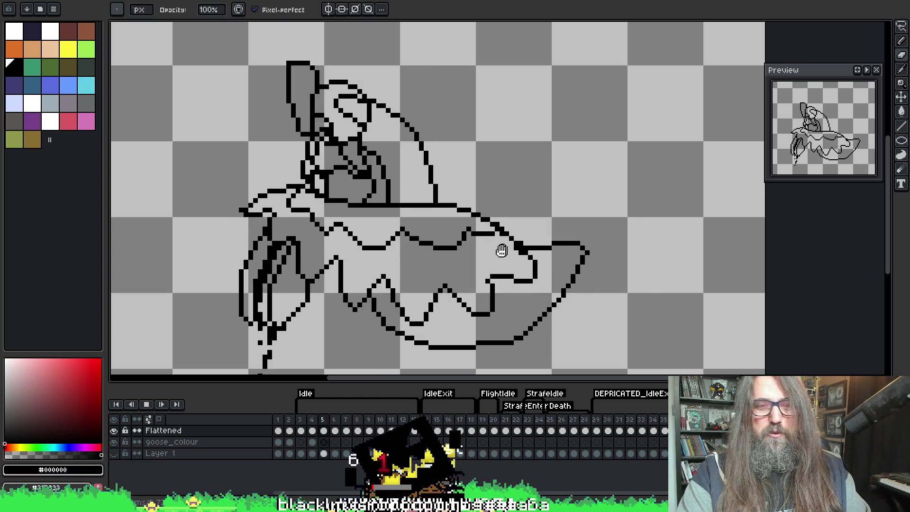
pyautogui.scroll(1, 504, 250)
pyautogui.moveTo(502, 229); pyautogui.dragTo(508, 176)
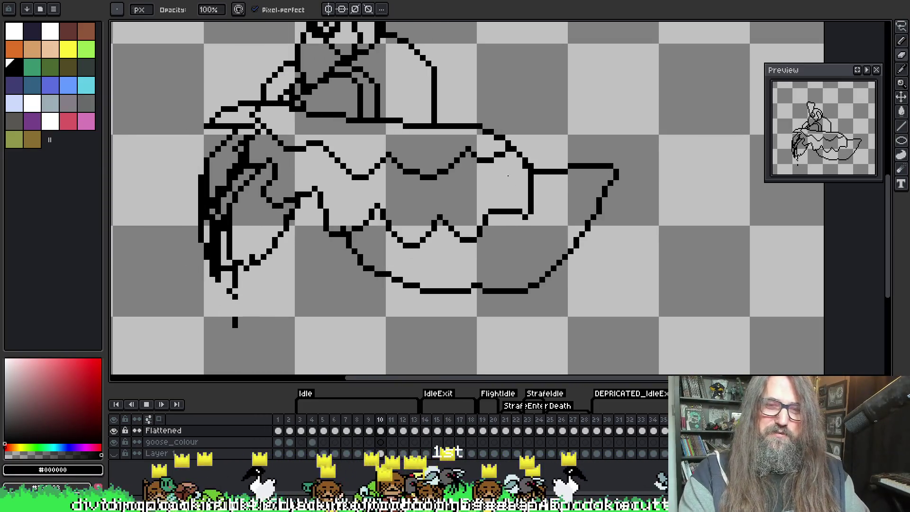
pyautogui.scroll(-1, 477, 216)
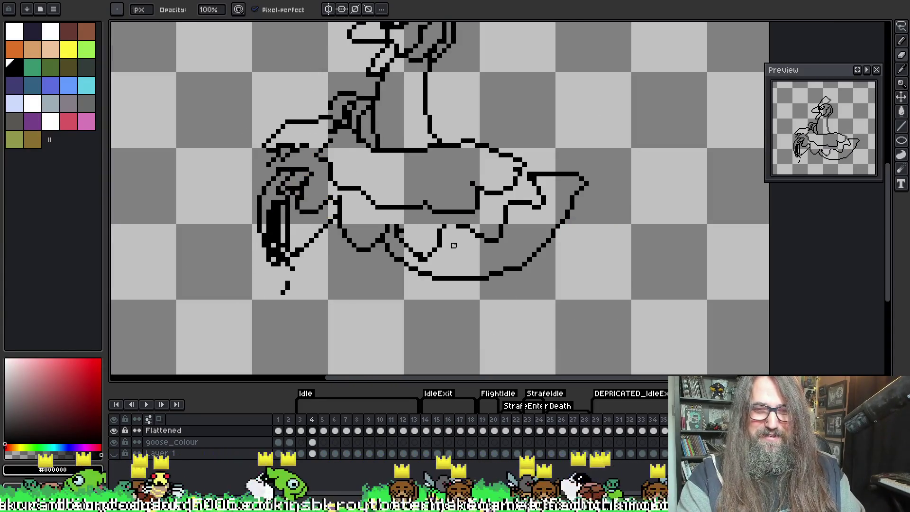
pyautogui.scroll(-1, 479, 187)
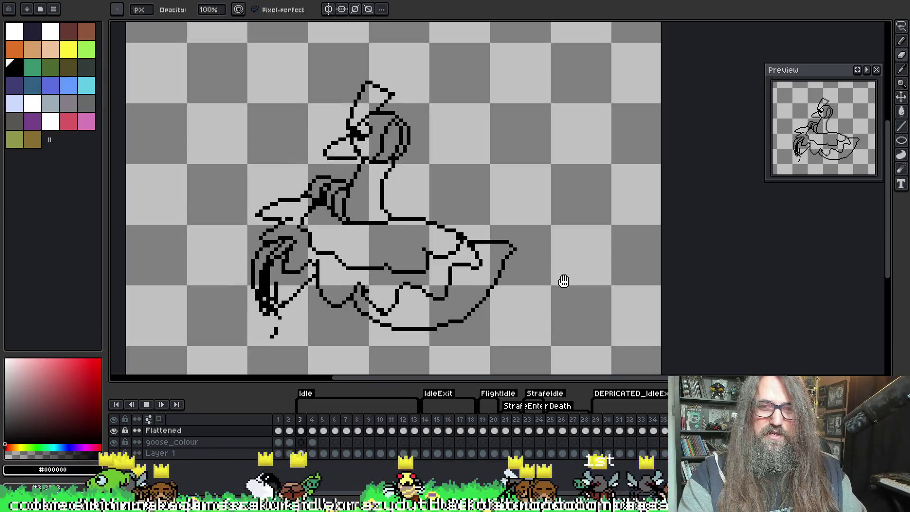
pyautogui.press('Return')
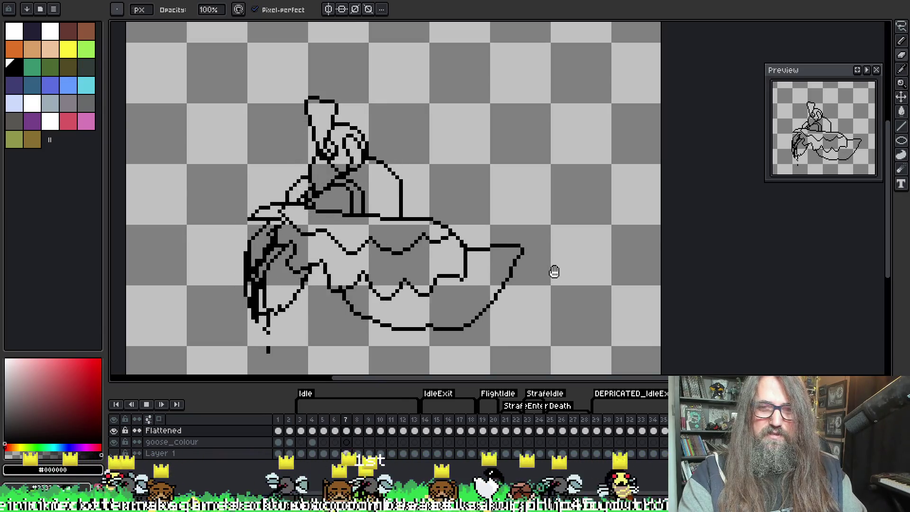
pyautogui.press('Return')
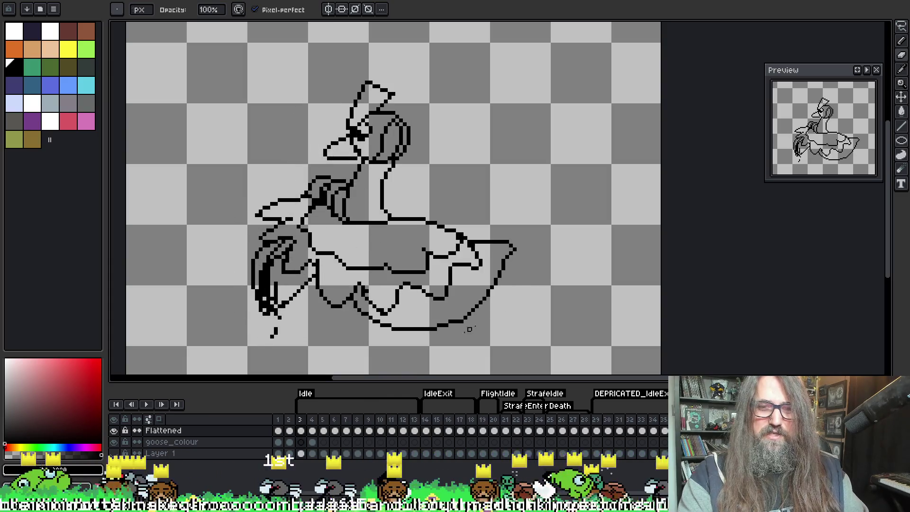
pyautogui.press('Return')
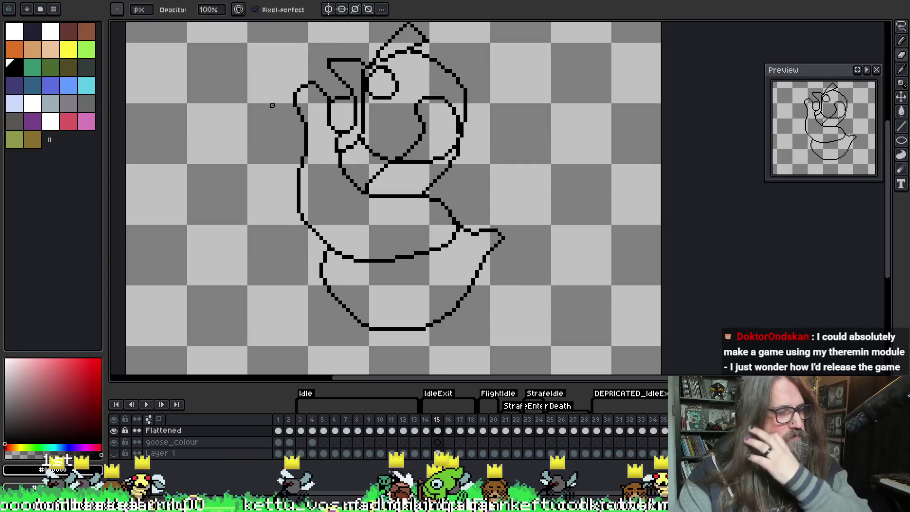
# Step: Zoom out on frame 15 of the goose line art
pyautogui.scroll(-2, 145, 92)
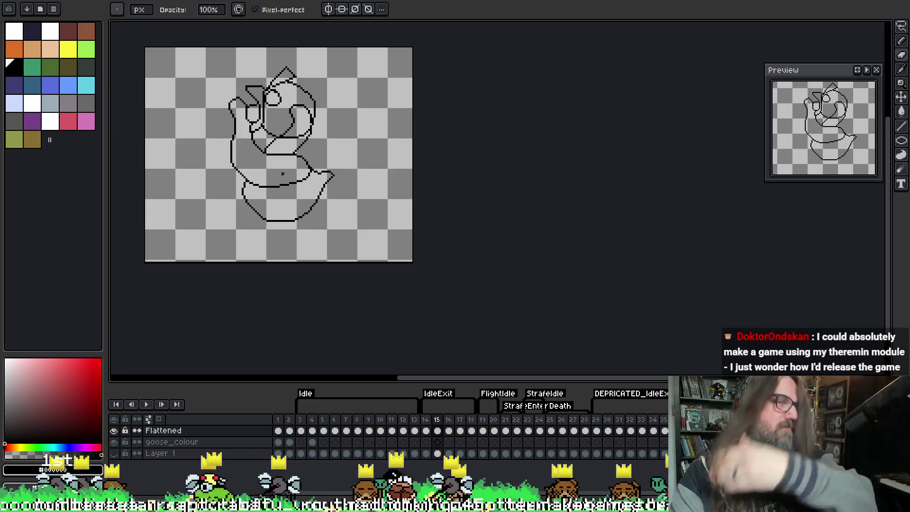
# Step: Recentre the sprite, play and stop the animation, and save the file
pyautogui.moveTo(283, 181); pyautogui.dragTo(316, 234)
pyautogui.press('Return')
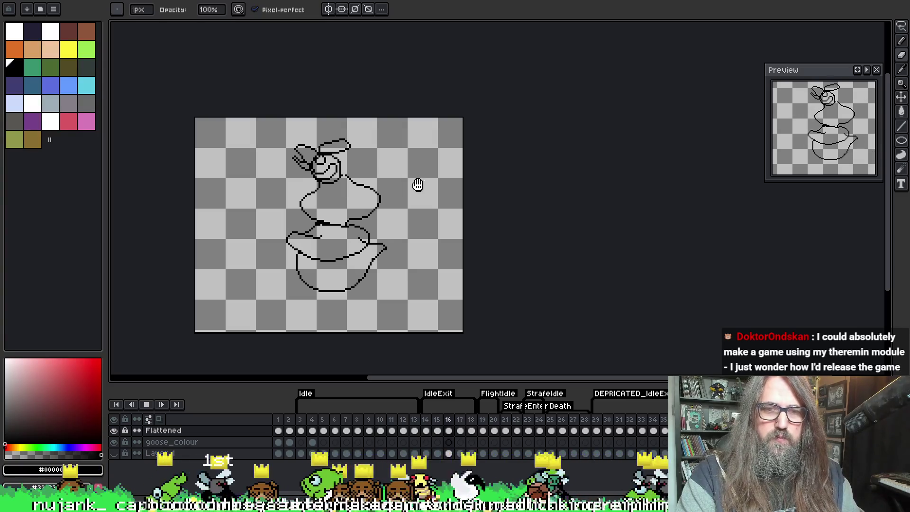
pyautogui.press('Return')
pyautogui.press('Left')
pyautogui.press('Left')
pyautogui.press('Left')
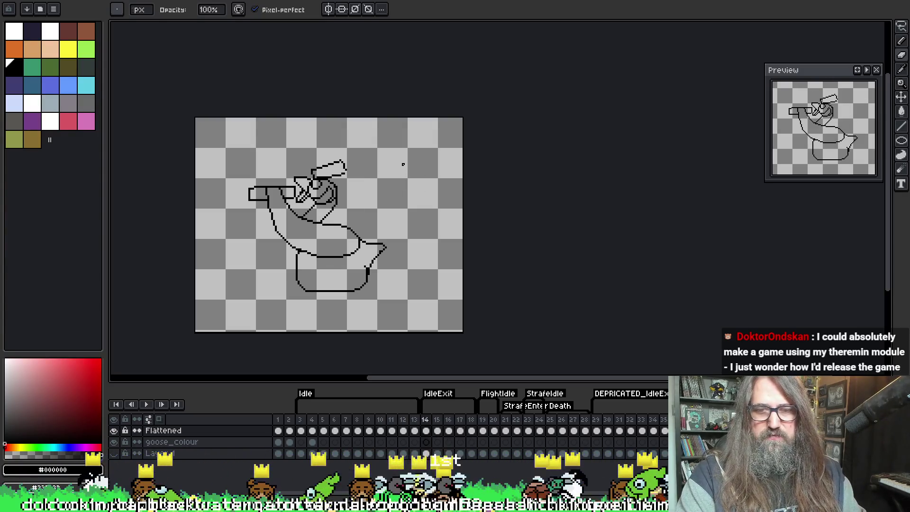
pyautogui.hotkey('ctrl', 's')
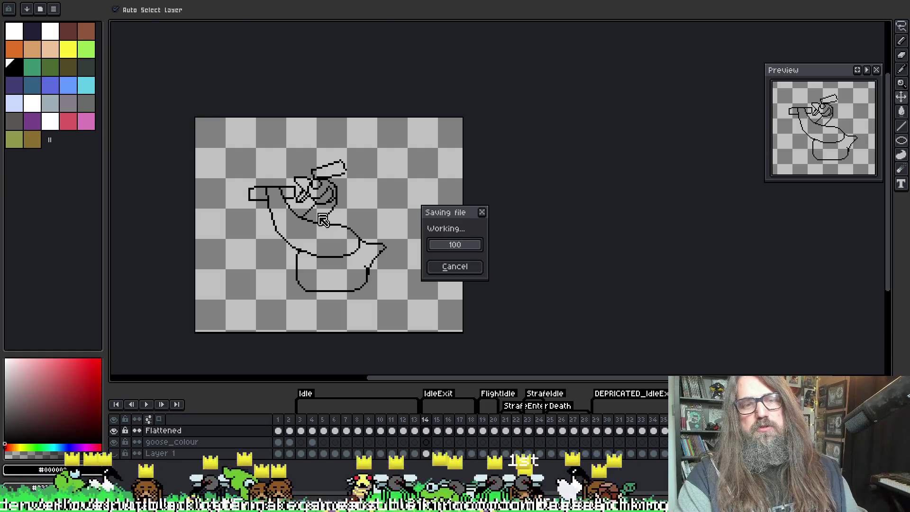
# Step: Show frame 14, the goose holding the long barrelled object
pyautogui.click(300, 430)
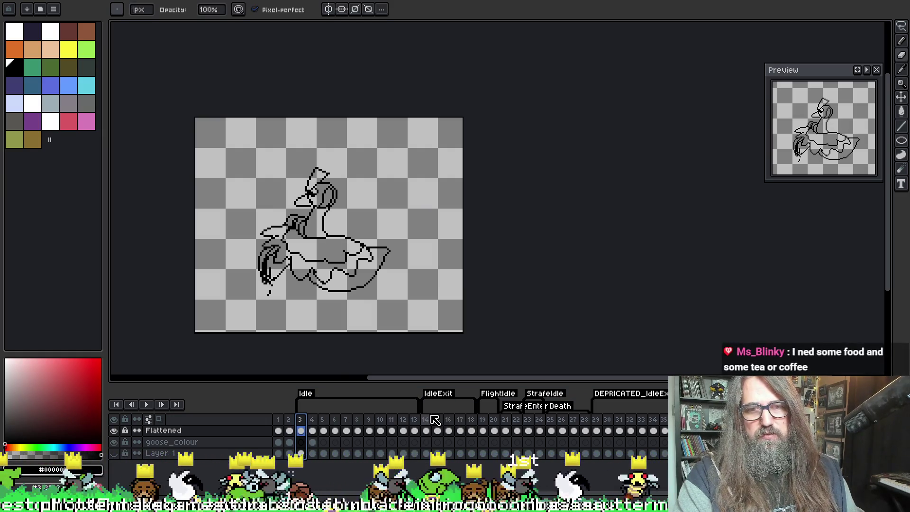
pyautogui.click(426, 431)
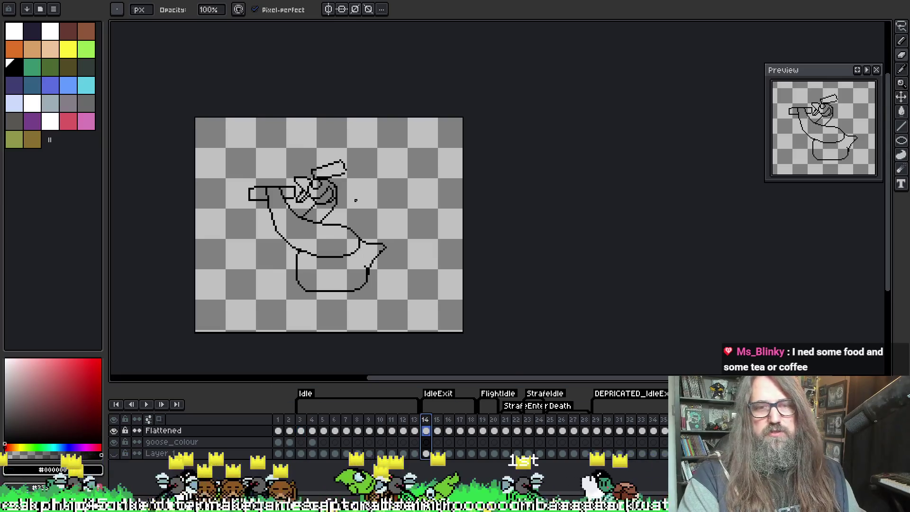
pyautogui.scroll(3, 328, 192)
pyautogui.scroll(-1, 328, 192)
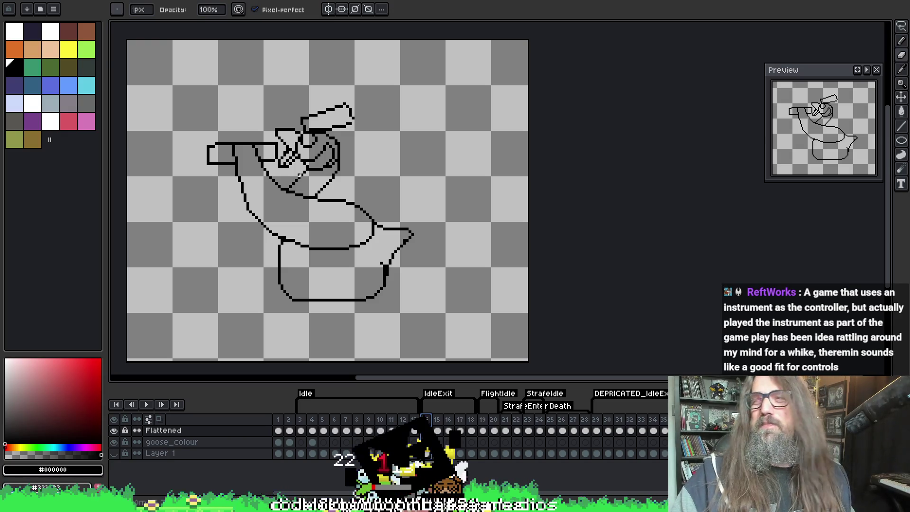
# Step: Zoom out one step to review the goose frames
pyautogui.scroll(-1, 548, 253)
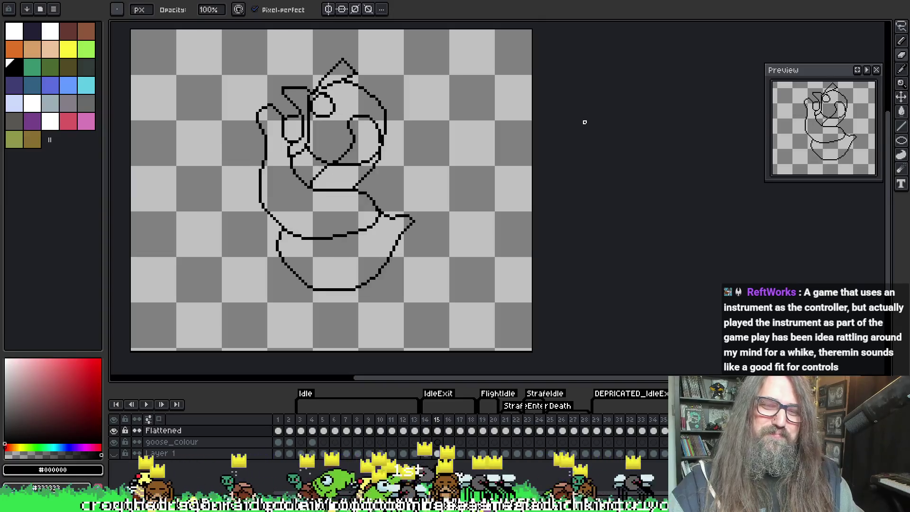
# Step: Stop playback, step to the next frame, and zoom in on the goose drawing
pyautogui.press('Return')
pyautogui.press('Right')
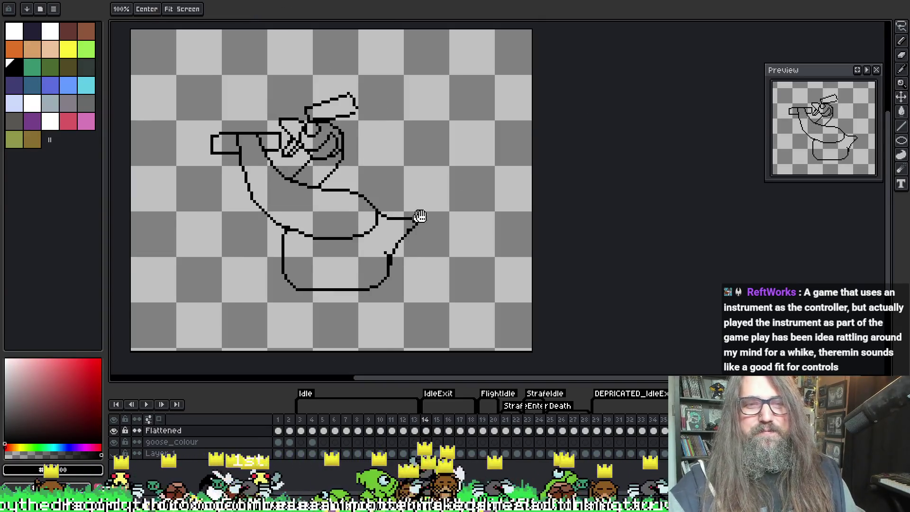
pyautogui.moveTo(296, 123); pyautogui.dragTo(355, 130)
pyautogui.scroll(1, 356, 129)
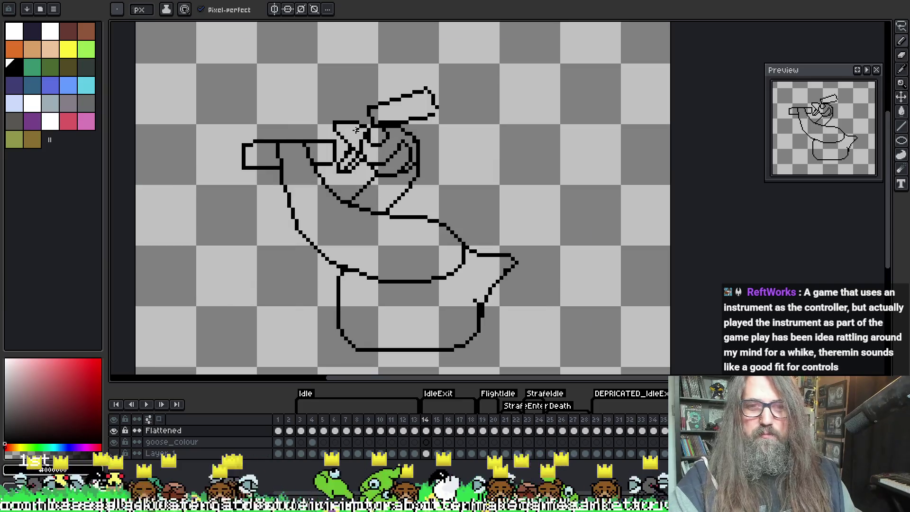
pyautogui.scroll(1, 355, 129)
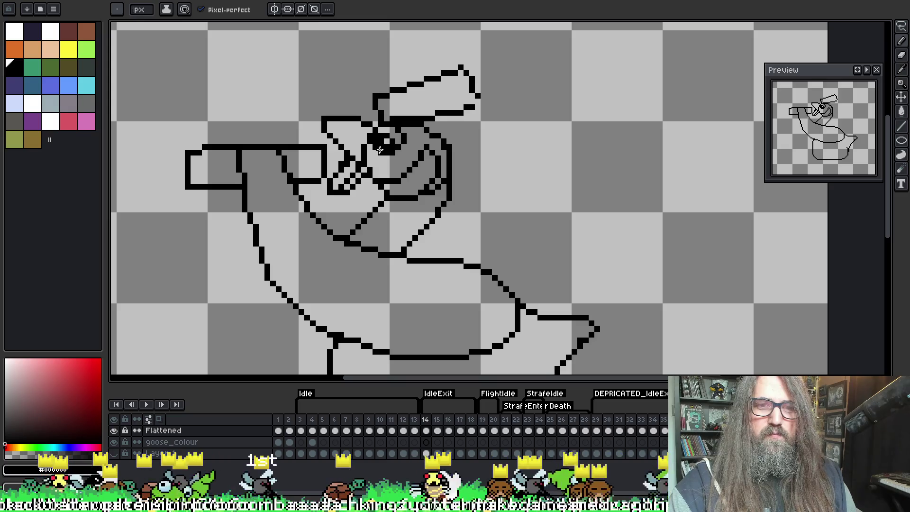
# Step: Undo the trial stroke drawn along the top of the beak
pyautogui.press('e')
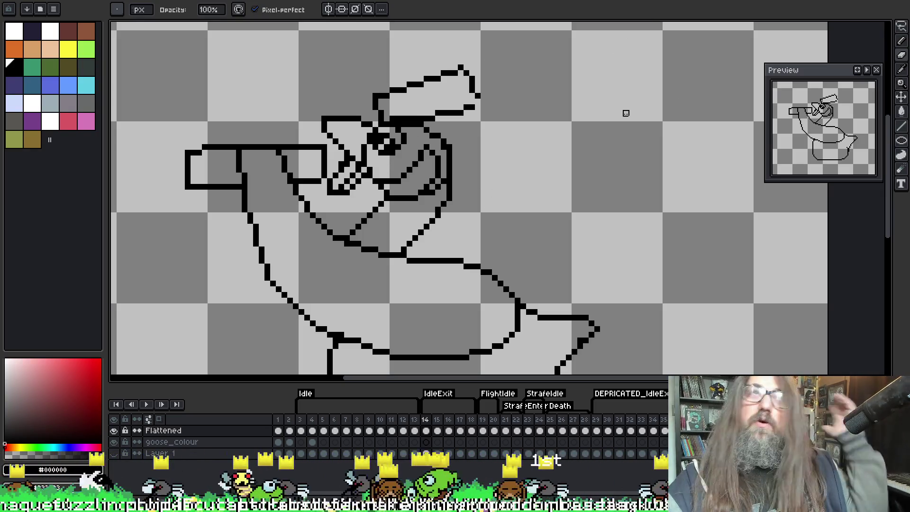
pyautogui.press('i')
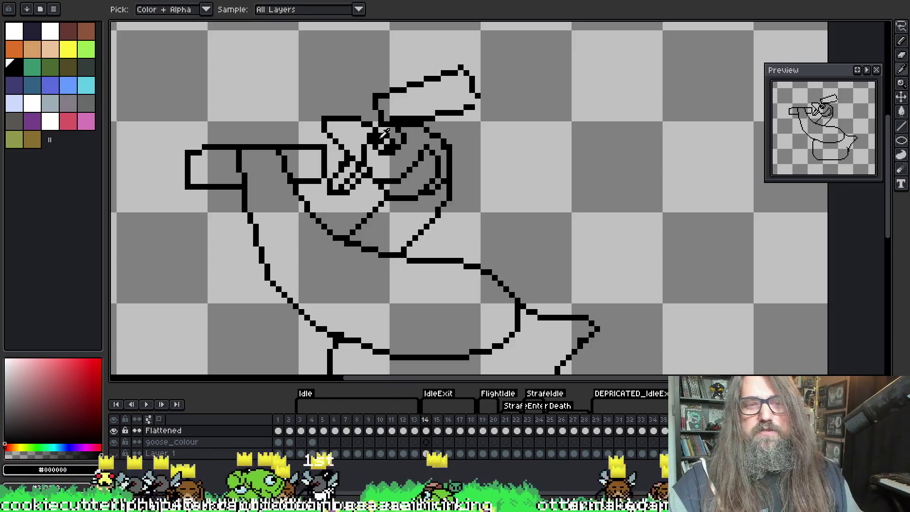
pyautogui.press('b')
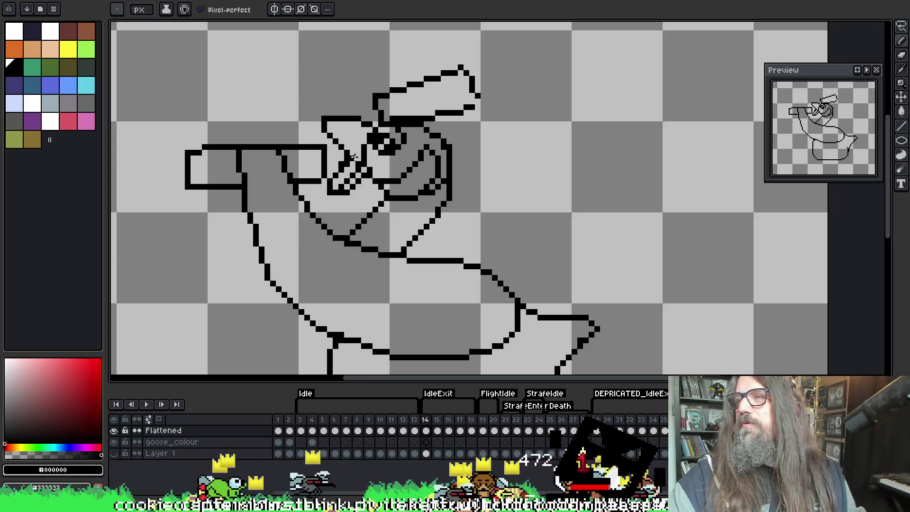
pyautogui.press('alt')
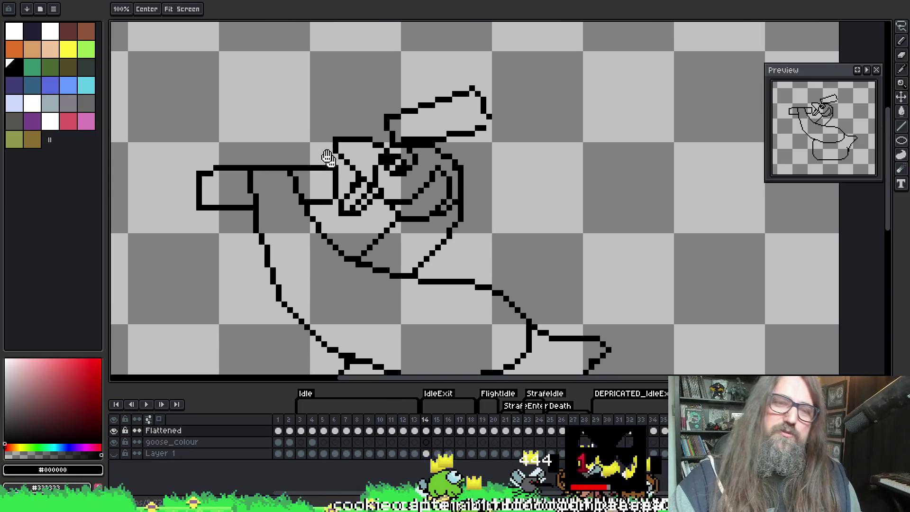
pyautogui.moveTo(307, 170); pyautogui.dragTo(318, 192)
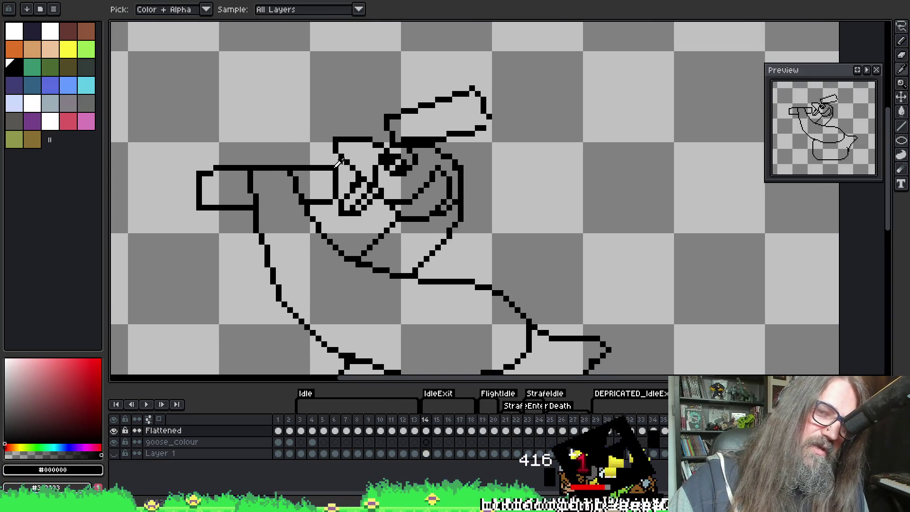
pyautogui.moveTo(308, 178); pyautogui.dragTo(312, 185)
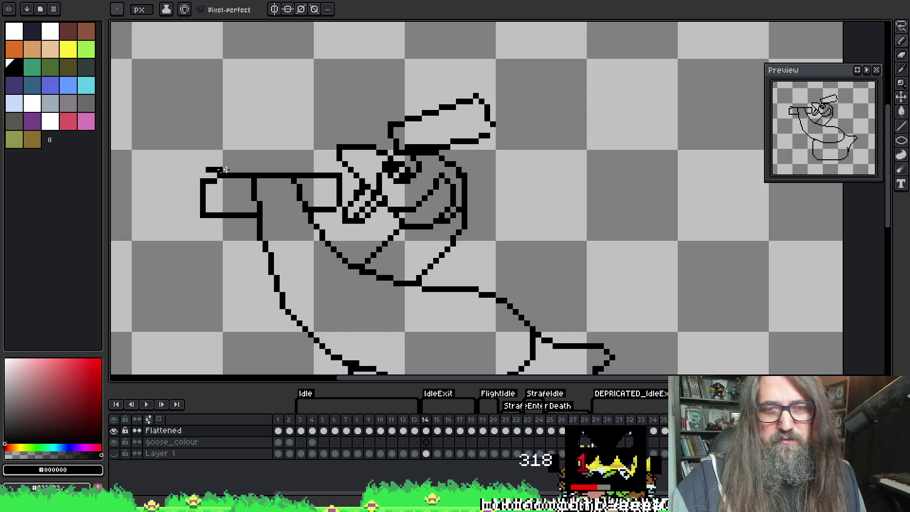
pyautogui.hotkey('ctrl', 'z')
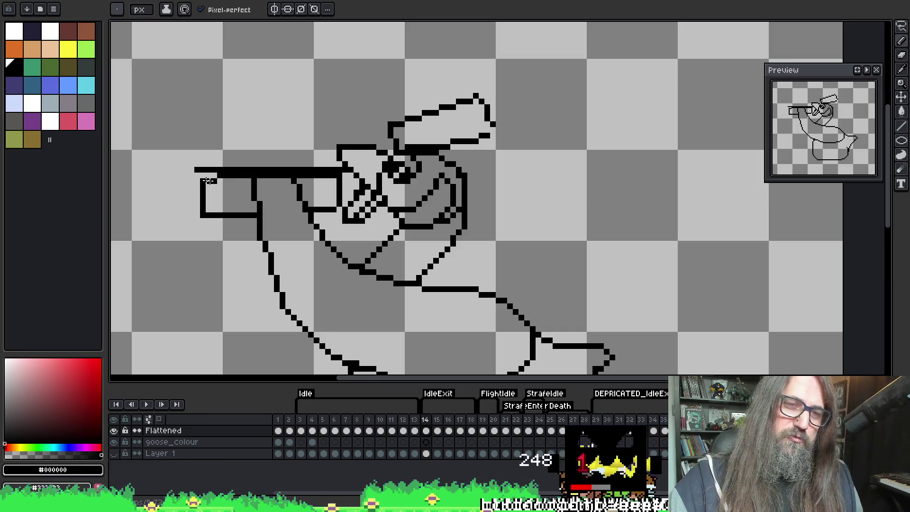
pyautogui.press('e')
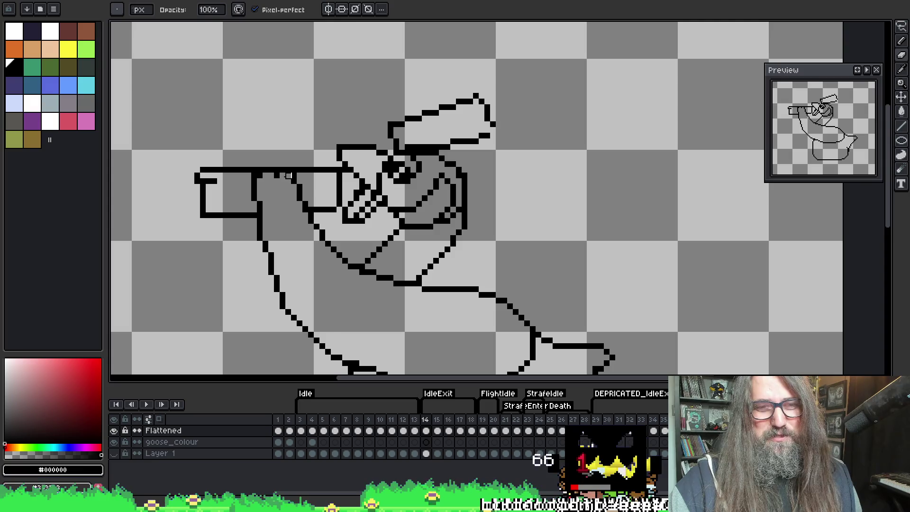
pyautogui.scroll(-1, 280, 180)
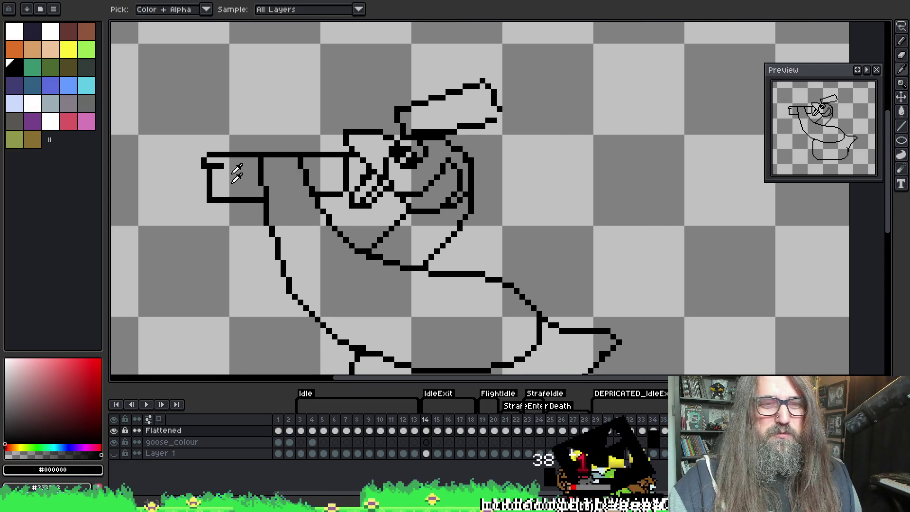
pyautogui.press('e')
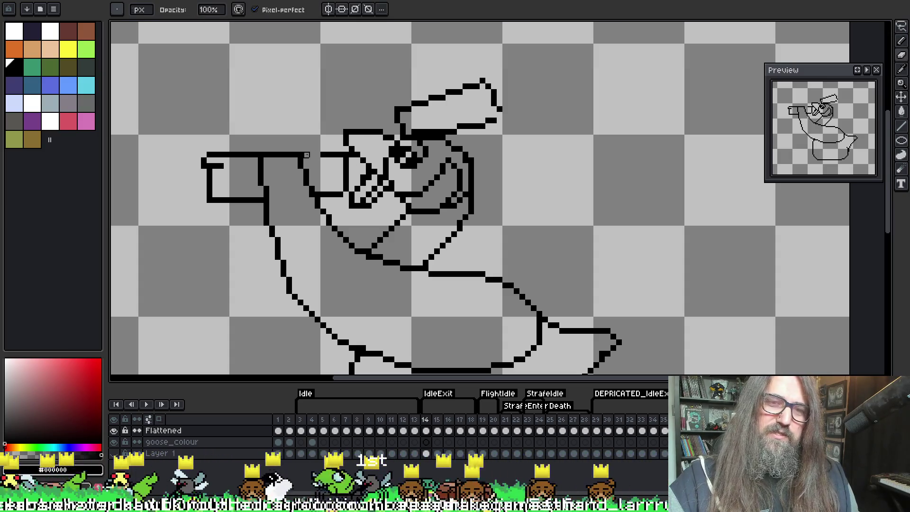
# Step: Marquee-select the area where the beak meets the head and transform it
pyautogui.press('ctrl')
pyautogui.press('m')
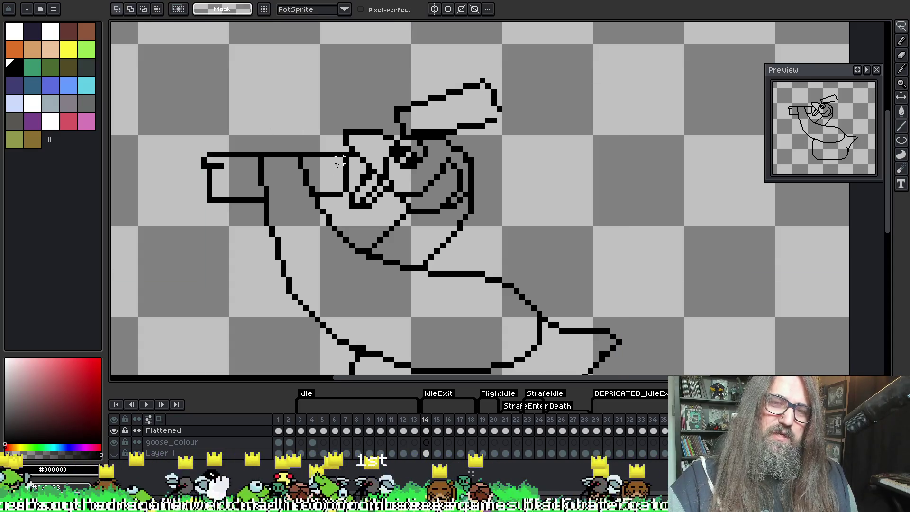
pyautogui.moveTo(324, 155); pyautogui.dragTo(357, 210)
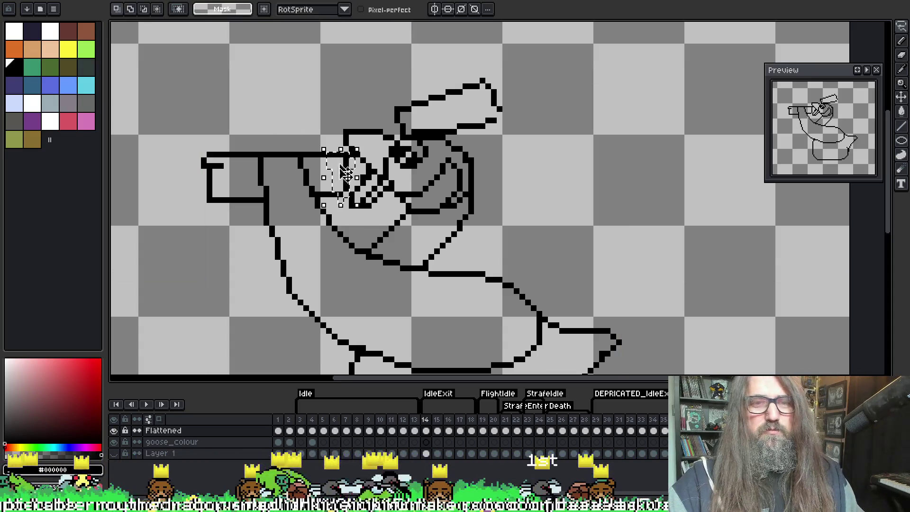
pyautogui.click(348, 174)
pyautogui.press('Return')
# Step: Lasso the beak tip, nudge it down one pixel, and pencil a short down-left diagonal
pyautogui.moveTo(179, 130)
pyautogui.mouseDown()
pyautogui.moveTo(237, 177)
pyautogui.moveTo(241, 99)
pyautogui.mouseUp()
pyautogui.press('Down')
pyautogui.press('Return')
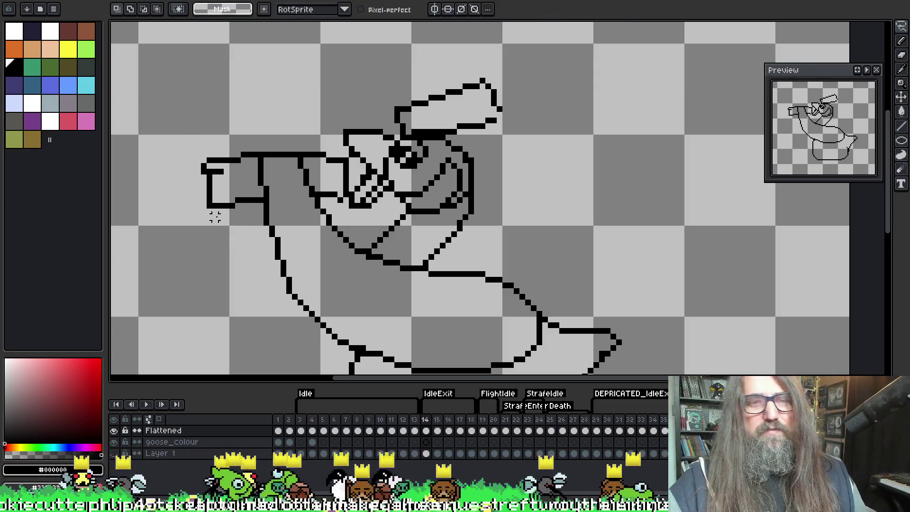
pyautogui.press('b')
pyautogui.moveTo(202, 166)
pyautogui.mouseDown()
pyautogui.moveTo(191, 181)
pyautogui.moveTo(208, 172)
pyautogui.mouseUp()
pyautogui.press('e')
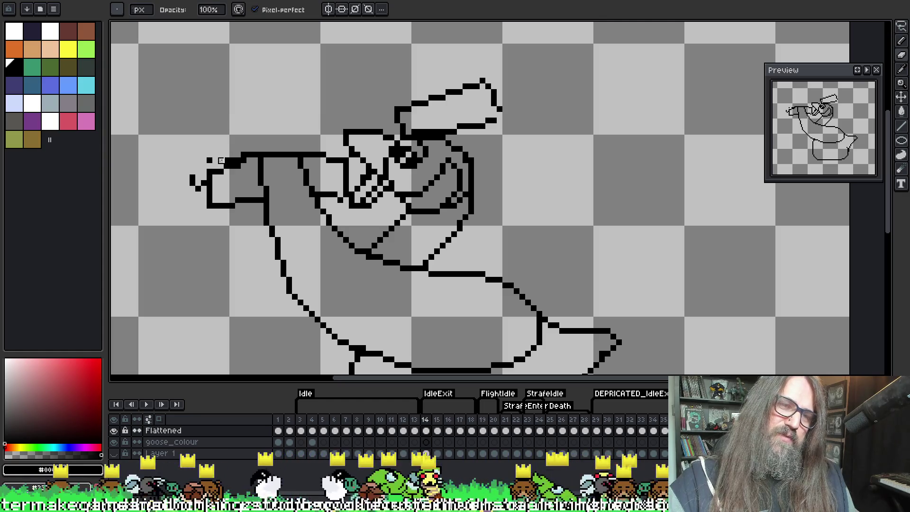
# Step: Undo the last beak edit and erase stray pixels on the beak outline
pyautogui.hotkey('ctrl', 'z')
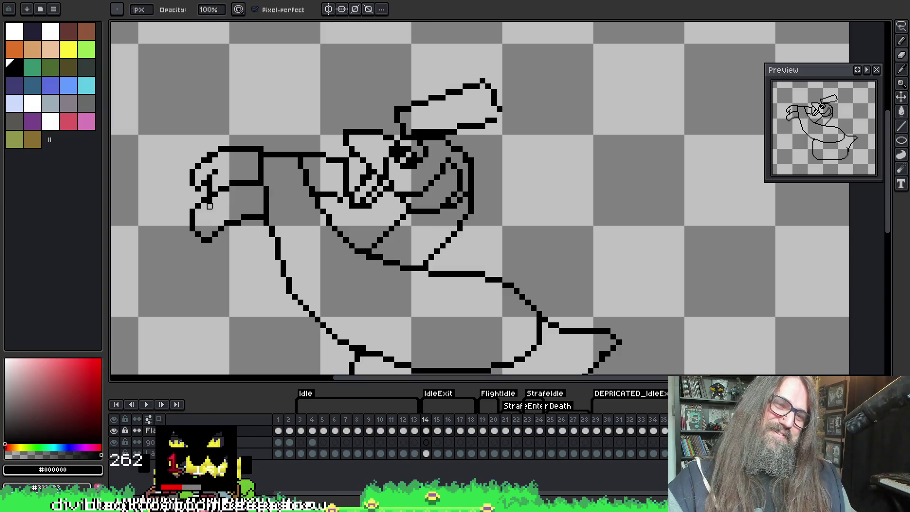
pyautogui.press('e')
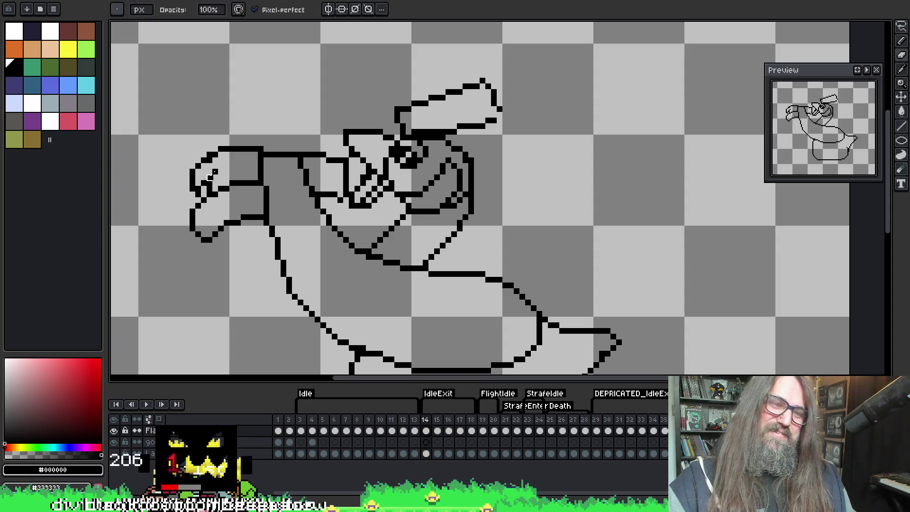
pyautogui.moveTo(202, 189); pyautogui.dragTo(256, 170)
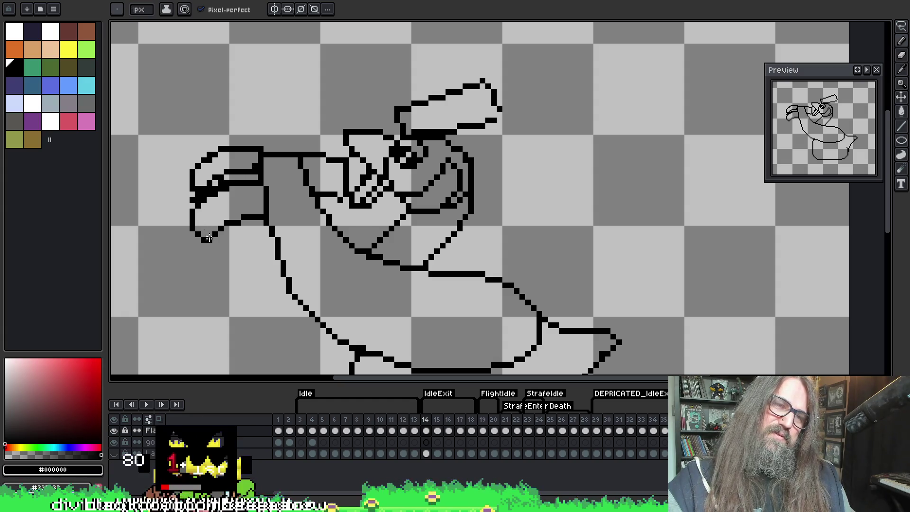
# Step: Draw a thick downward line on the lower beak and add strokes inside the head
pyautogui.moveTo(195, 202); pyautogui.dragTo(195, 256)
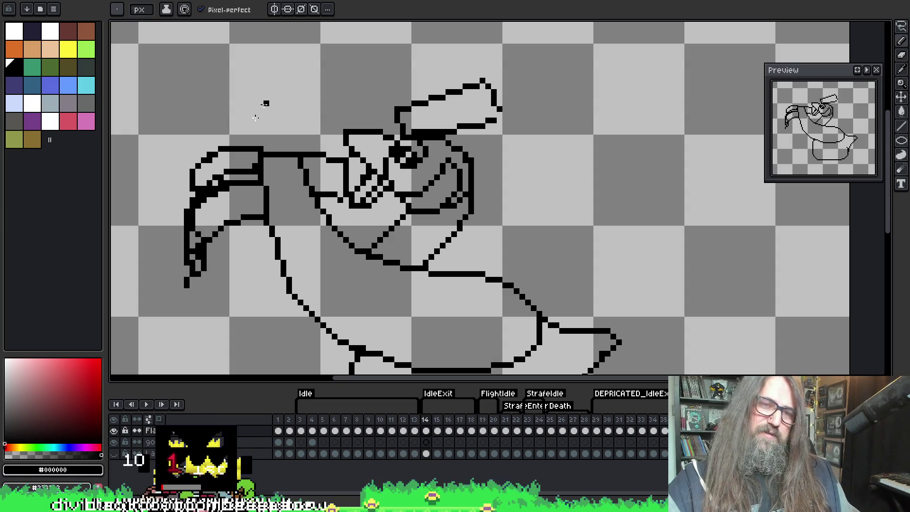
pyautogui.moveTo(311, 177); pyautogui.dragTo(348, 208)
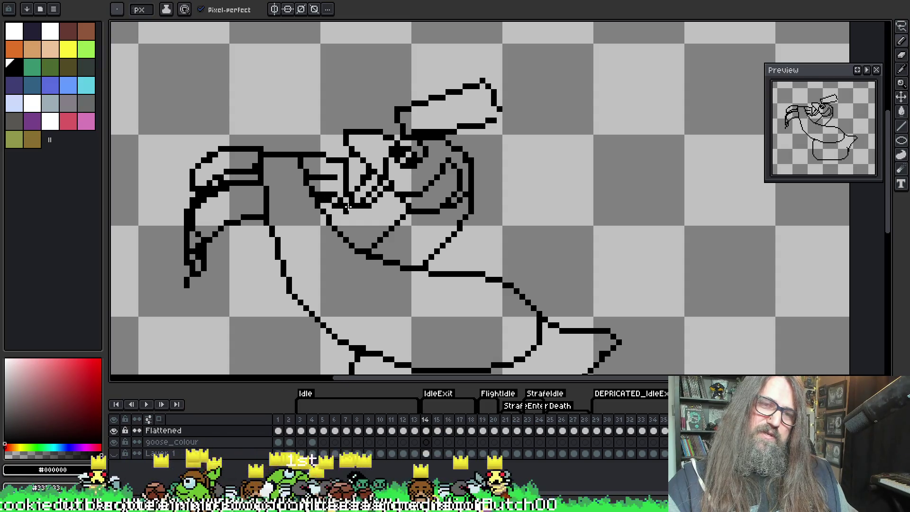
pyautogui.press('b')
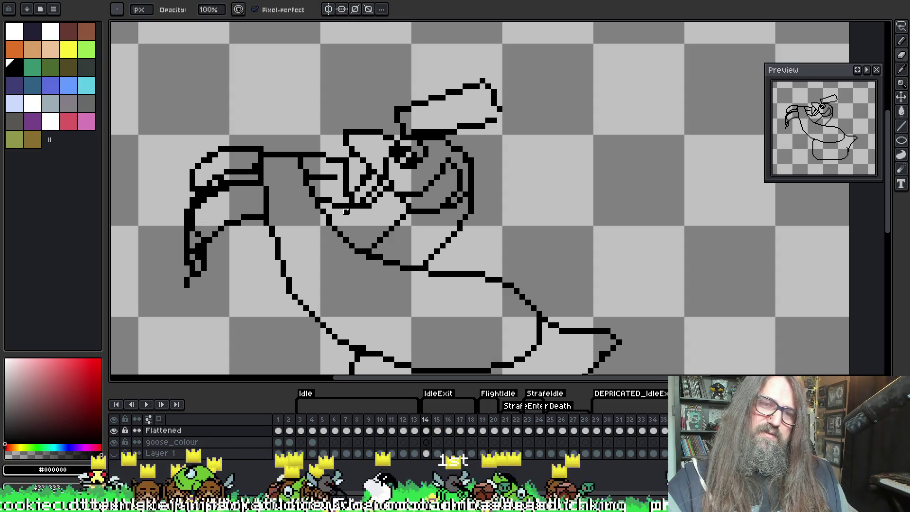
pyautogui.press('space')
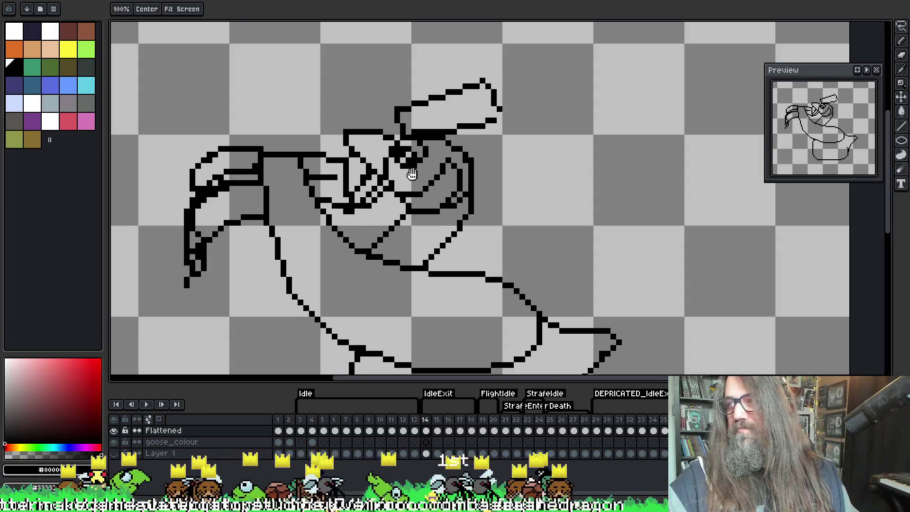
# Step: Nudge the canvas view of the goose slightly to the left
pyautogui.moveTo(413, 174); pyautogui.dragTo(408, 173)
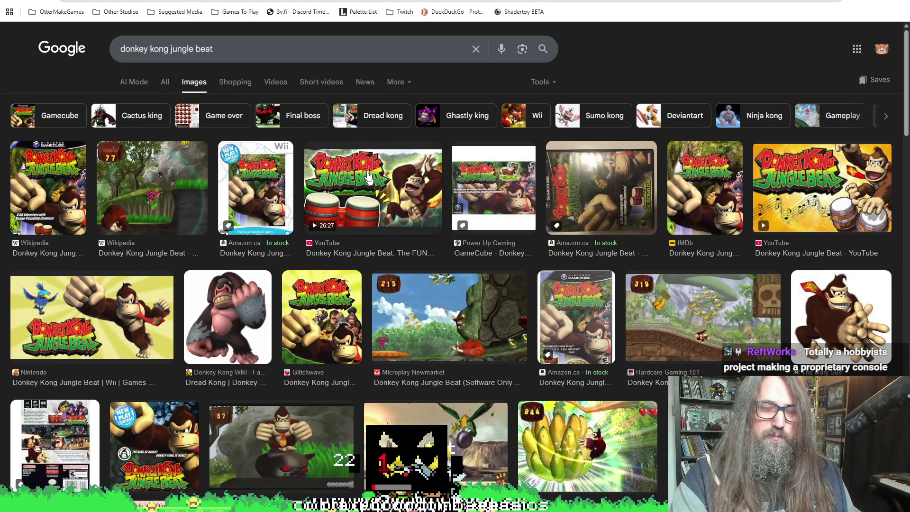
# Step: Scroll down and back up through the donkey kong jungle beat image results
pyautogui.scroll(-3, 468, 271)
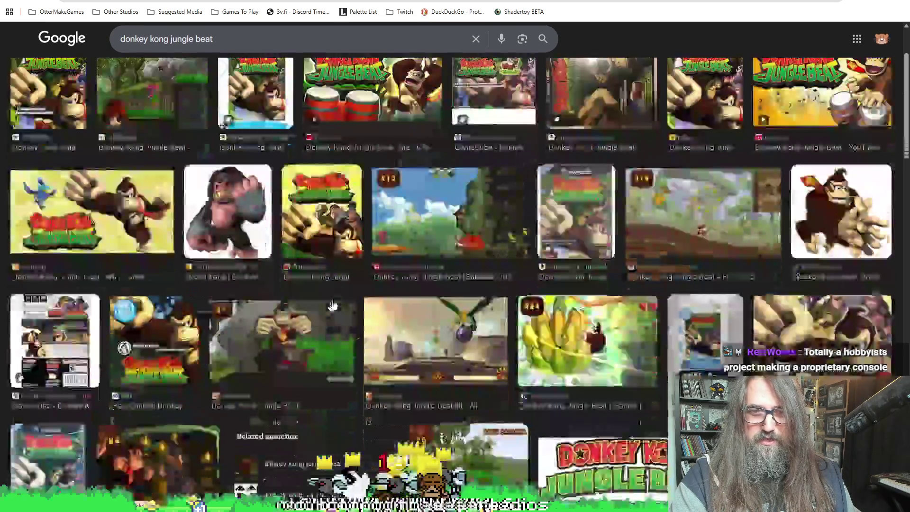
pyautogui.scroll(3, 318, 182)
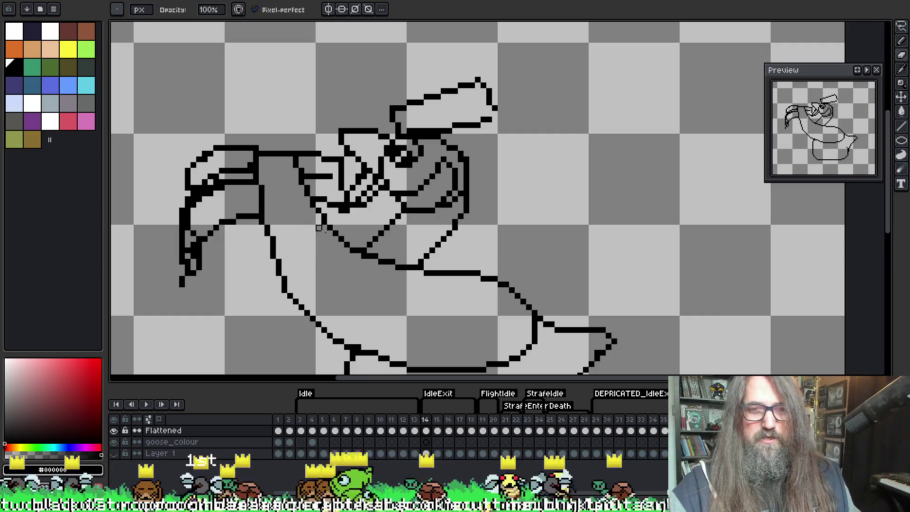
# Step: Alternate pencil and eraser touch-ups near the eye, then add black pixels along the head outline
pyautogui.press('e')
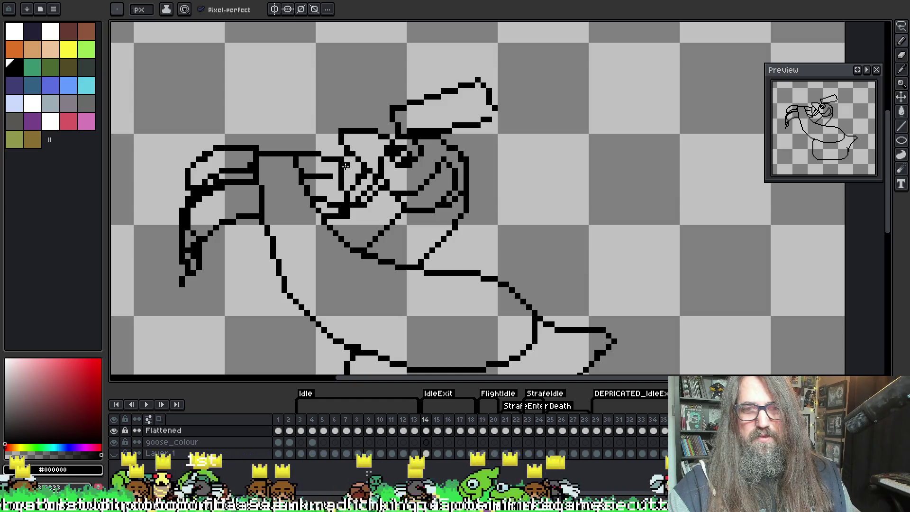
pyautogui.press('b')
pyautogui.press('e')
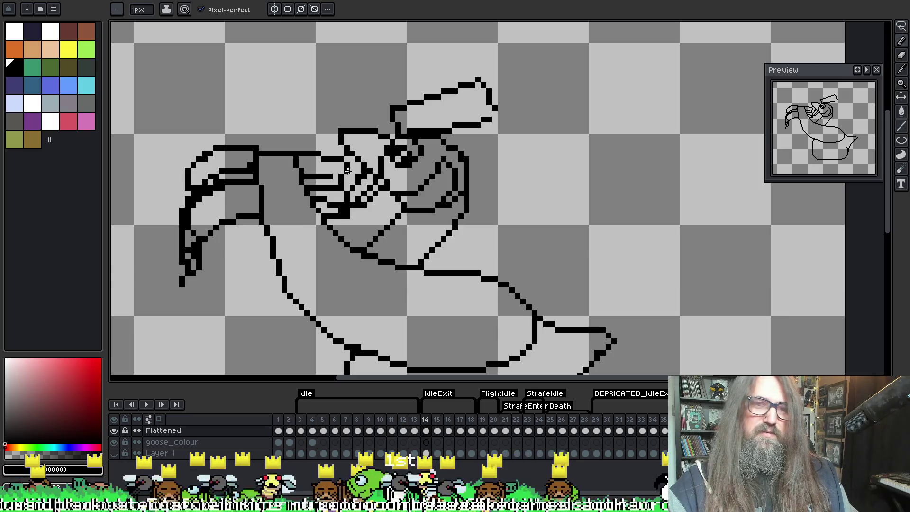
pyautogui.press('b')
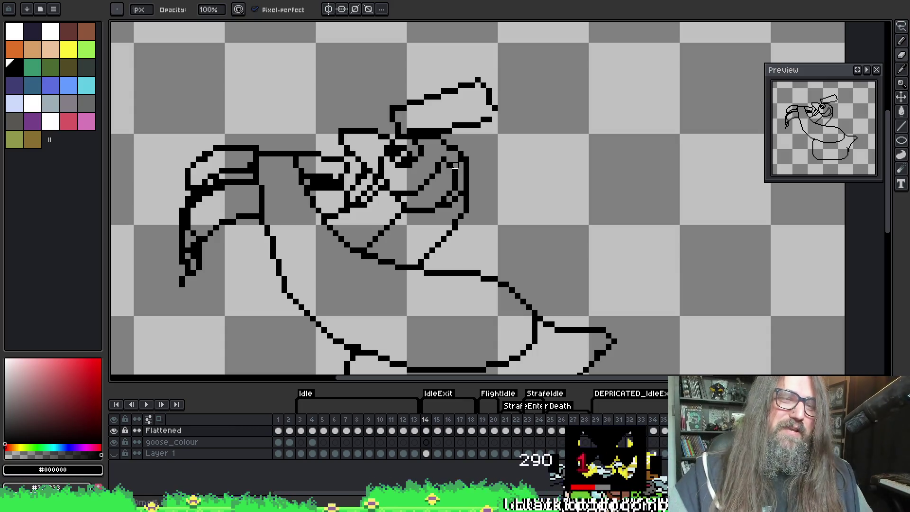
pyautogui.press('e')
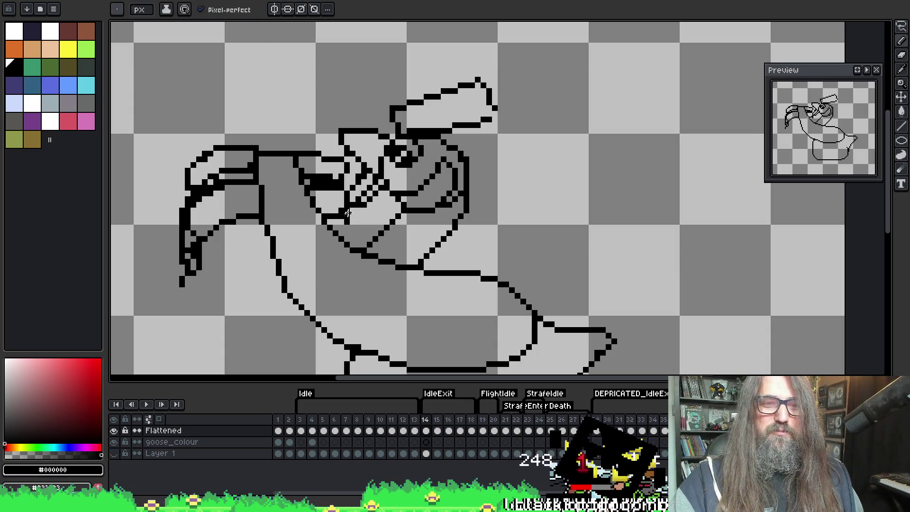
pyautogui.press('b')
pyautogui.hotkey('ctrl', 'z')
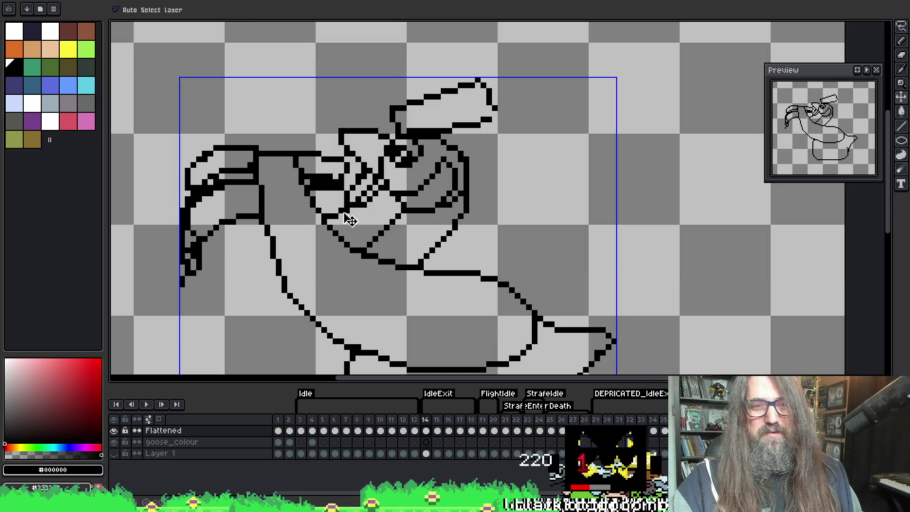
pyautogui.press('e')
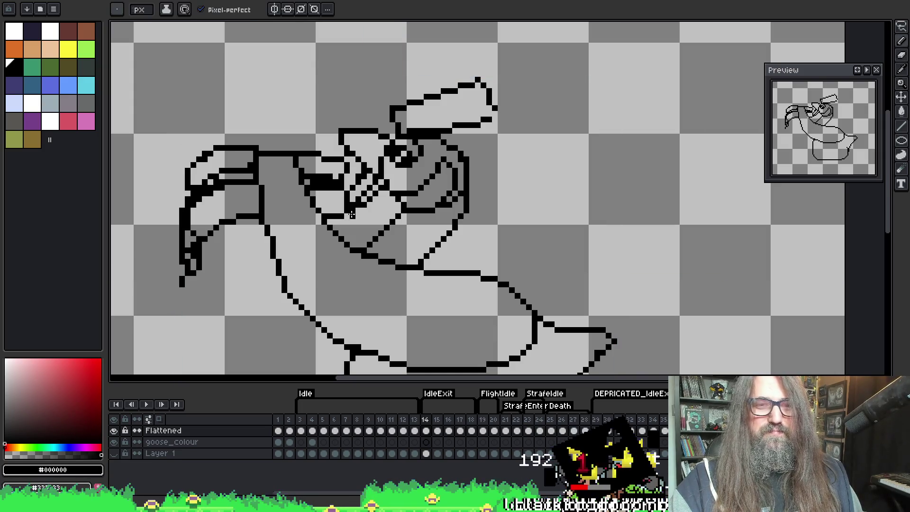
pyautogui.press('b')
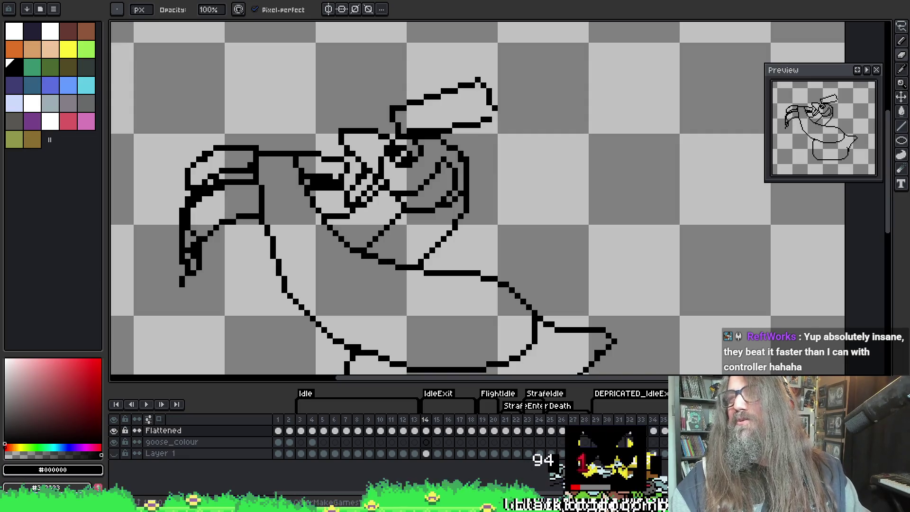
pyautogui.press('e')
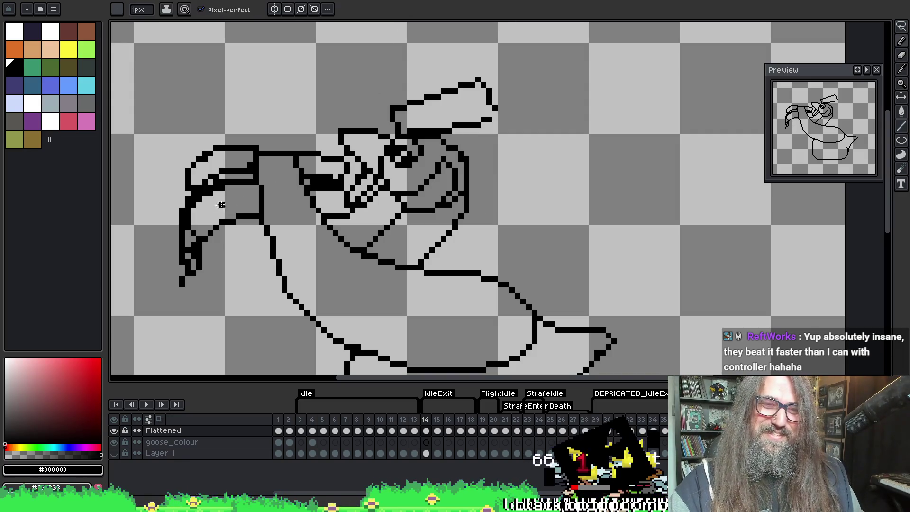
pyautogui.moveTo(227, 184); pyautogui.dragTo(274, 184)
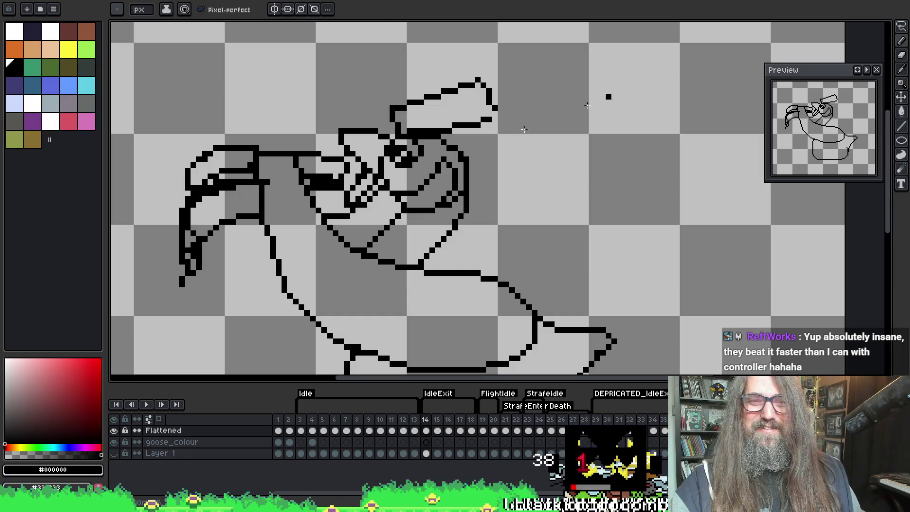
# Step: Reselect the pencil, then bring the YouTube Shorts window to the front
pyautogui.press('b')
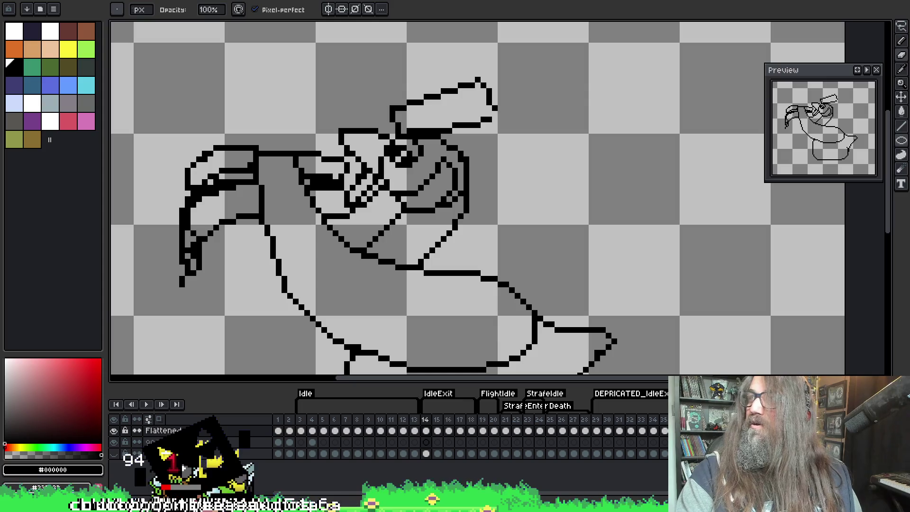
pyautogui.hotkey('alt', 'Tab')
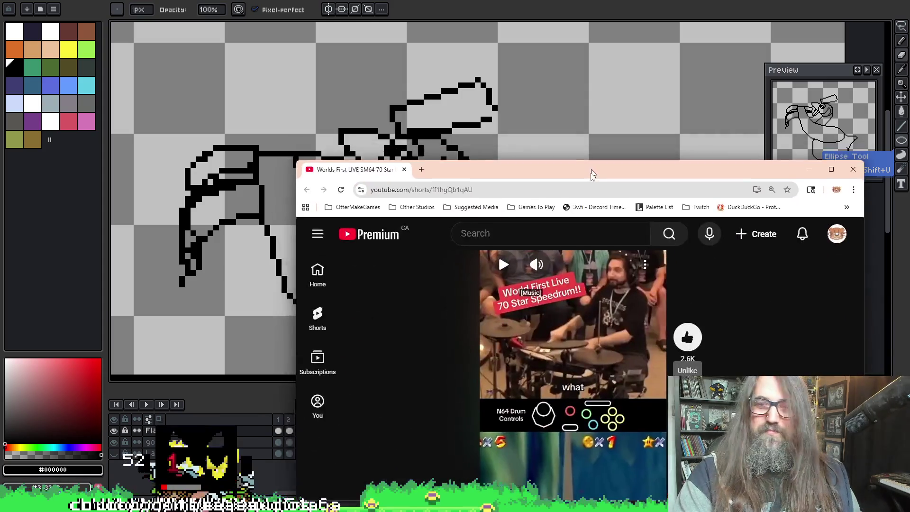
# Step: Maximize the YouTube window, pause and resume the Short, then return to Aseprite
pyautogui.moveTo(593, 161); pyautogui.dragTo(469, 3)
pyautogui.click(513, 217)
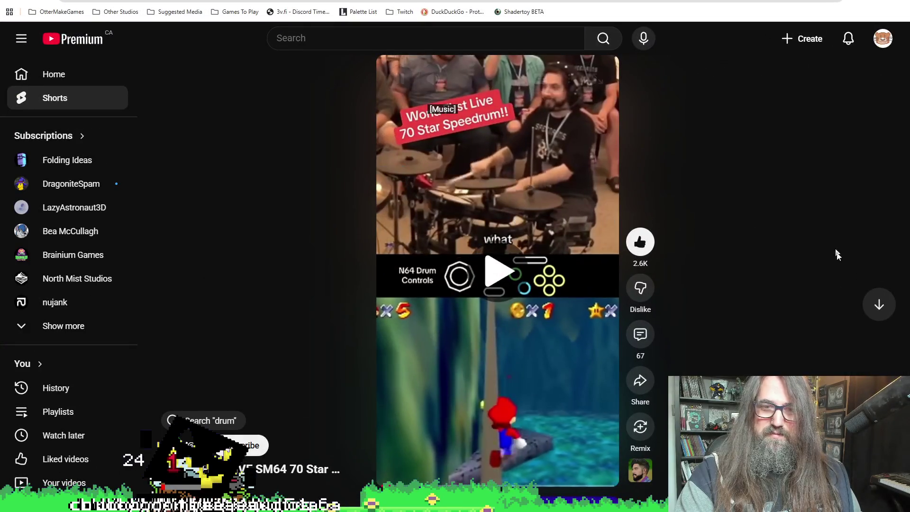
pyautogui.moveTo(481, 83)
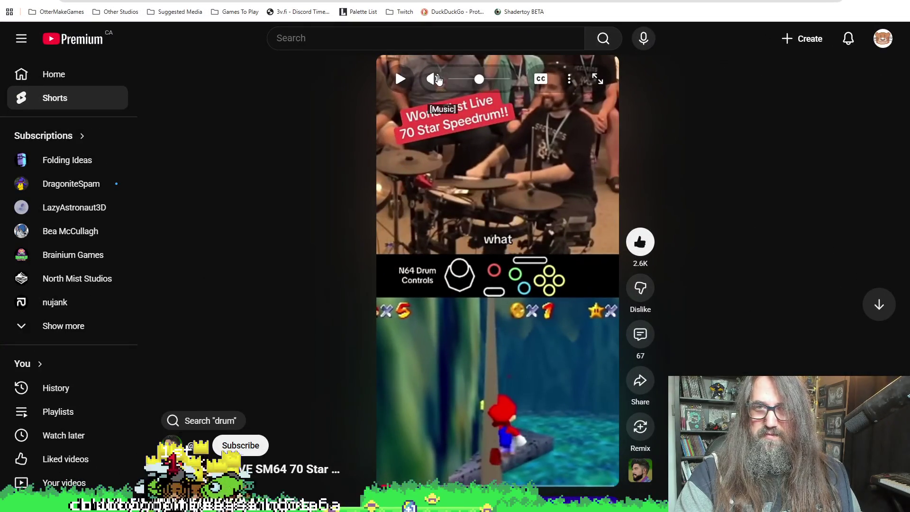
pyautogui.click(493, 200)
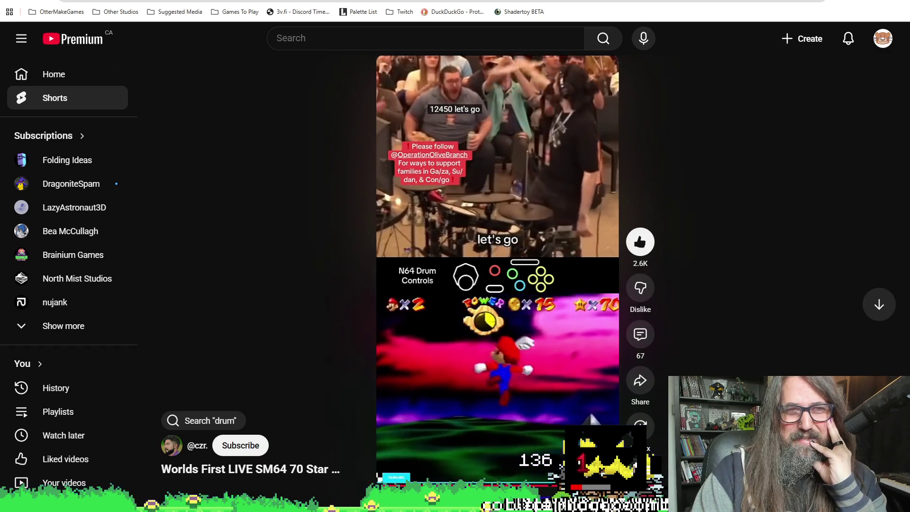
pyautogui.hotkey('alt', 'Tab')
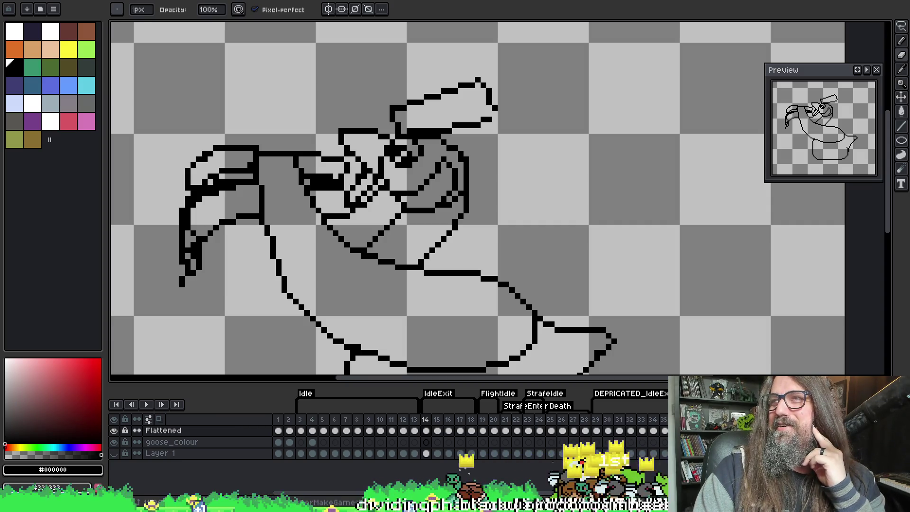
# Step: Zoom in on the head and erase the stray pixels inside the goose's eye
pyautogui.moveTo(416, 197); pyautogui.dragTo(427, 175)
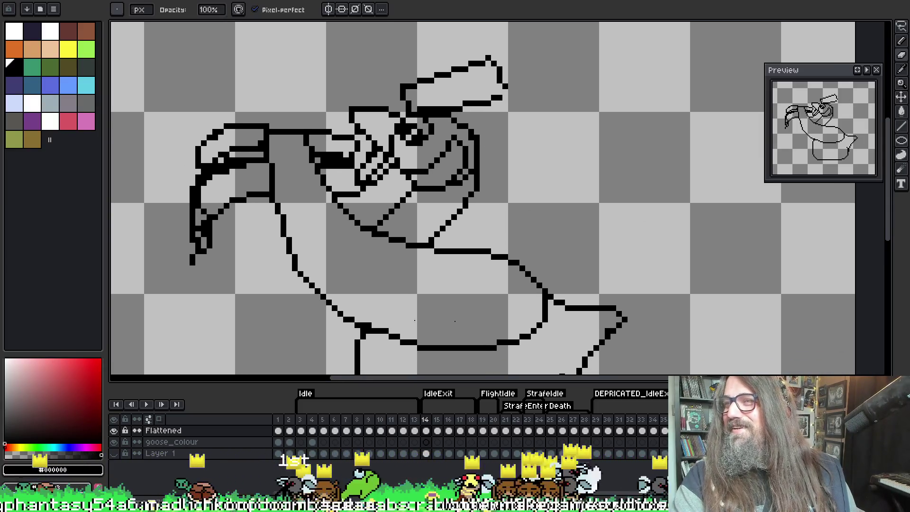
pyautogui.scroll(1, 378, 188)
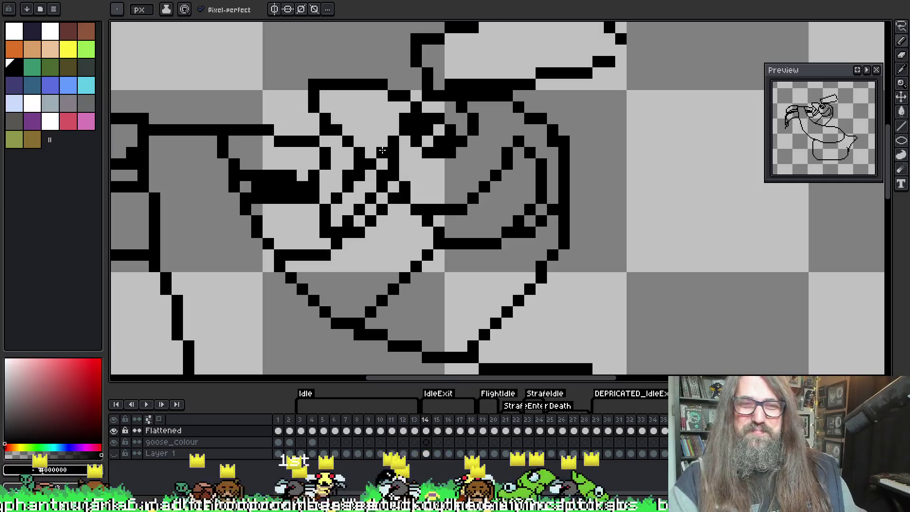
pyautogui.scroll(-2, 394, 112)
pyautogui.scroll(1, 395, 112)
pyautogui.scroll(1, 379, 124)
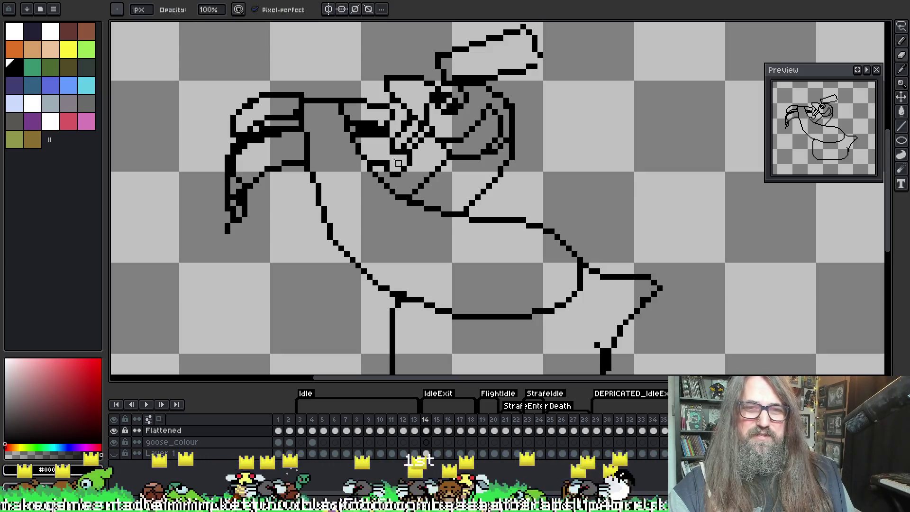
pyautogui.press('e')
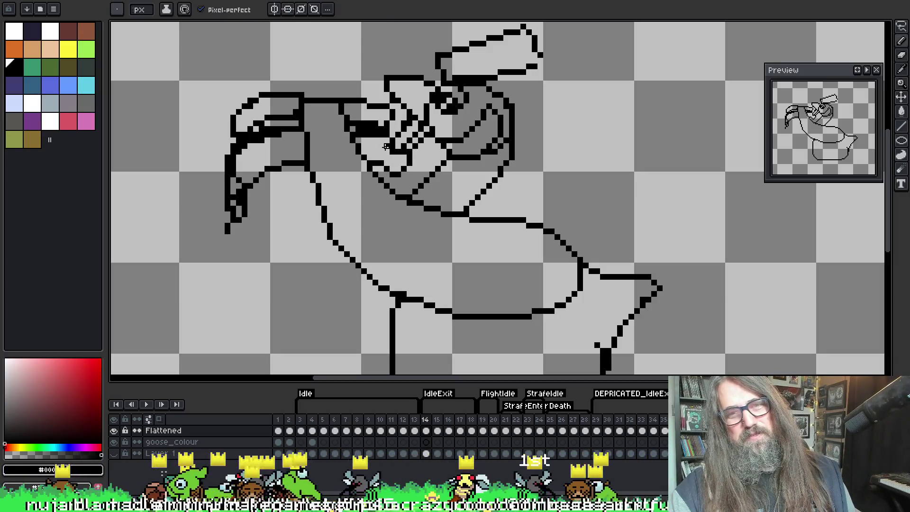
pyautogui.press('b')
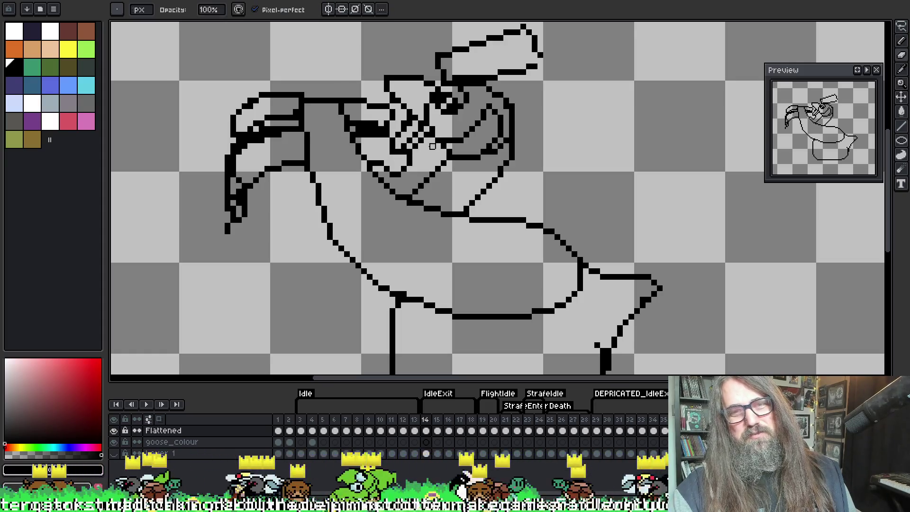
pyautogui.press('e')
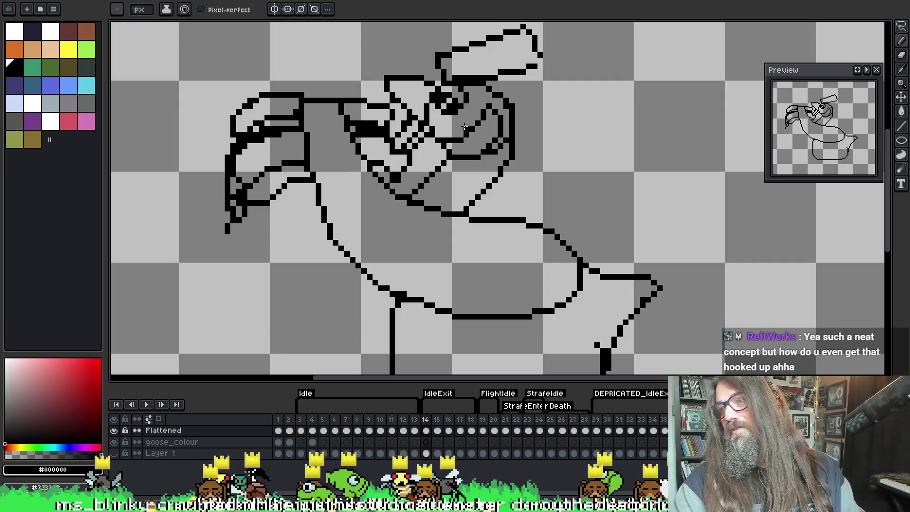
pyautogui.scroll(2, 467, 105)
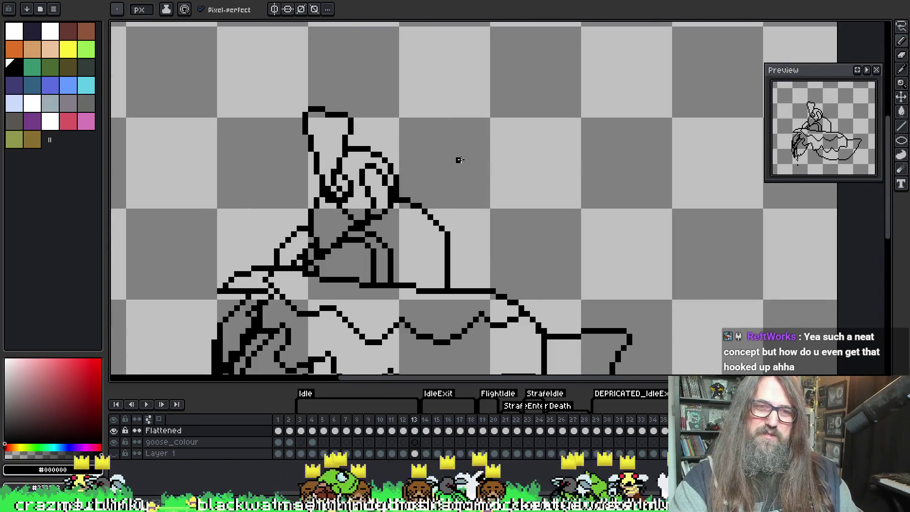
pyautogui.scroll(-2, 457, 142)
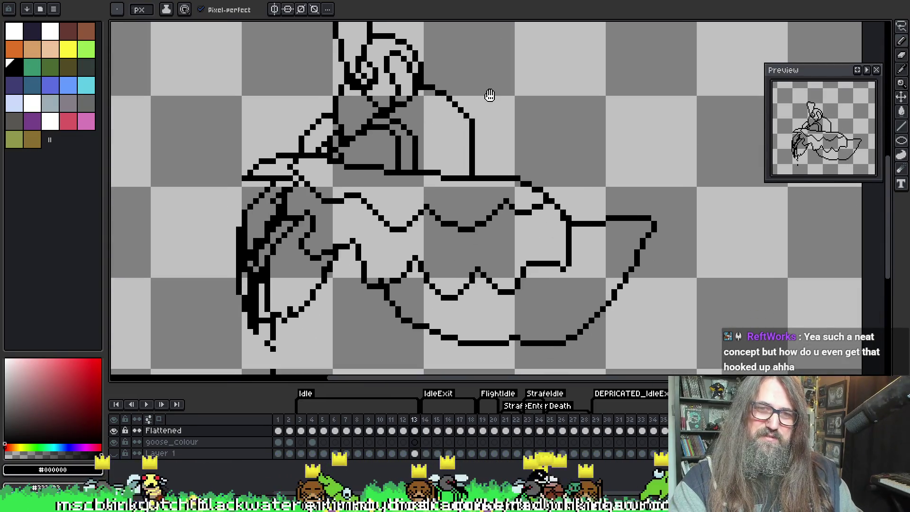
pyautogui.scroll(3, 454, 113)
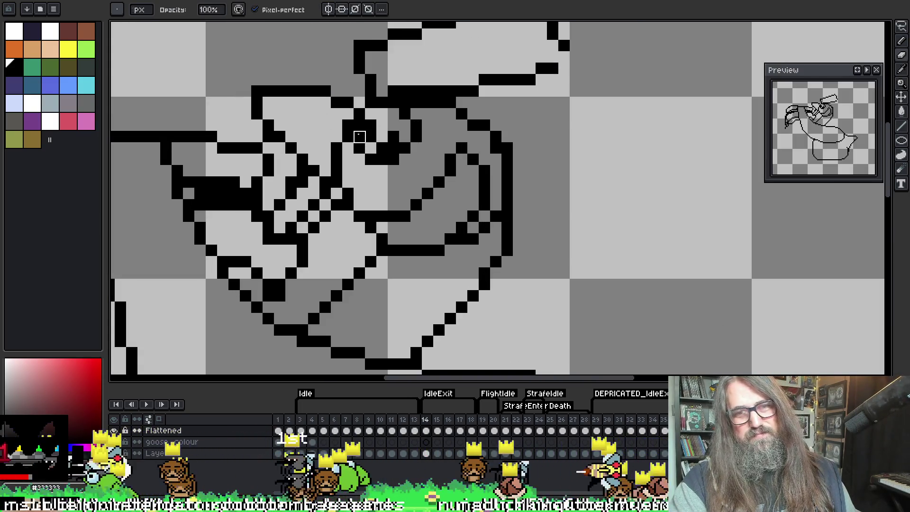
pyautogui.moveTo(359, 137); pyautogui.dragTo(382, 149)
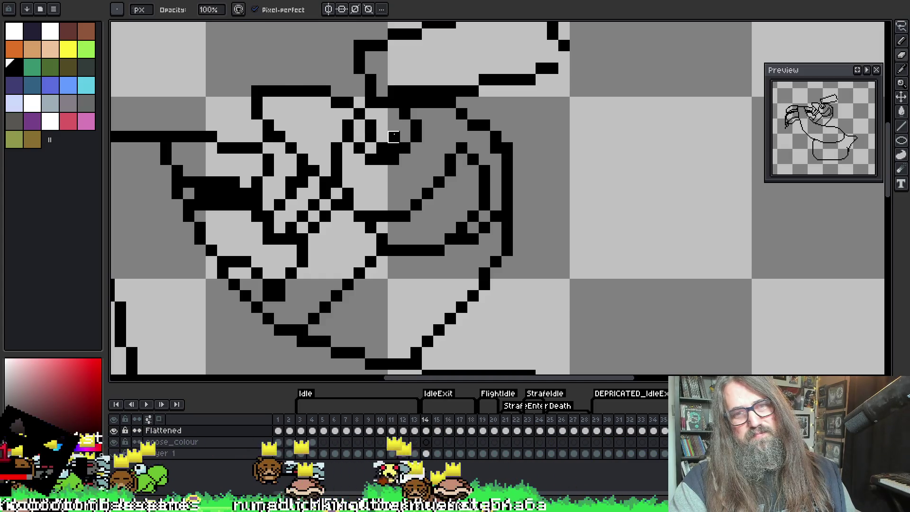
# Step: Fill the goose's eye solid black with the Paint Bucket
pyautogui.press('g')
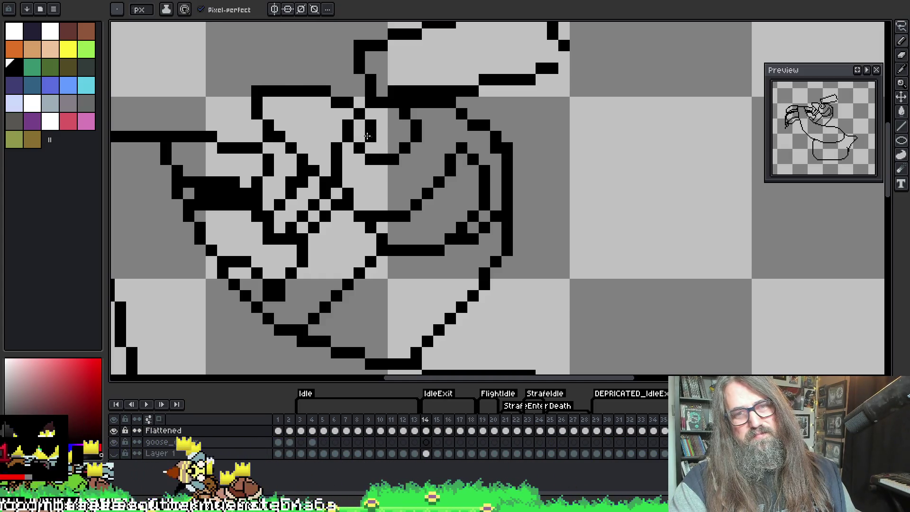
pyautogui.click(359, 130)
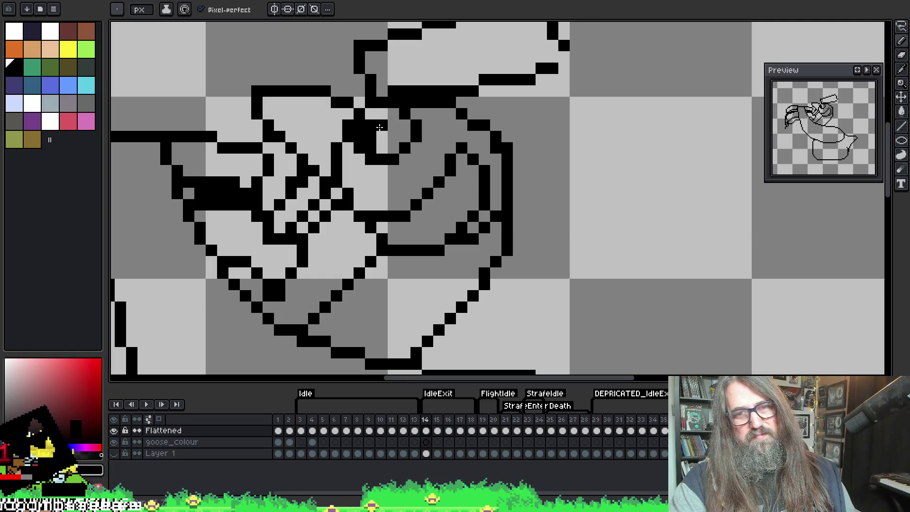
pyautogui.press('b')
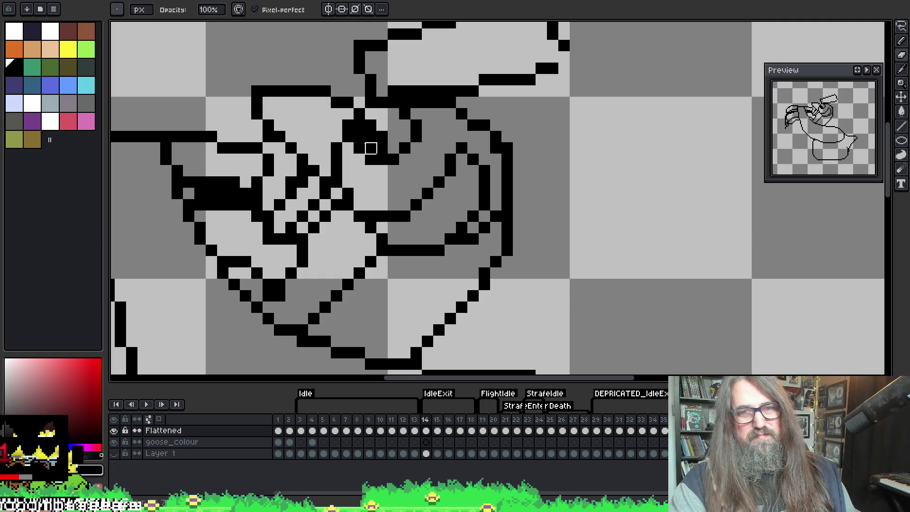
pyautogui.scroll(-2, 472, 149)
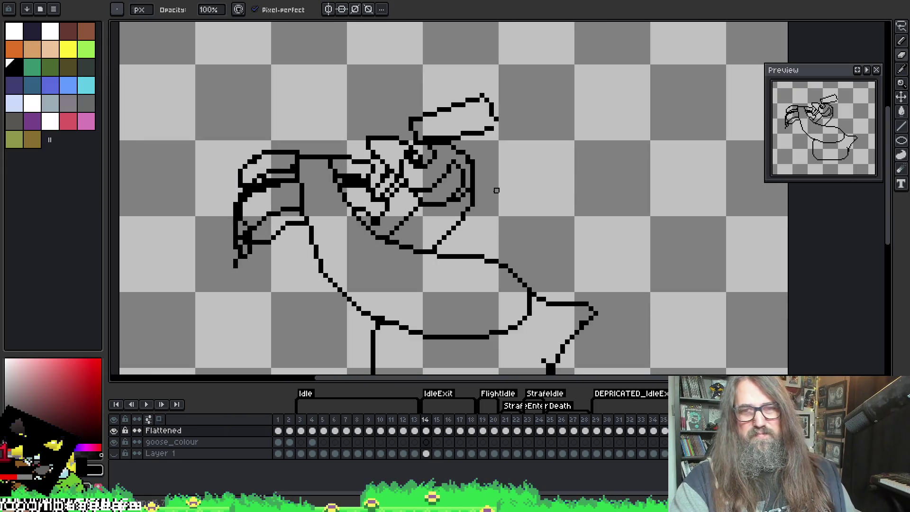
# Step: Flip between frames 13 and 14 to compare, then pan over the goose's head
pyautogui.press(',')
pyautogui.press('.')
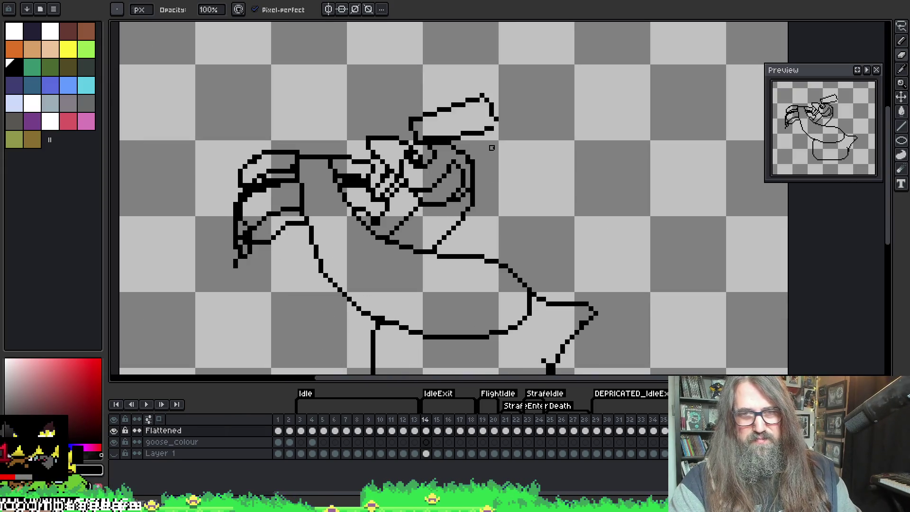
pyautogui.press(',')
pyautogui.press('.')
pyautogui.hscroll(1, 427, 142)
pyautogui.press(',')
pyautogui.press('.')
pyautogui.scroll(1, 359, 139)
pyautogui.moveTo(330, 174); pyautogui.dragTo(311, 146)
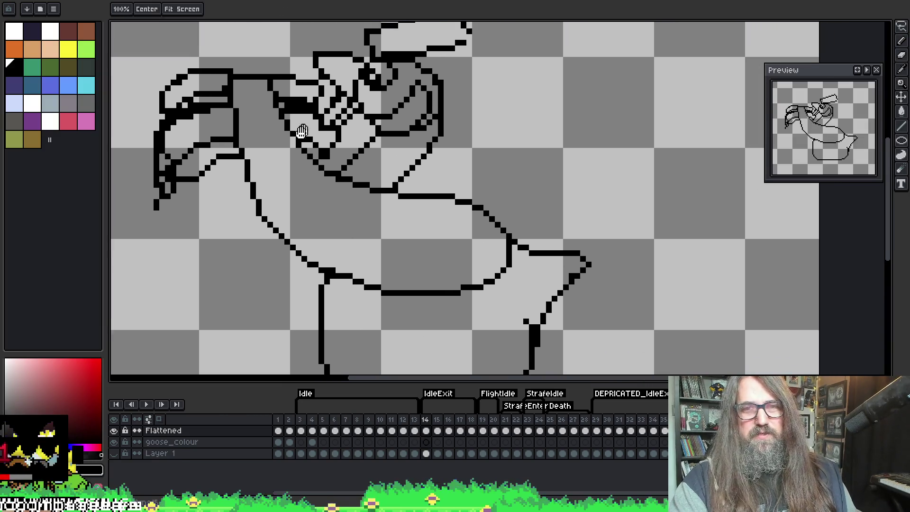
pyautogui.scroll(1, 335, 127)
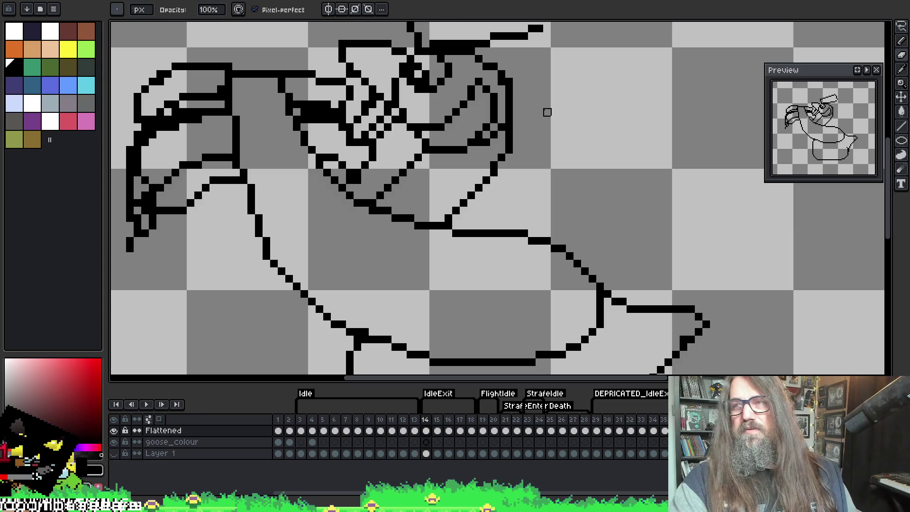
pyautogui.scroll(-1, 445, 332)
pyautogui.scroll(1, 470, 191)
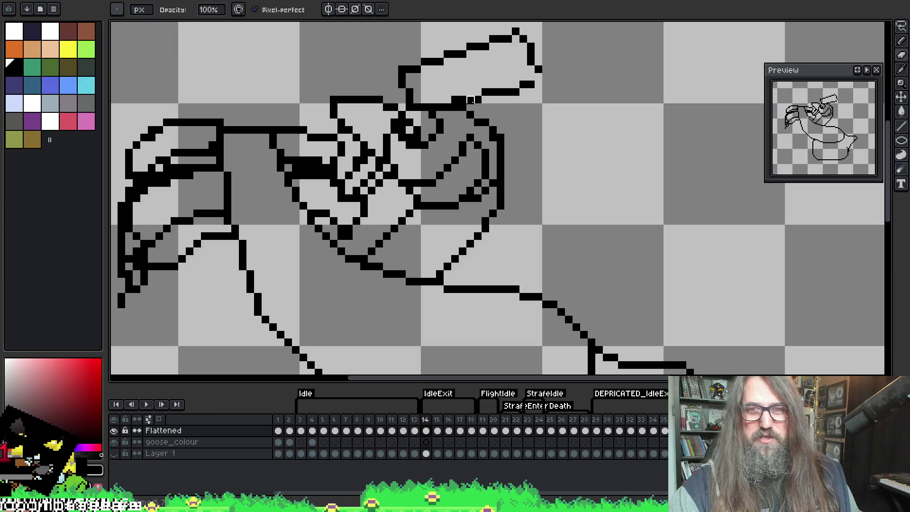
pyautogui.moveTo(454, 138); pyautogui.dragTo(481, 90)
# Step: Pick black from the outline and extend the head's top outline to close the gap
pyautogui.press('e')
pyautogui.moveTo(300, 195); pyautogui.dragTo(282, 196)
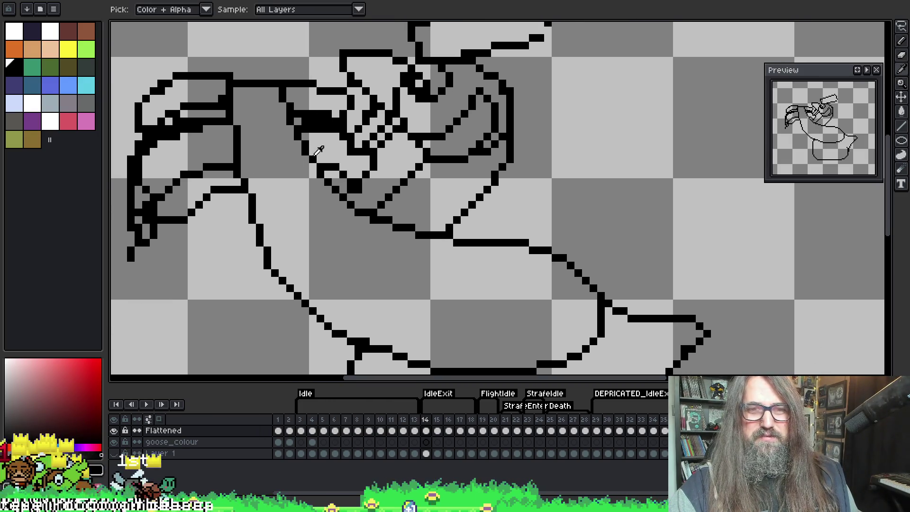
pyautogui.keyDown('alt'); pyautogui.click(237, 76); pyautogui.keyUp('alt')
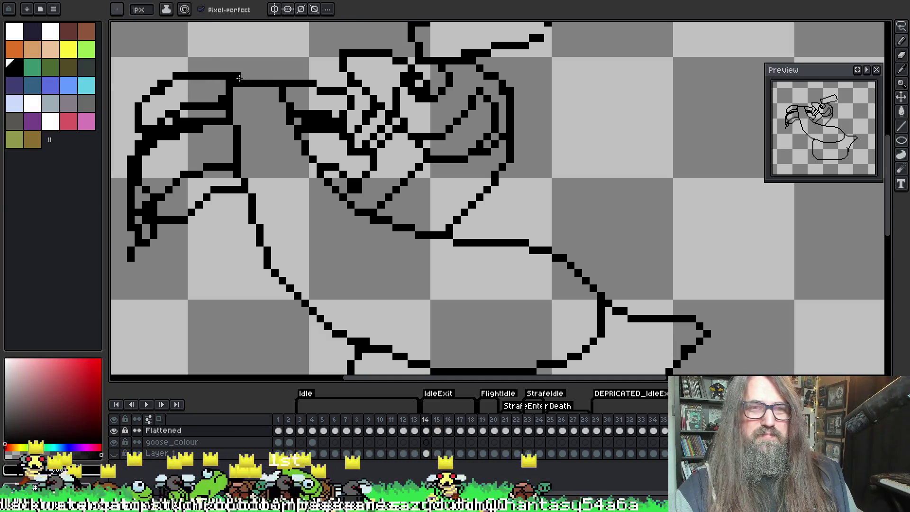
pyautogui.moveTo(257, 78); pyautogui.dragTo(275, 77)
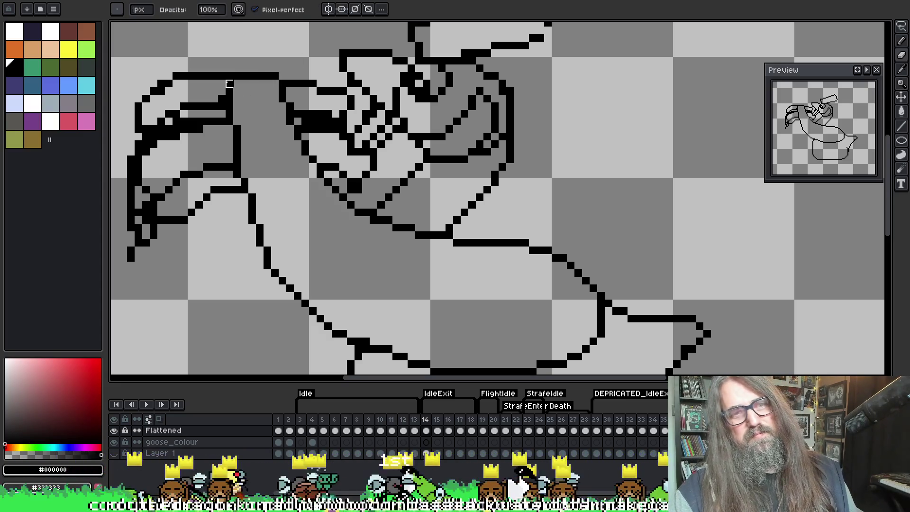
# Step: Add black pixels at the end of the head's top line
pyautogui.press('e')
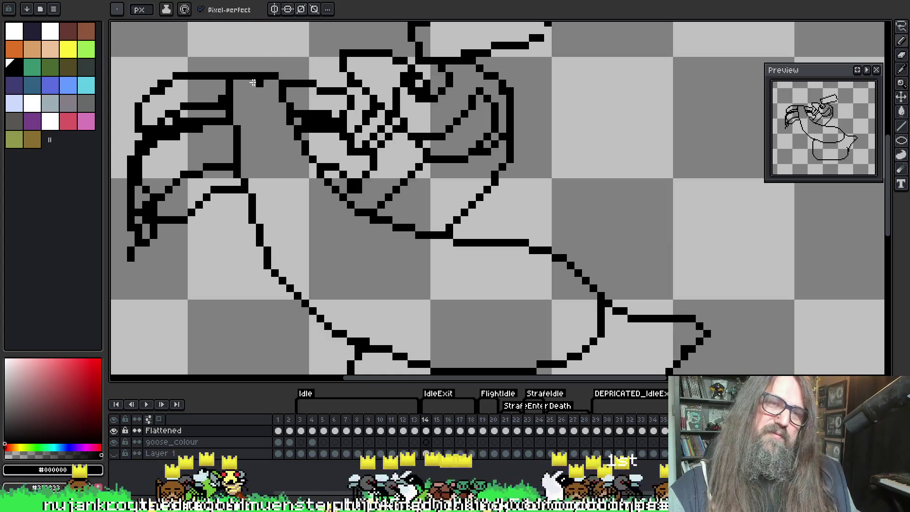
pyautogui.press('b')
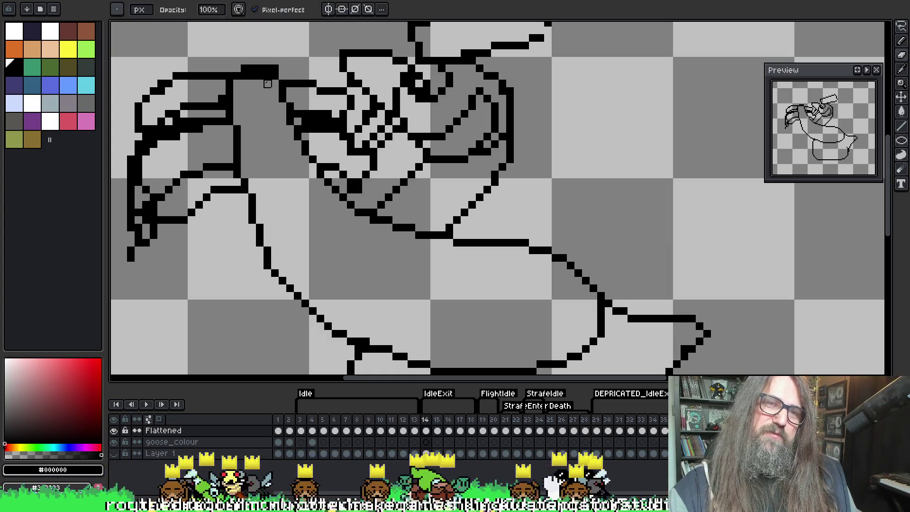
pyautogui.press('e')
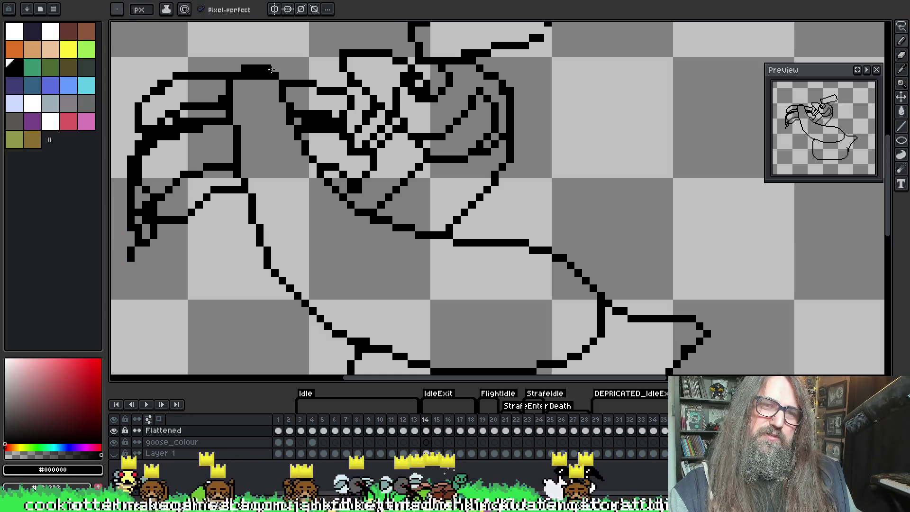
pyautogui.press('b')
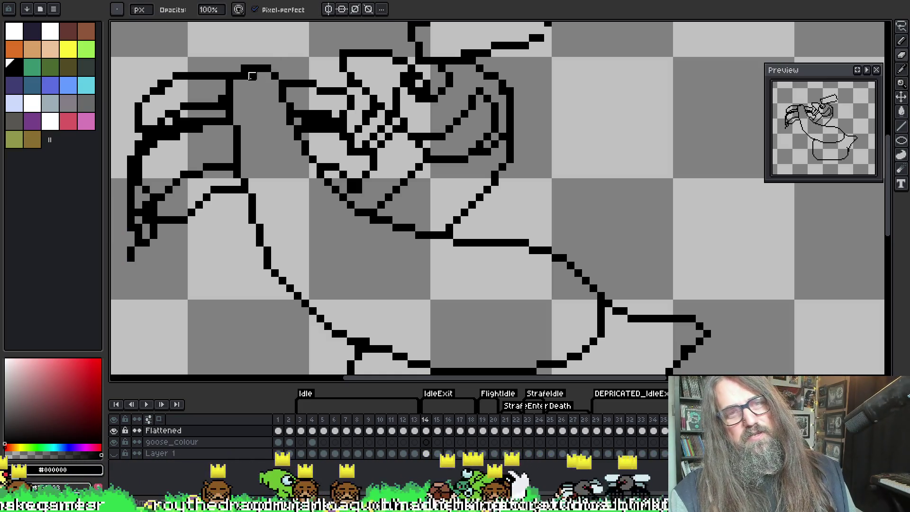
pyautogui.press('e')
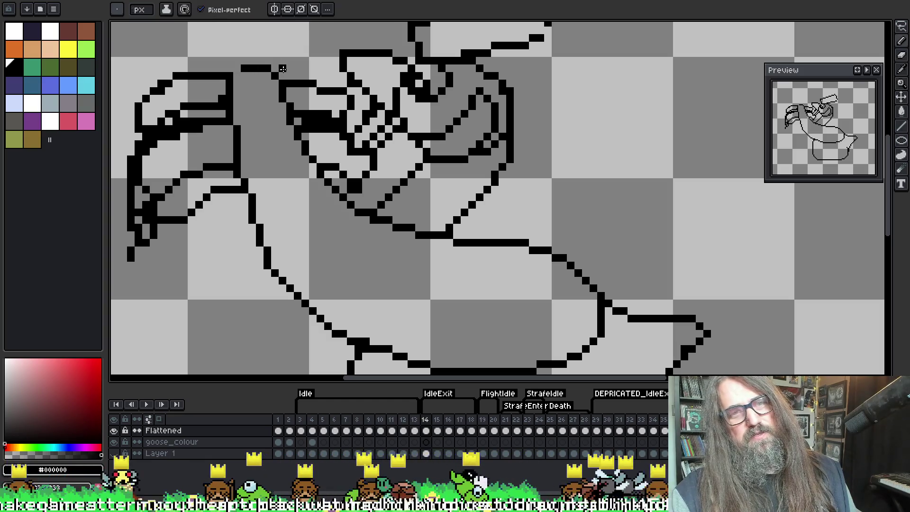
pyautogui.press('b')
pyautogui.click(237, 69)
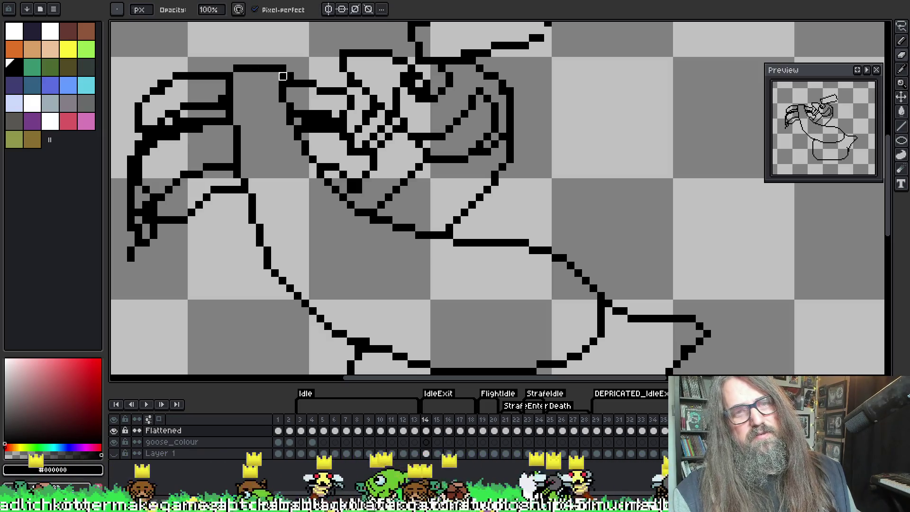
pyautogui.scroll(-3, 343, 46)
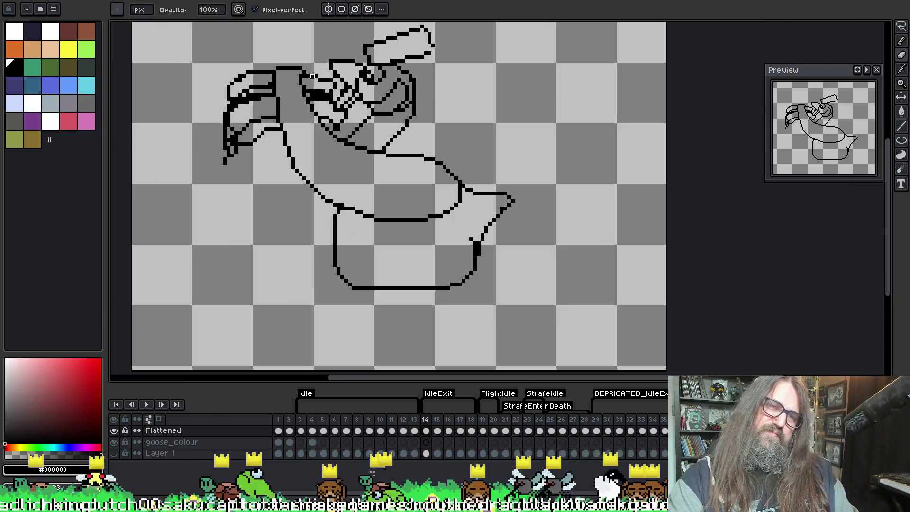
pyautogui.scroll(1, 284, 119)
pyautogui.scroll(2, 280, 124)
pyautogui.scroll(1, 280, 125)
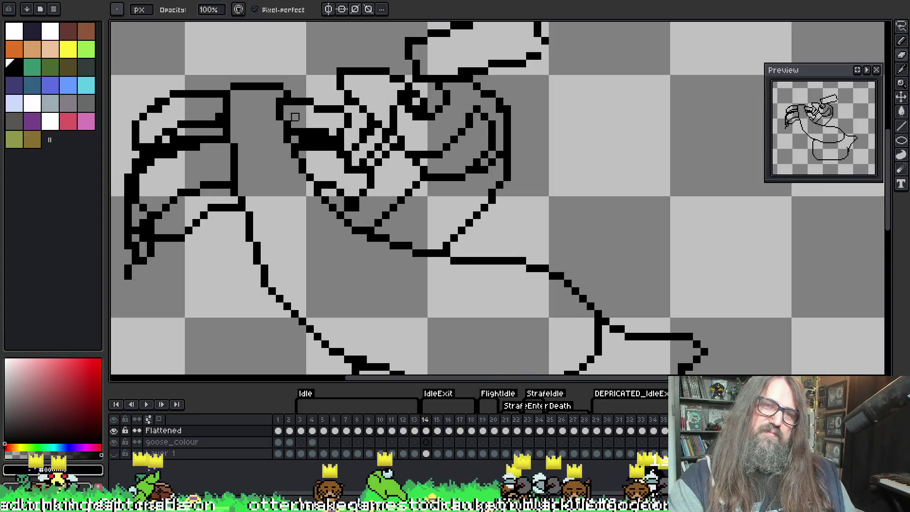
pyautogui.press('e')
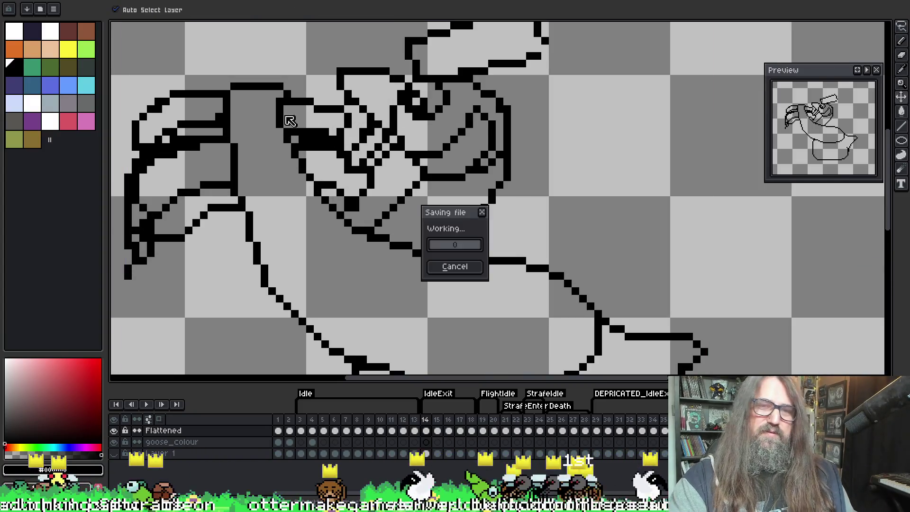
pyautogui.press('i')
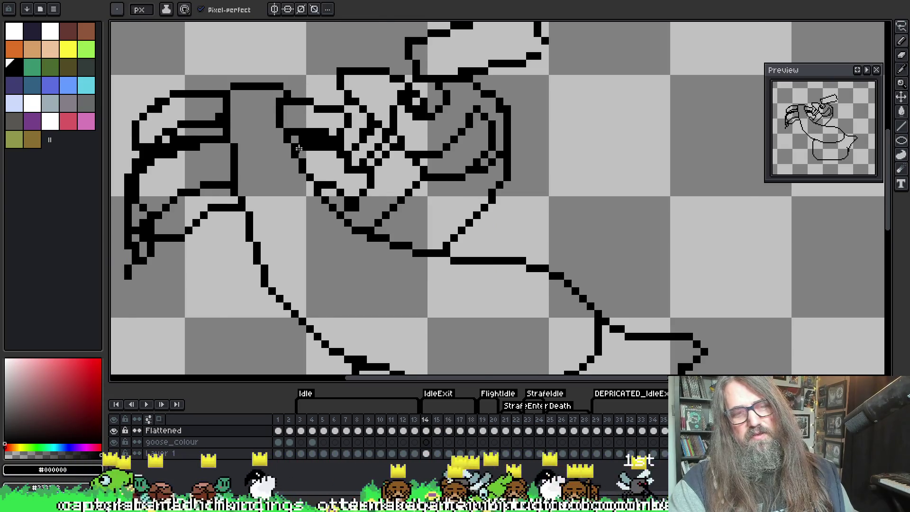
pyautogui.scroll(-2, 328, 171)
pyautogui.moveTo(327, 170); pyautogui.dragTo(327, 150)
pyautogui.scroll(2, 312, 215)
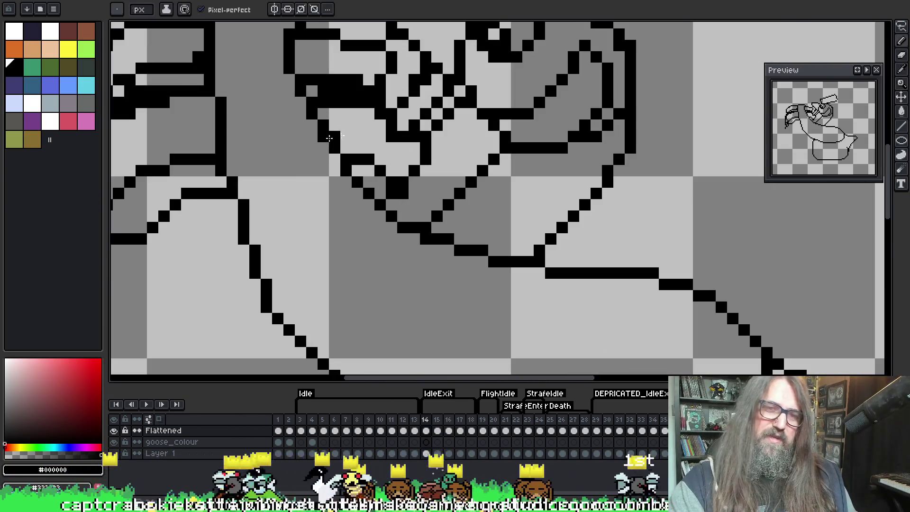
pyautogui.moveTo(311, 216); pyautogui.dragTo(315, 197)
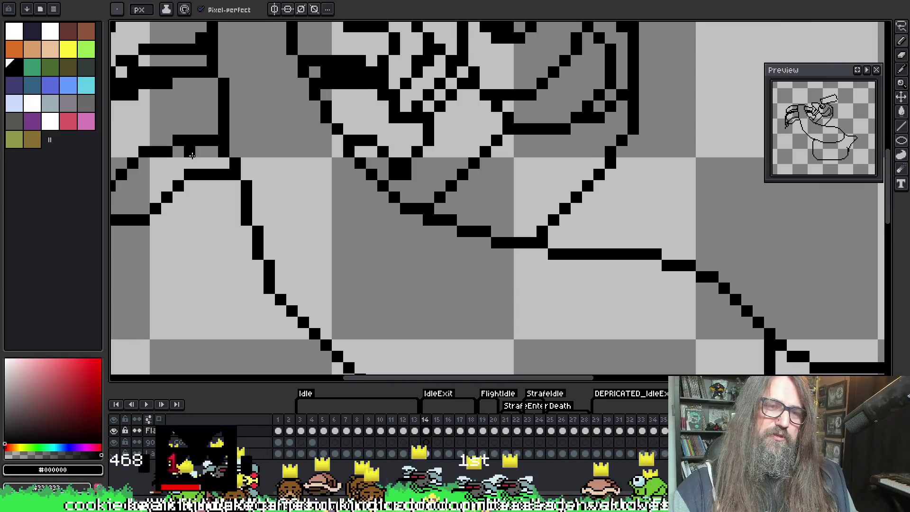
pyautogui.moveTo(380, 264); pyautogui.dragTo(360, 244)
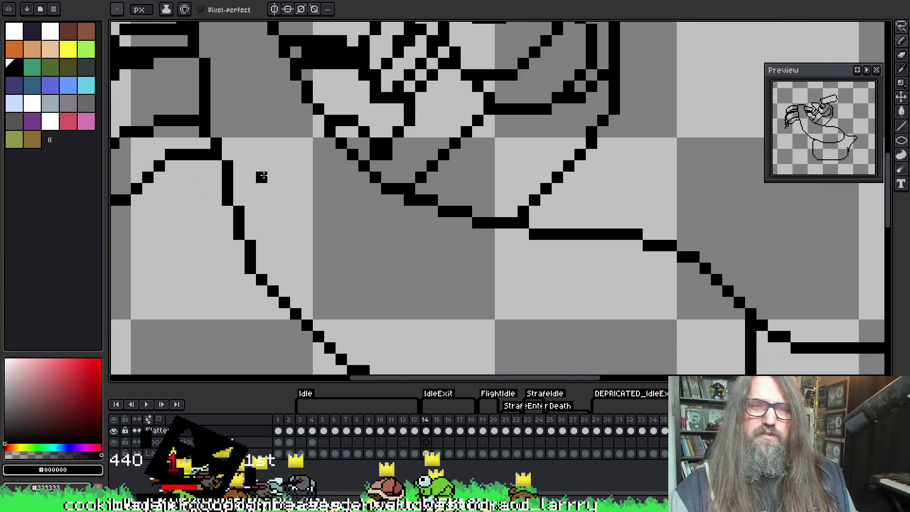
pyautogui.press('i')
pyautogui.press('b')
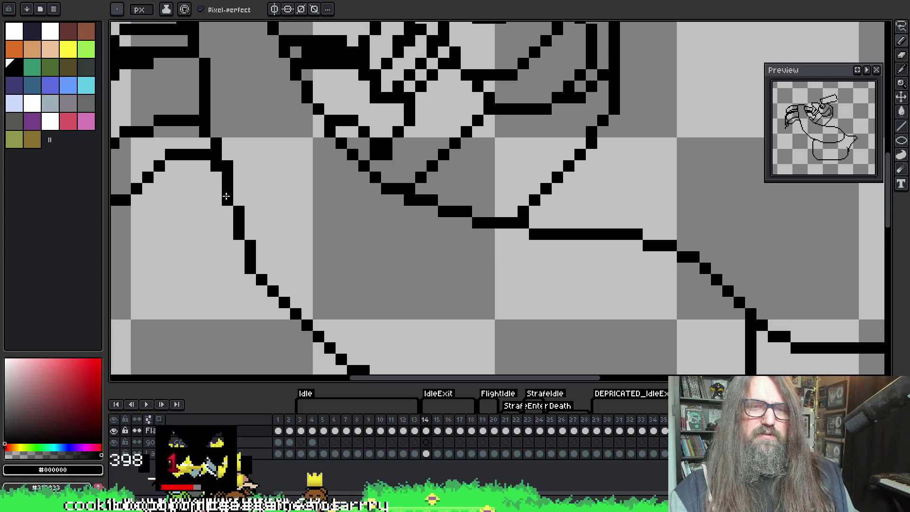
pyautogui.press('i')
pyautogui.press('e')
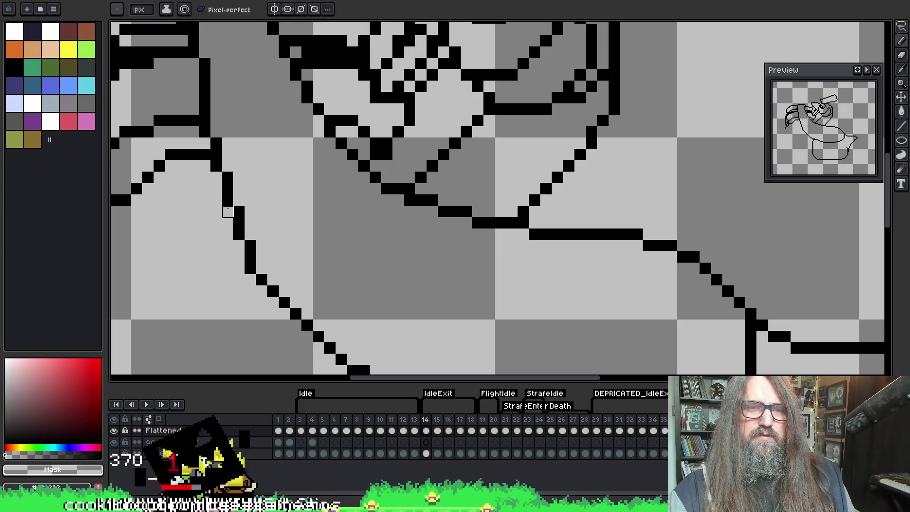
pyautogui.press('b')
pyautogui.moveTo(303, 203); pyautogui.dragTo(291, 87)
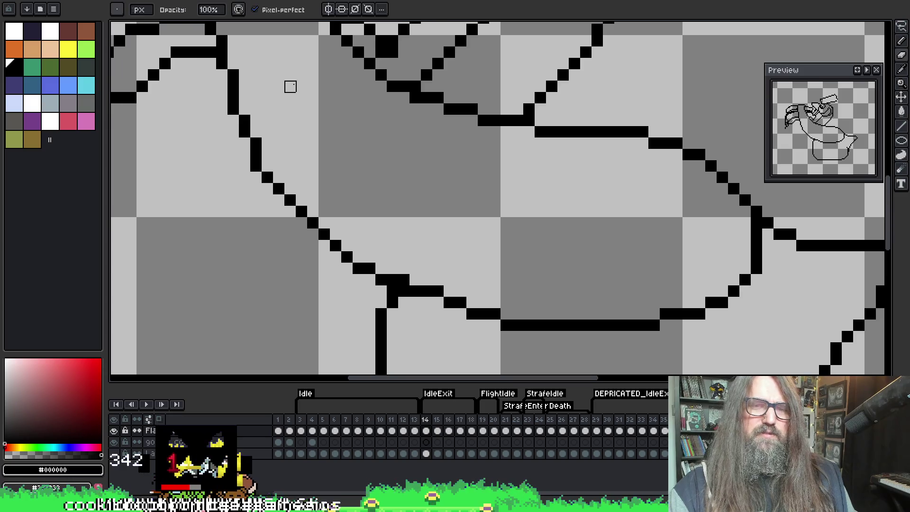
pyautogui.scroll(-5, 290, 87)
pyautogui.moveTo(299, 181); pyautogui.dragTo(299, 252)
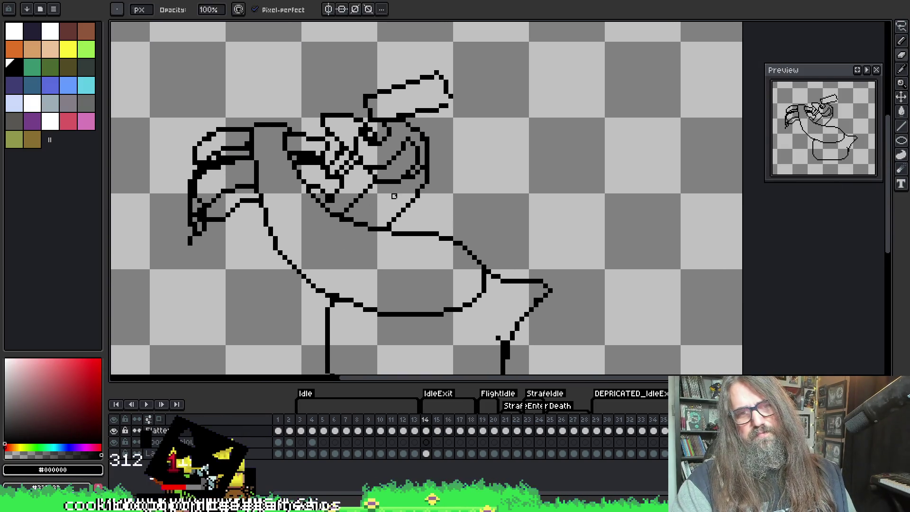
pyautogui.moveTo(410, 180); pyautogui.dragTo(410, 138)
pyautogui.press('b')
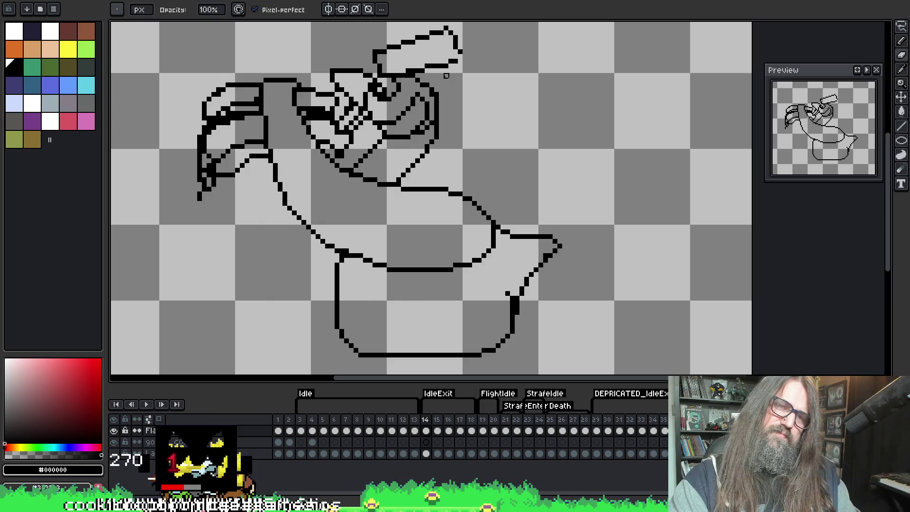
pyautogui.press('Return')
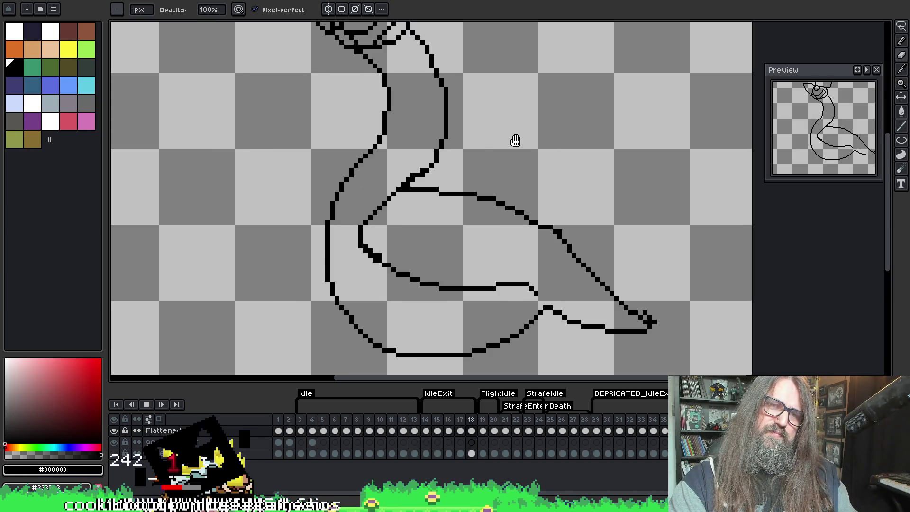
pyautogui.press('Return')
pyautogui.press('Right')
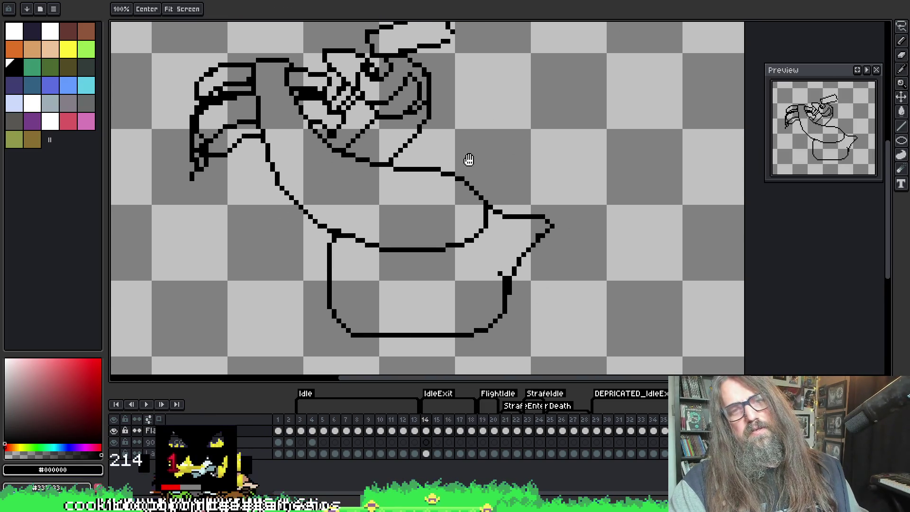
pyautogui.scroll(1, 468, 158)
pyautogui.scroll(1, 440, 157)
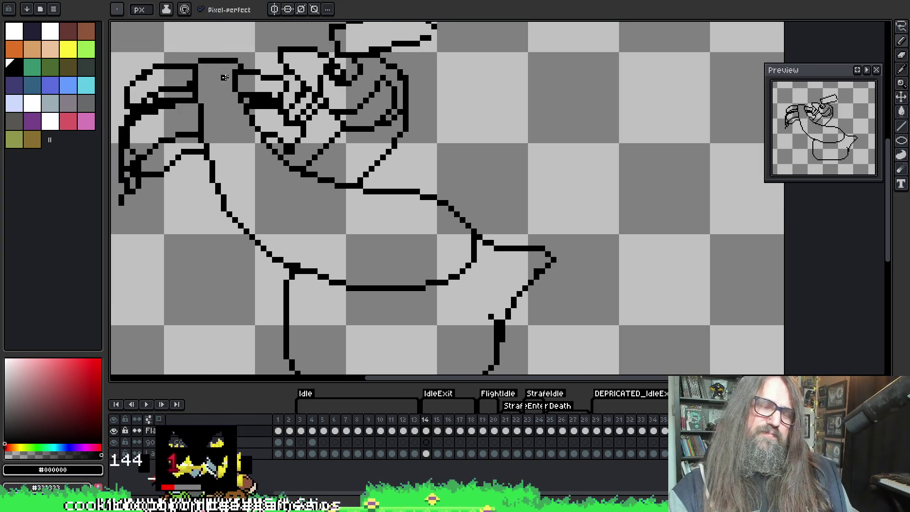
pyautogui.moveTo(365, 170); pyautogui.dragTo(392, 197)
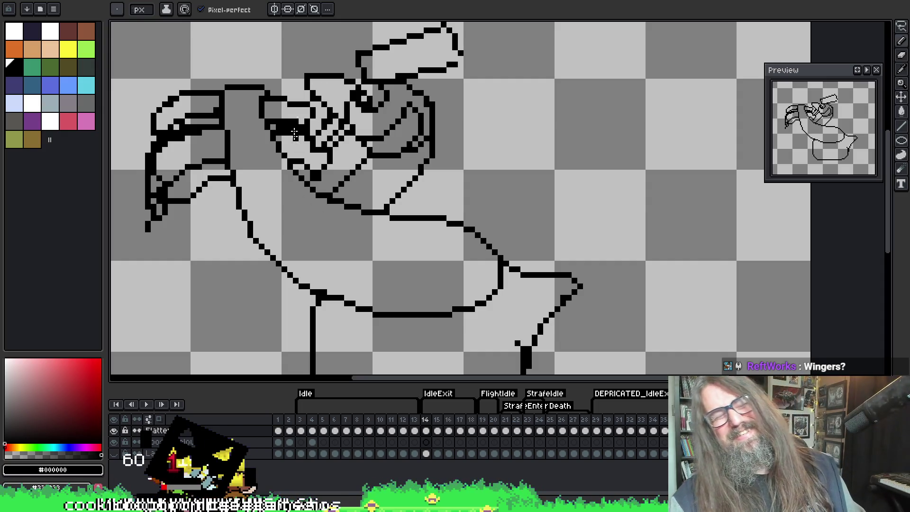
# Step: Compare with frame 13, then draw a pointed bump on the goose's head
pyautogui.press(',')
pyautogui.press('.')
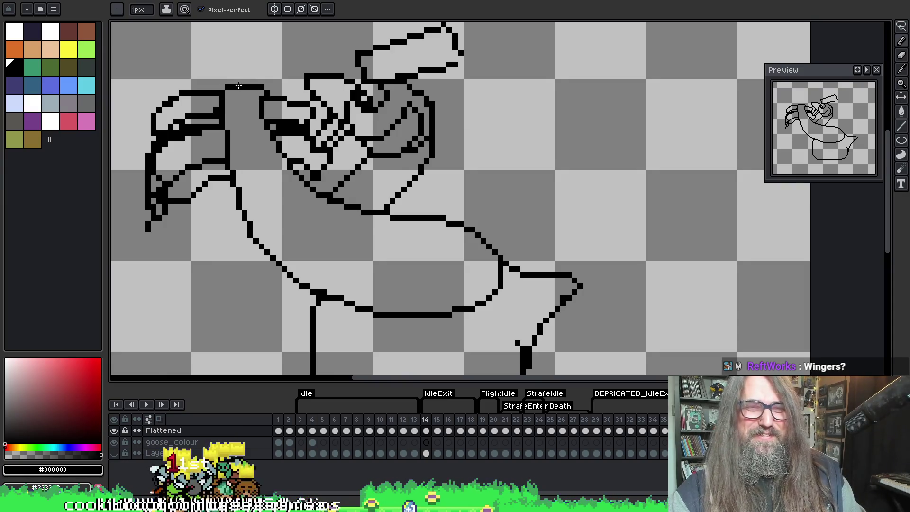
pyautogui.moveTo(192, 89)
pyautogui.mouseDown()
pyautogui.moveTo(222, 109)
pyautogui.moveTo(233, 195)
pyautogui.mouseUp()
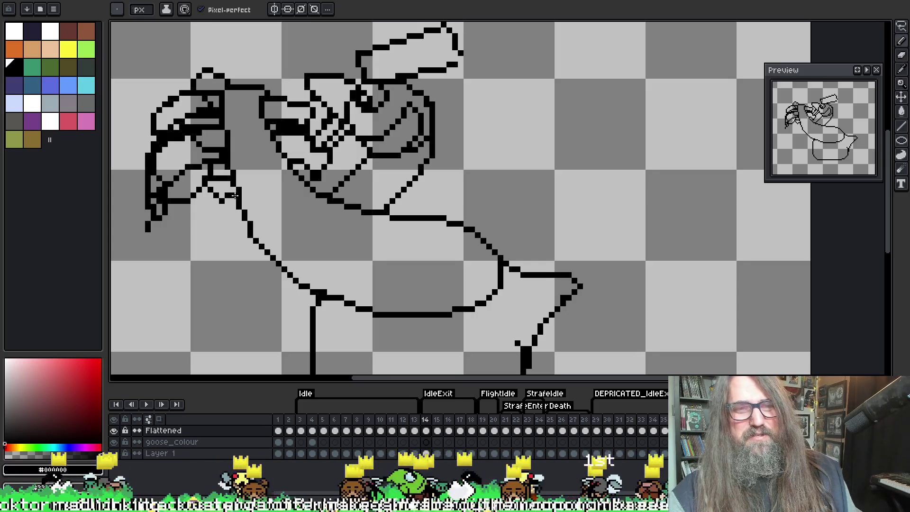
# Step: Add outline lines to the hooked head and beak
pyautogui.press('v')
pyautogui.press('b')
pyautogui.moveTo(192, 76); pyautogui.dragTo(213, 115)
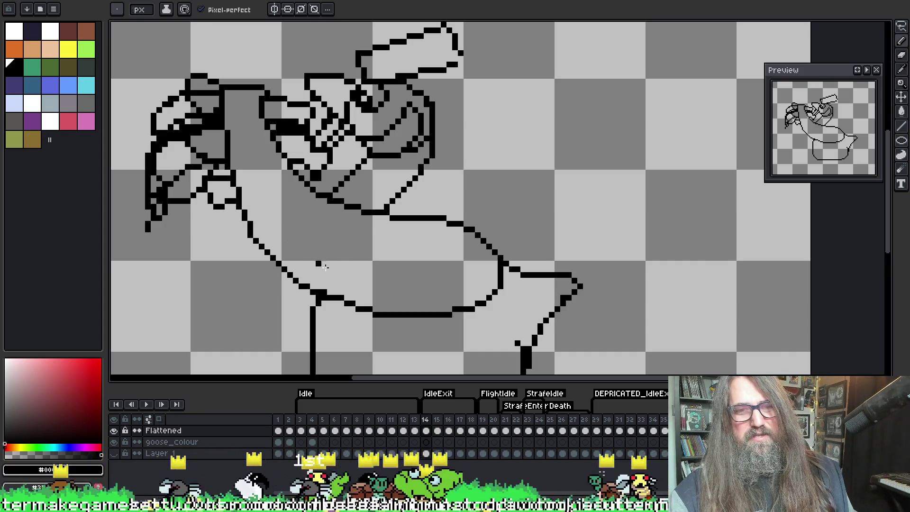
# Step: Draw a rounded frill loop on the neck and a scalloped frill line under the belly
pyautogui.scroll(1, 239, 160)
pyautogui.scroll(-1, 325, 183)
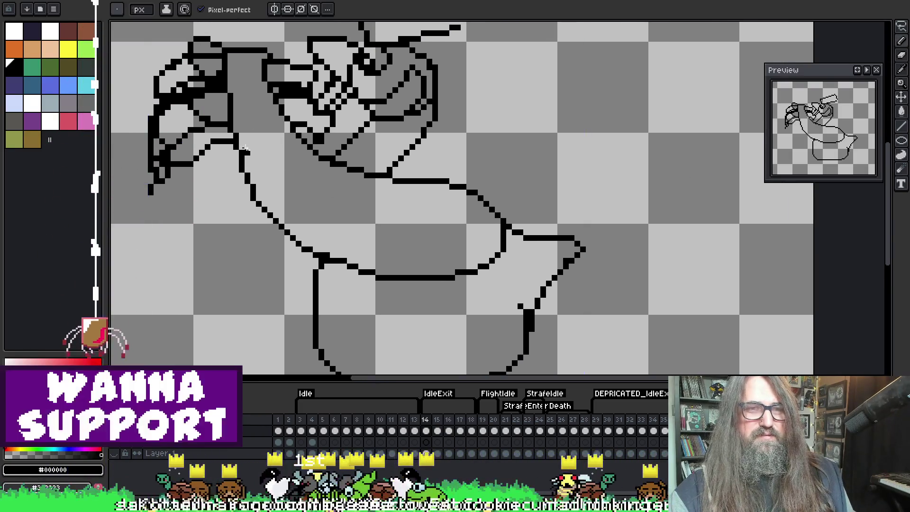
pyautogui.moveTo(211, 146)
pyautogui.mouseDown()
pyautogui.moveTo(248, 181)
pyautogui.moveTo(244, 241)
pyautogui.moveTo(347, 292)
pyautogui.mouseUp()
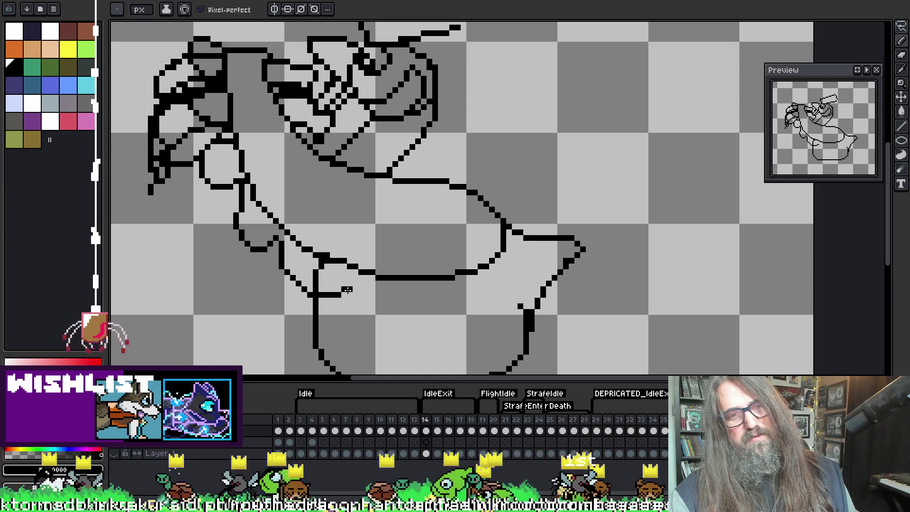
pyautogui.moveTo(346, 292)
pyautogui.mouseDown()
pyautogui.moveTo(466, 277)
pyautogui.moveTo(509, 230)
pyautogui.mouseUp()
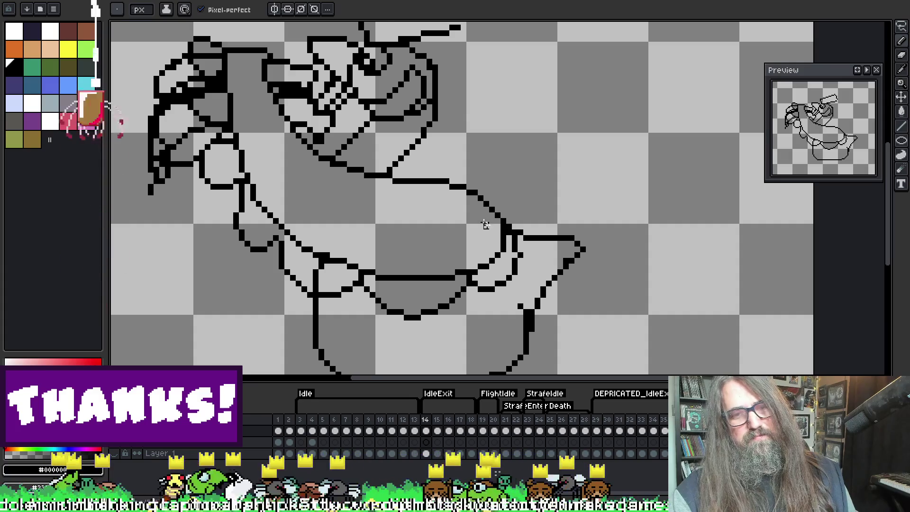
# Step: Erase the stray segment under the belly, then recentre the view on the neck and body
pyautogui.moveTo(461, 293)
pyautogui.mouseDown()
pyautogui.moveTo(429, 309)
pyautogui.moveTo(460, 280)
pyautogui.moveTo(478, 288)
pyautogui.moveTo(502, 255)
pyautogui.mouseUp()
pyautogui.press('b')
pyautogui.press('e')
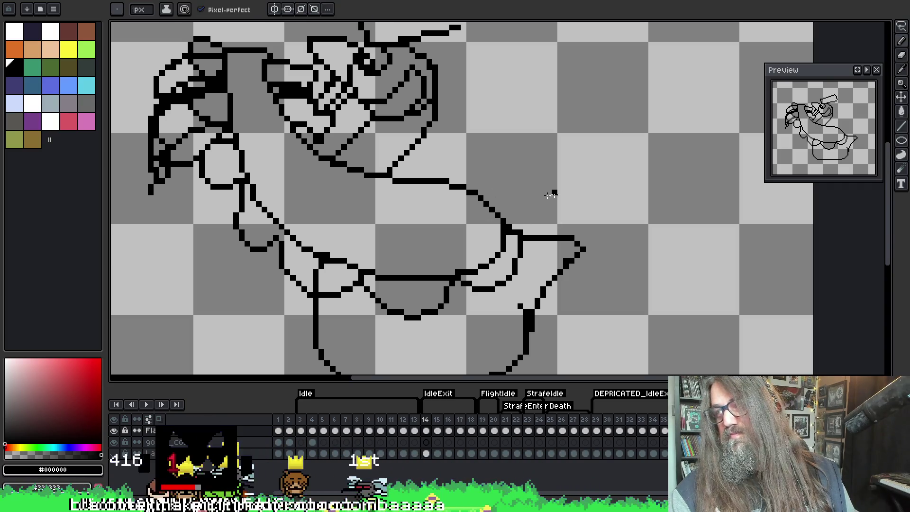
pyautogui.moveTo(325, 163); pyautogui.dragTo(383, 179)
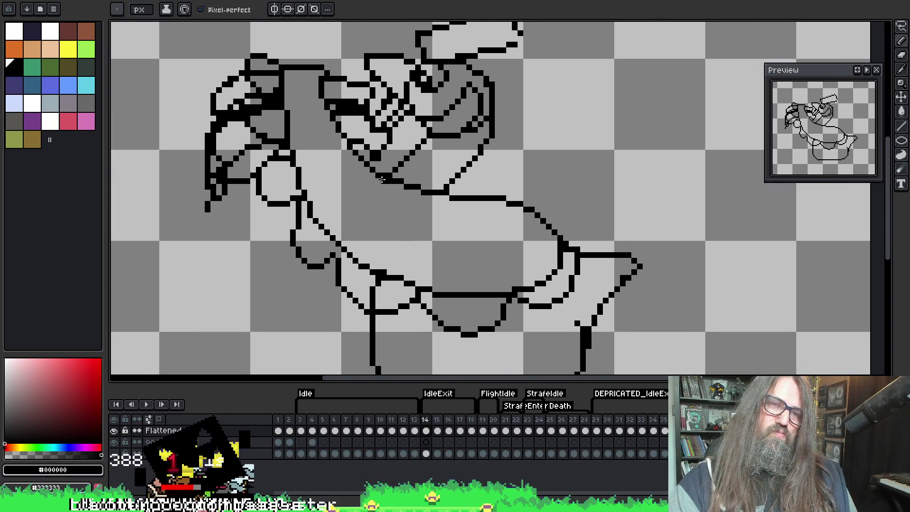
pyautogui.scroll(-2, 382, 179)
pyautogui.scroll(1, 378, 187)
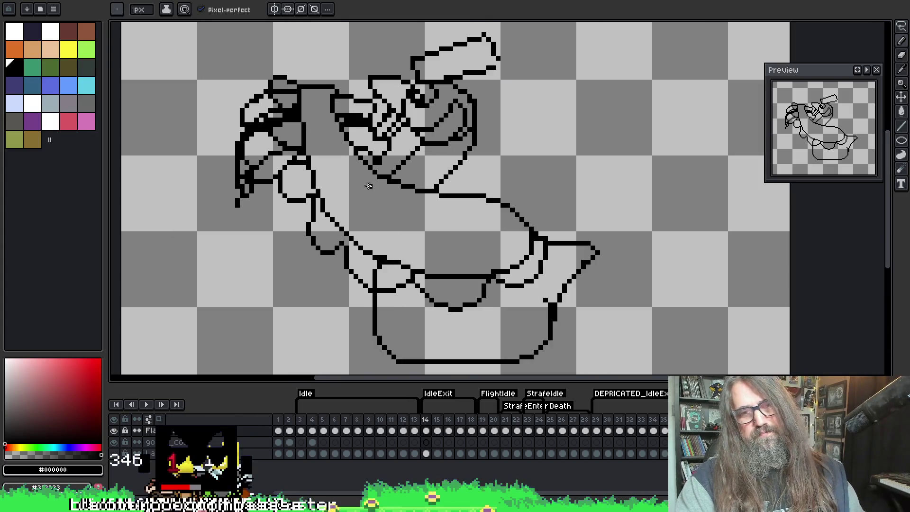
pyautogui.scroll(1, 378, 187)
pyautogui.press('b')
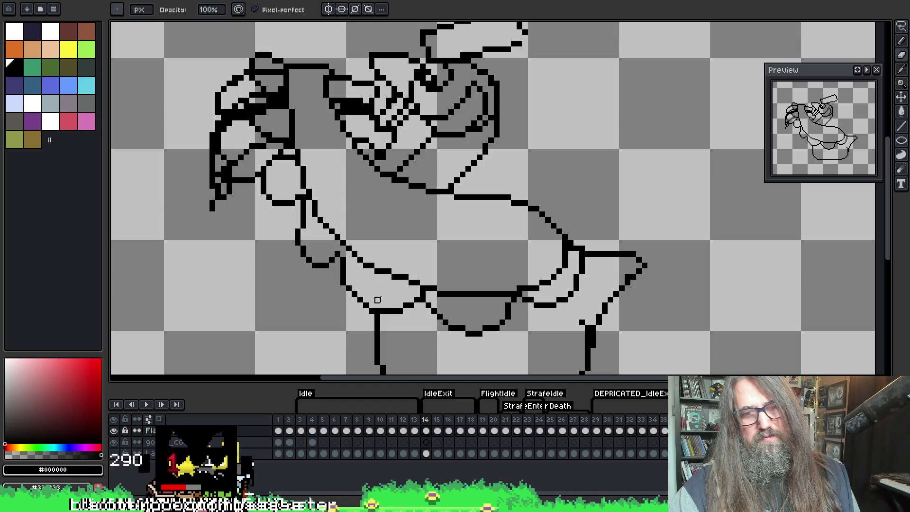
pyautogui.moveTo(463, 266); pyautogui.dragTo(418, 265)
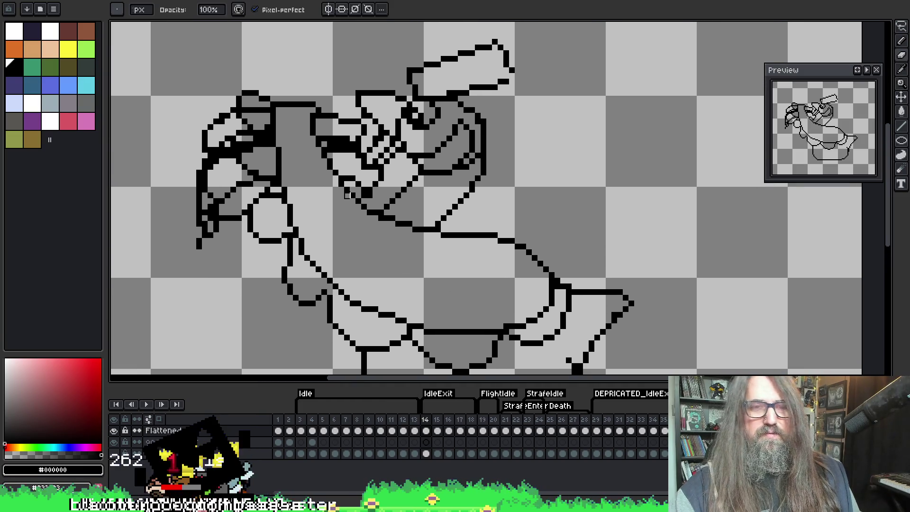
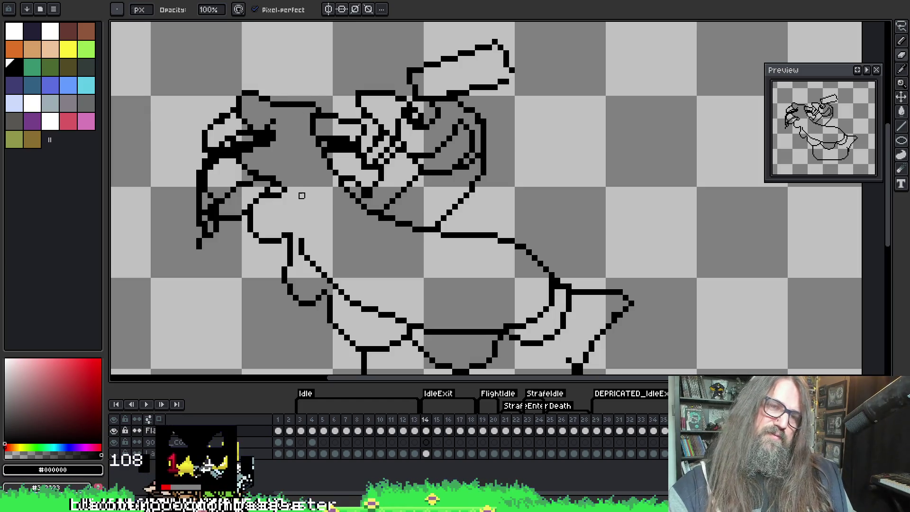
# Step: Undo an accidental erase on the goose's lower body
pyautogui.press('e')
pyautogui.press('b')
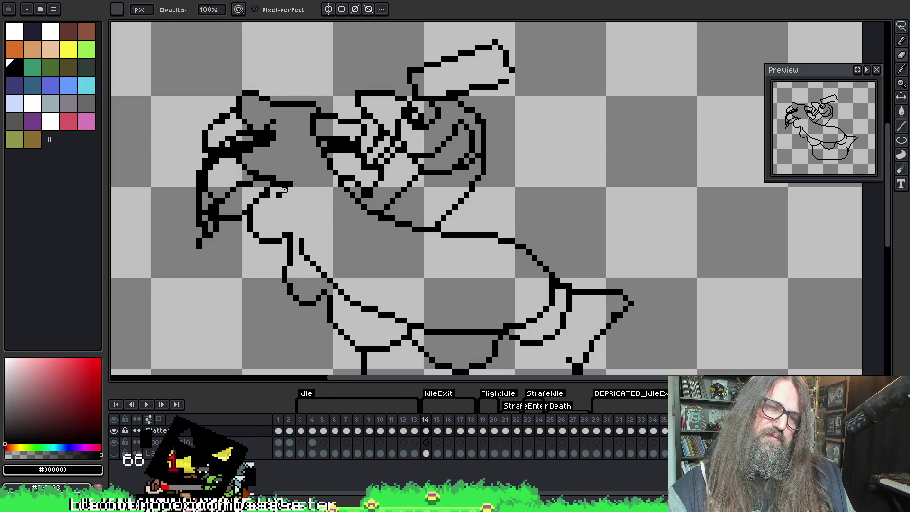
pyautogui.press('e')
pyautogui.hotkey('ctrl', 'z')
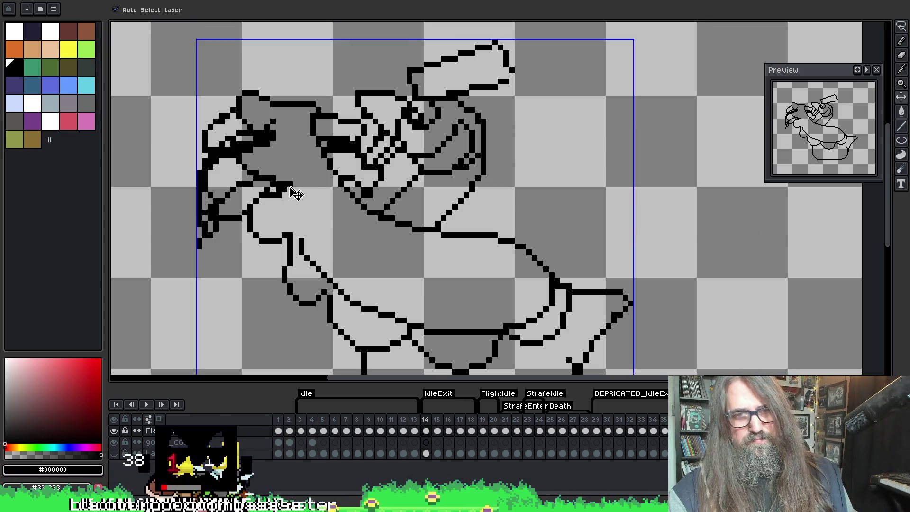
pyautogui.press('b')
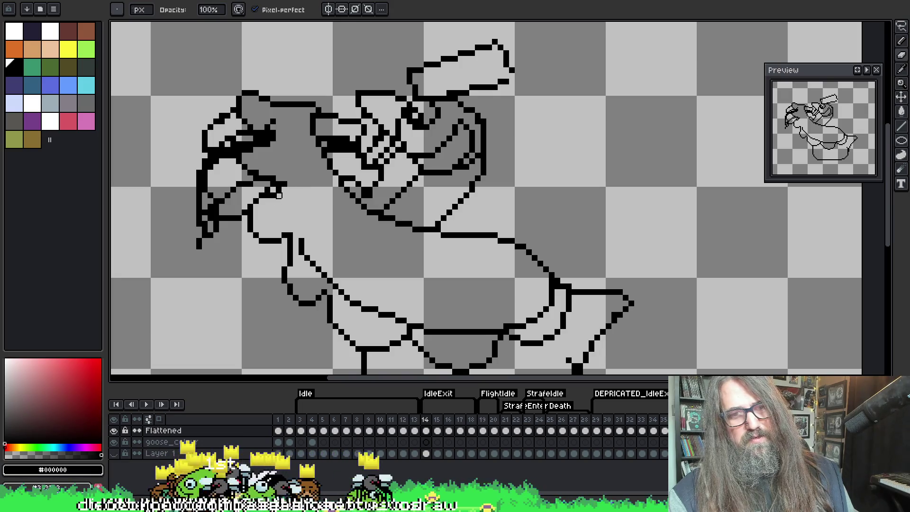
pyautogui.scroll(-2, 295, 162)
# Step: Erase the stray diagonal stroke inside the goose's belly
pyautogui.press('i')
pyautogui.press('b')
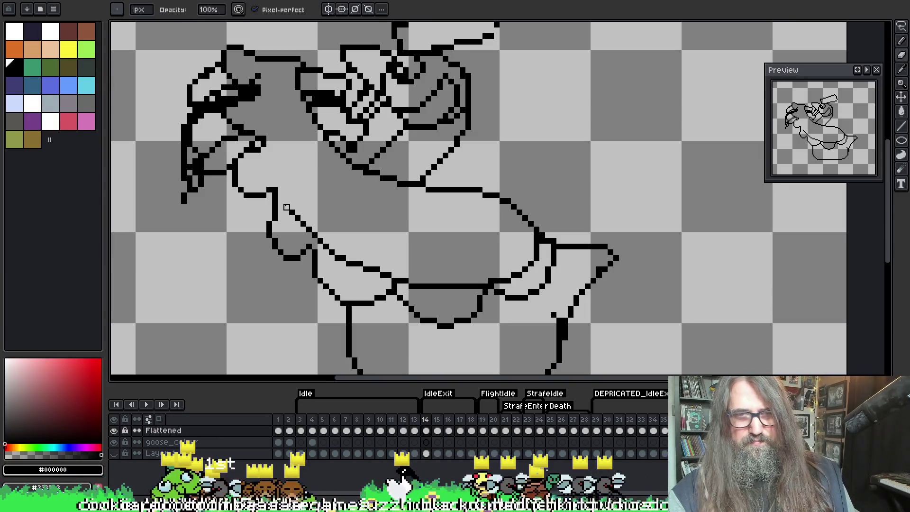
pyautogui.scroll(-1, 251, 138)
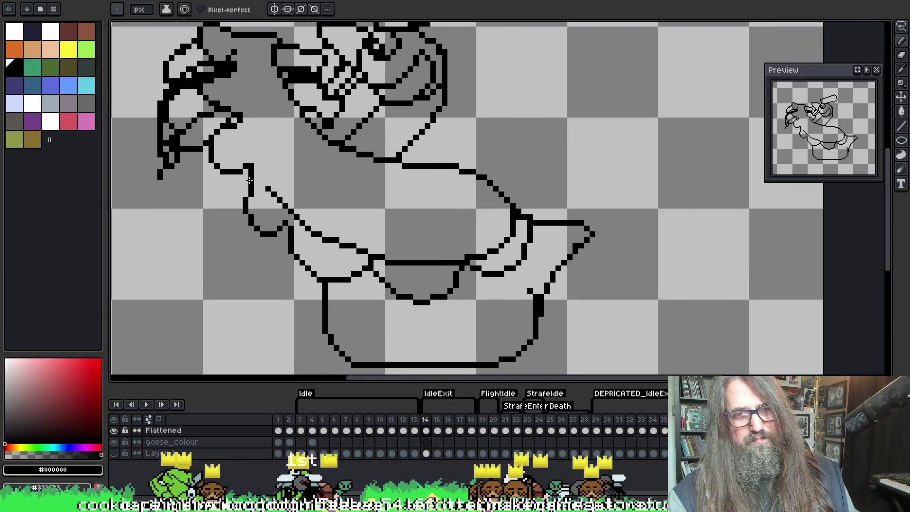
pyautogui.press('e')
pyautogui.moveTo(266, 188)
pyautogui.mouseDown()
pyautogui.moveTo(291, 212)
pyautogui.moveTo(392, 252)
pyautogui.mouseUp()
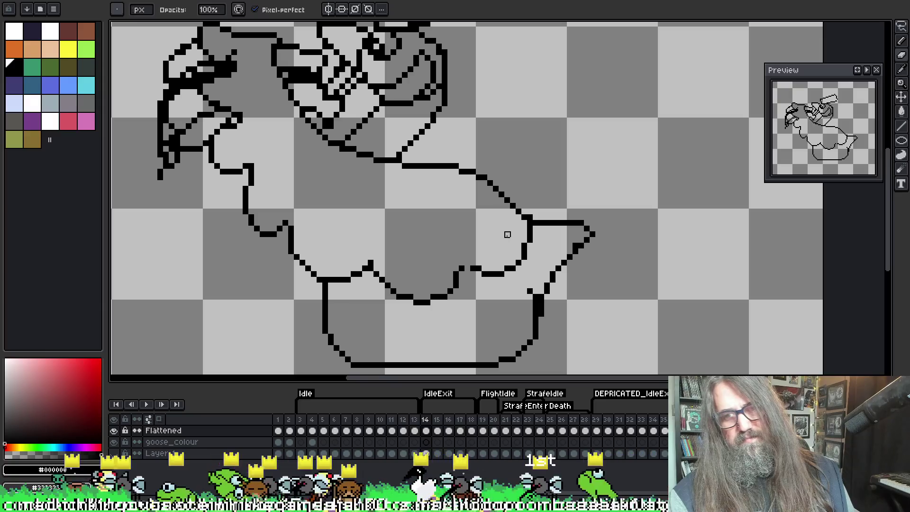
pyautogui.press('b')
pyautogui.press('e')
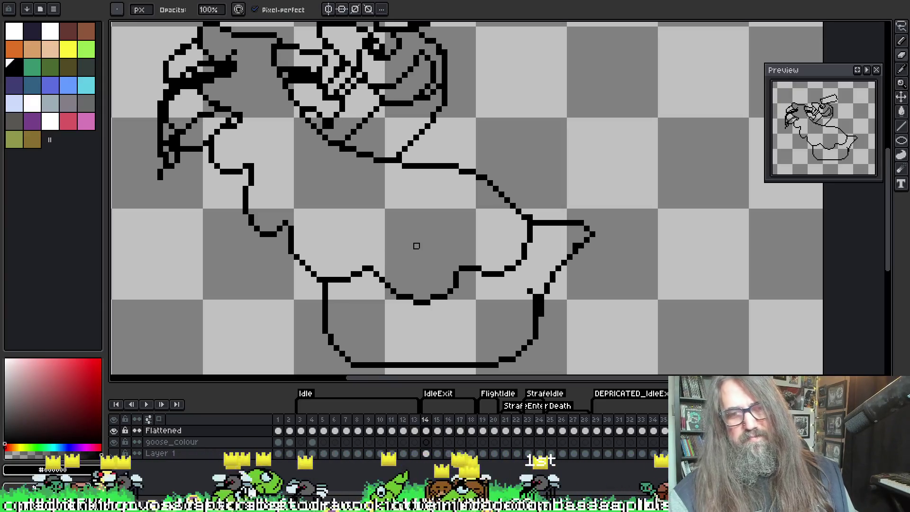
pyautogui.scroll(-2, 416, 245)
# Step: Pick black and draw a black line from the goose's head down toward the neck
pyautogui.moveTo(397, 191); pyautogui.dragTo(388, 212)
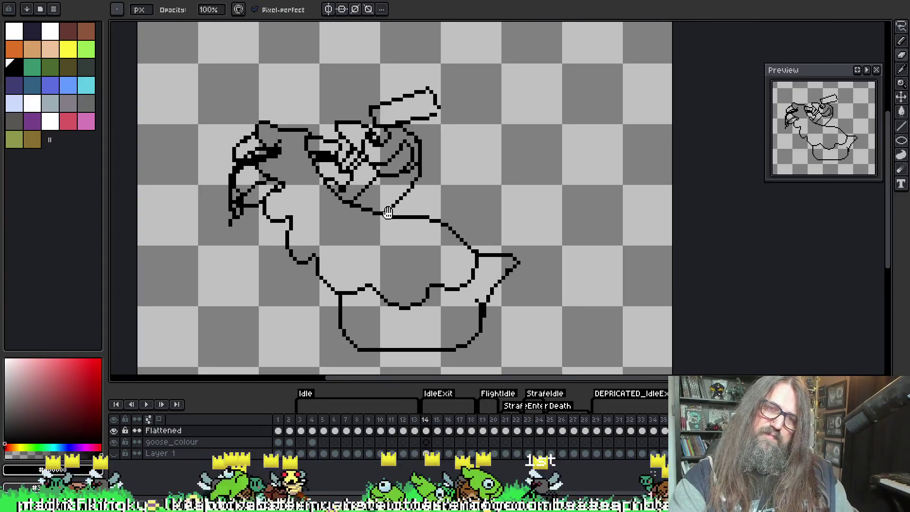
pyautogui.scroll(1, 345, 204)
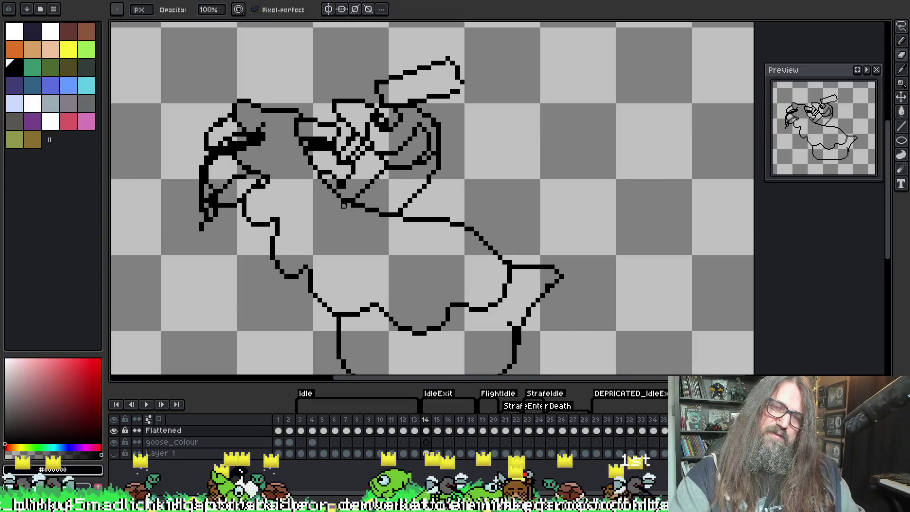
pyautogui.press('i')
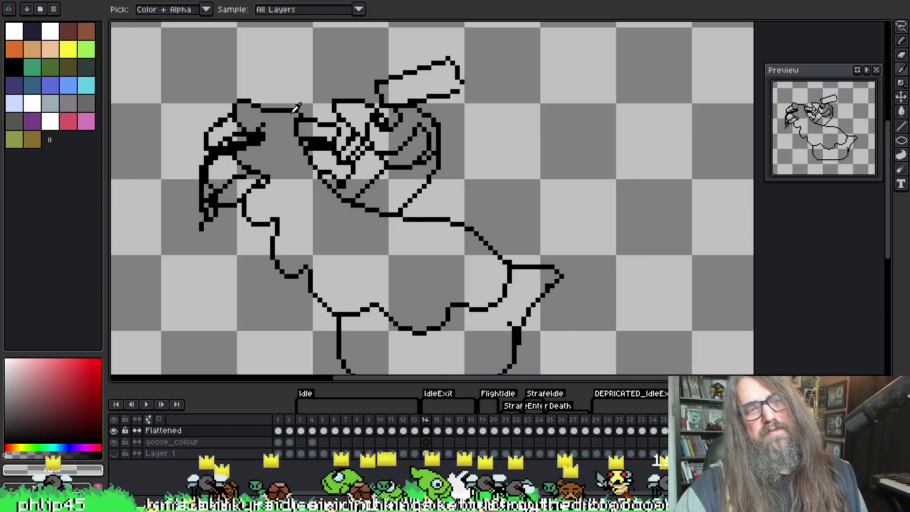
pyautogui.press('b')
pyautogui.keyDown('alt'); pyautogui.click(291, 109); pyautogui.keyUp('alt')
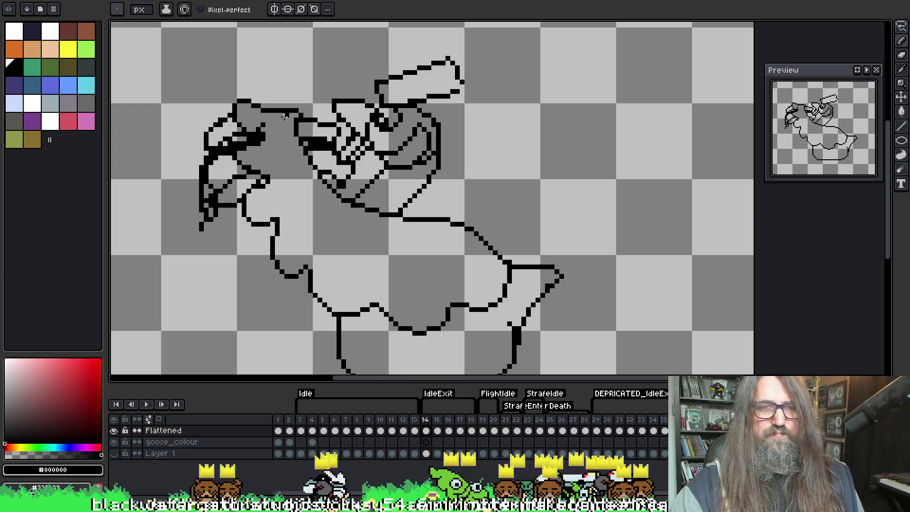
pyautogui.moveTo(287, 112); pyautogui.dragTo(284, 144)
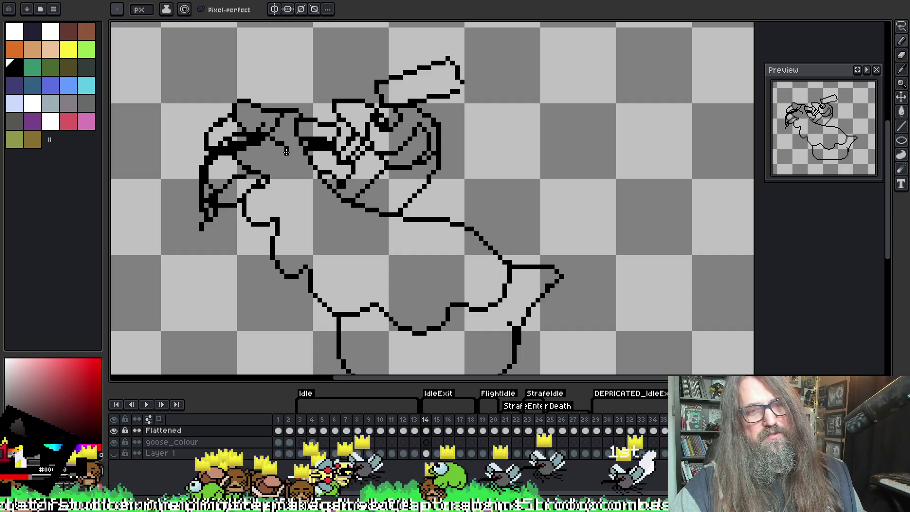
pyautogui.moveTo(284, 144)
pyautogui.mouseDown()
pyautogui.moveTo(293, 172)
pyautogui.moveTo(372, 270)
pyautogui.mouseUp()
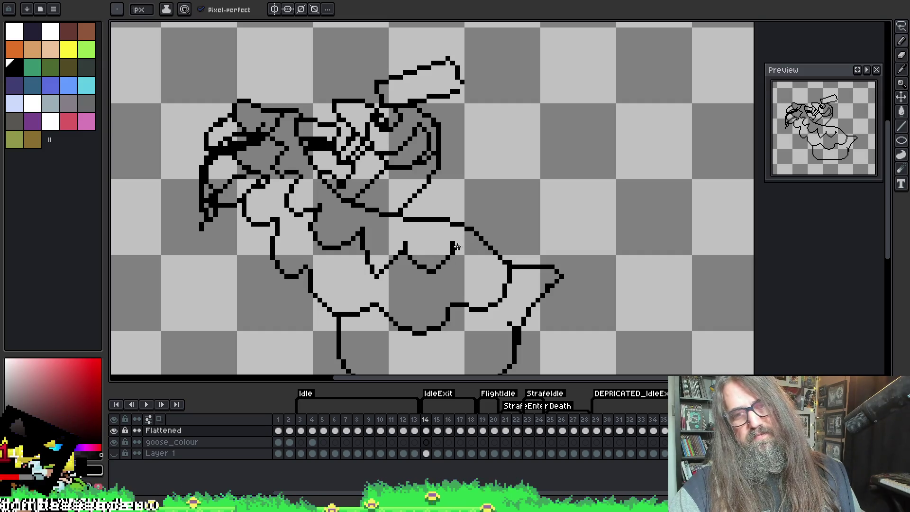
# Step: Erase a mid-body piece of the feather outline and add a short vertical black line
pyautogui.press('e')
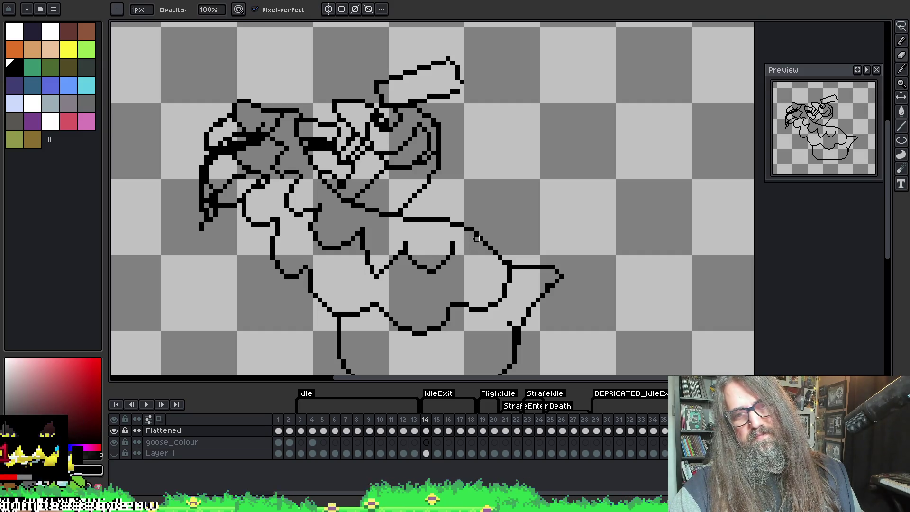
pyautogui.press('b')
pyautogui.press('e')
pyautogui.press('b')
pyautogui.press('e')
pyautogui.press('b')
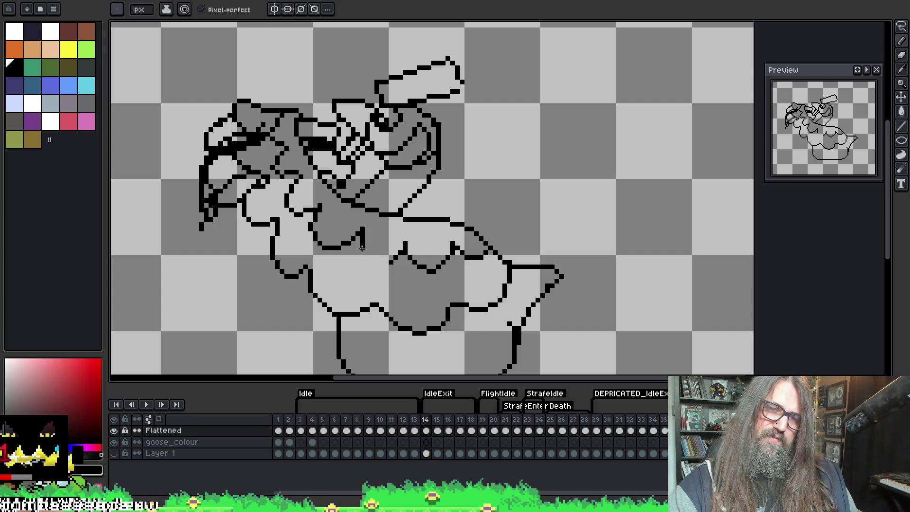
pyautogui.press('e')
pyautogui.moveTo(395, 256); pyautogui.dragTo(362, 246)
pyautogui.press('b')
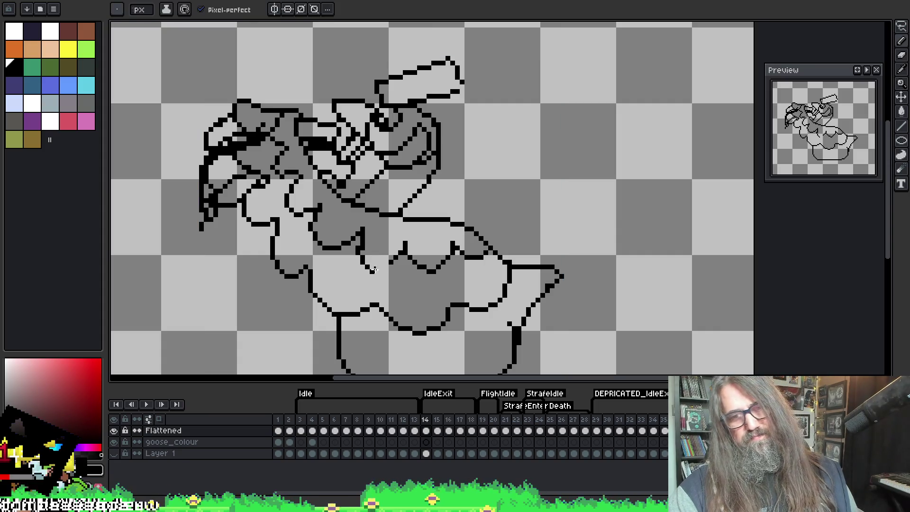
pyautogui.press('e')
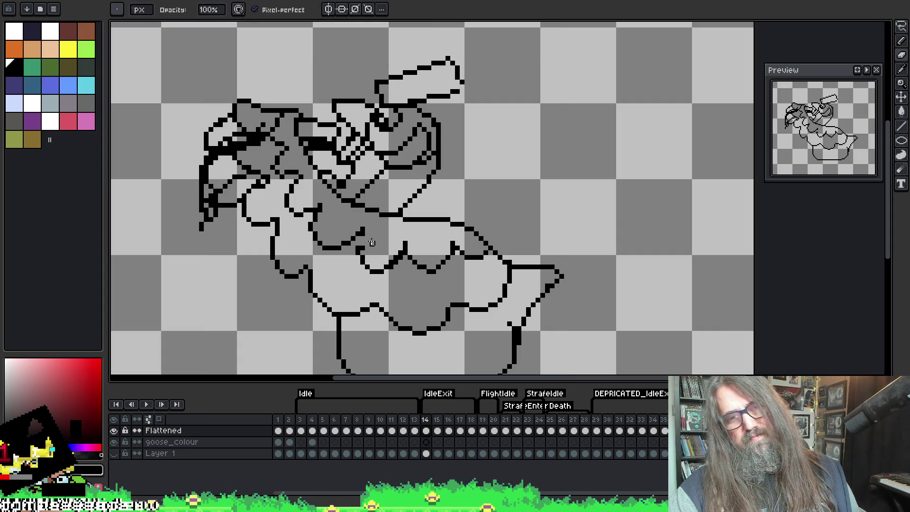
pyautogui.press('b')
pyautogui.moveTo(362, 237); pyautogui.dragTo(361, 252)
# Step: Trim the lower part of the short vertical line among the feathers
pyautogui.press('e')
pyautogui.press('b')
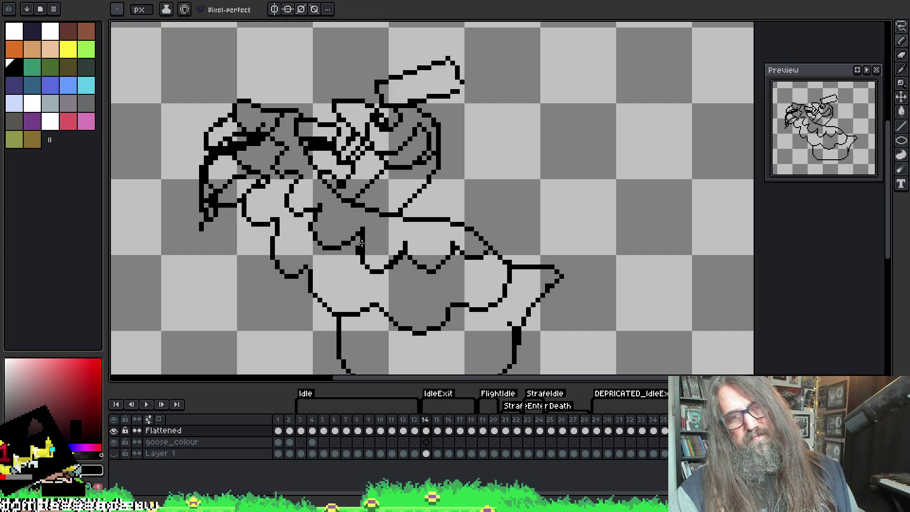
pyautogui.press('e')
pyautogui.press('b')
pyautogui.press('e')
pyautogui.moveTo(360, 243); pyautogui.dragTo(362, 253)
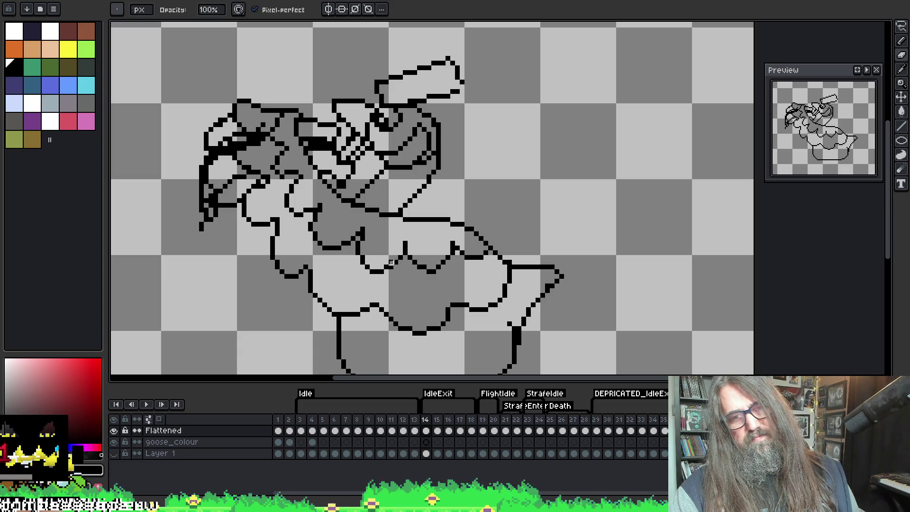
pyautogui.press('b')
pyautogui.press('e')
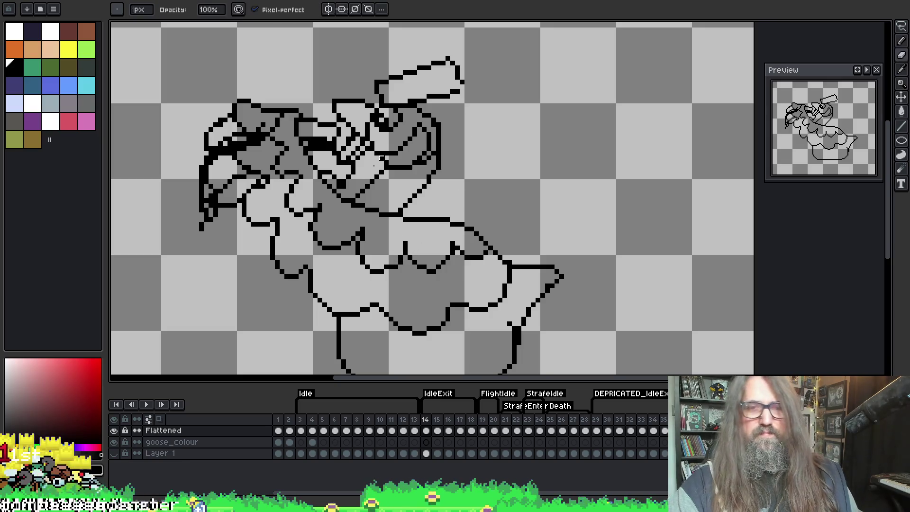
pyautogui.press('b')
pyautogui.press('e')
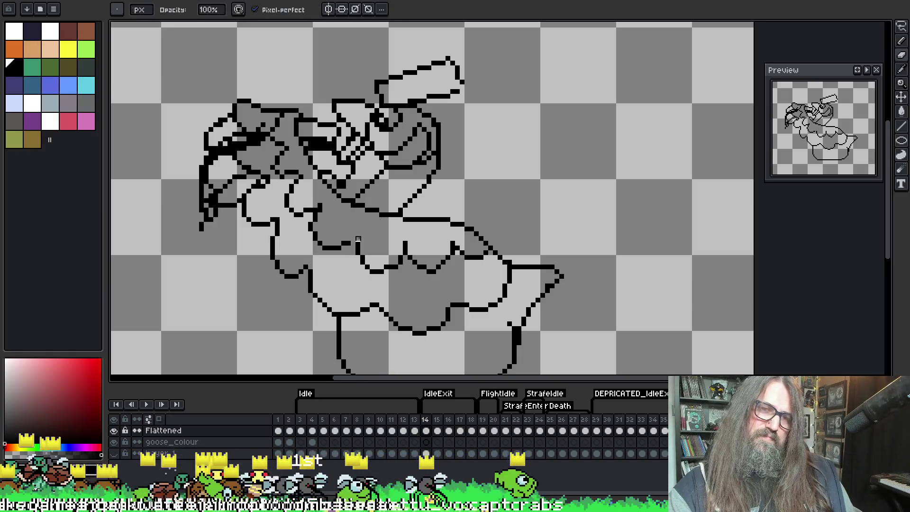
pyautogui.press('b')
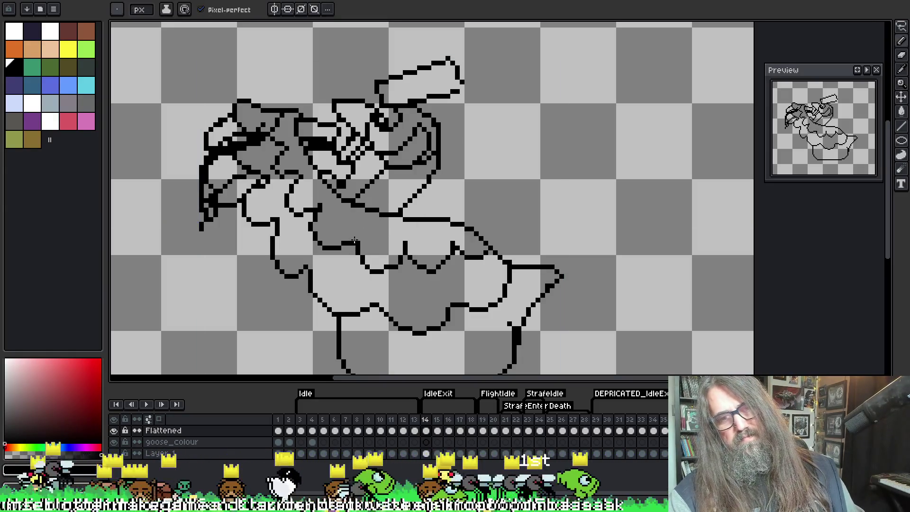
pyautogui.press('e')
pyautogui.press('i')
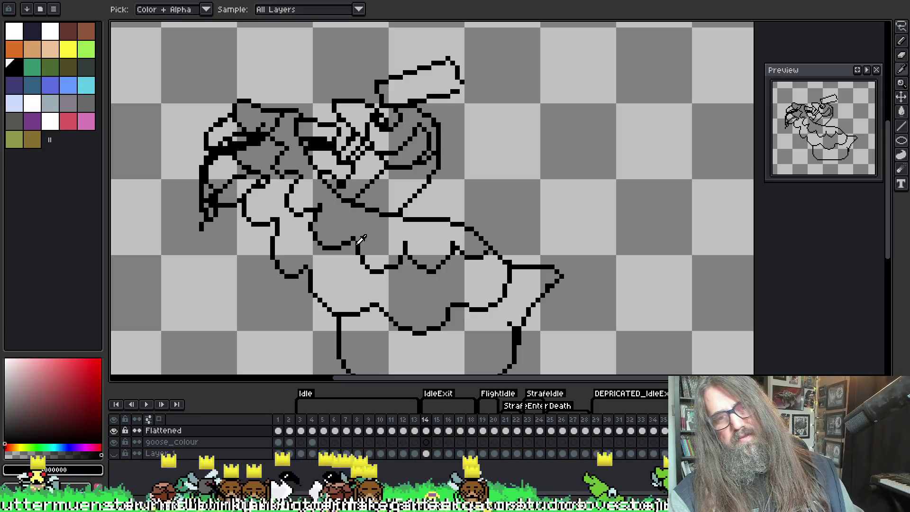
pyautogui.press('b')
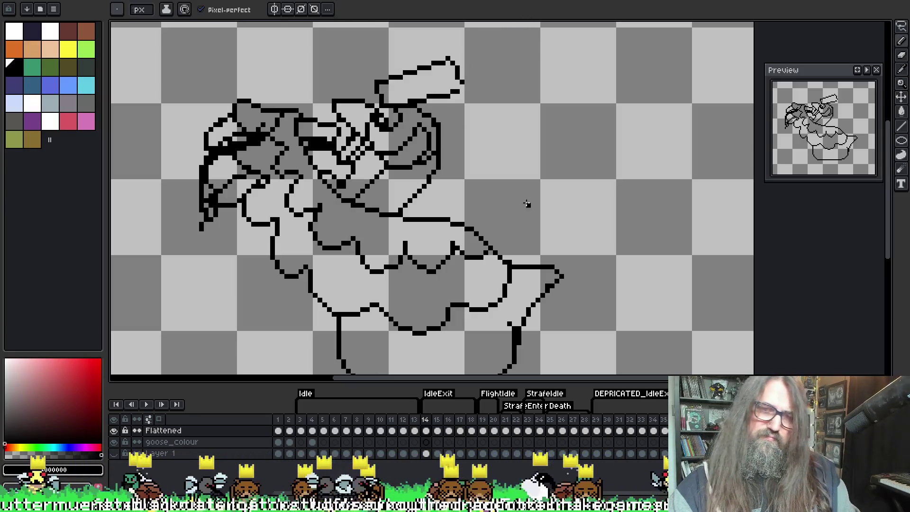
pyautogui.press('e')
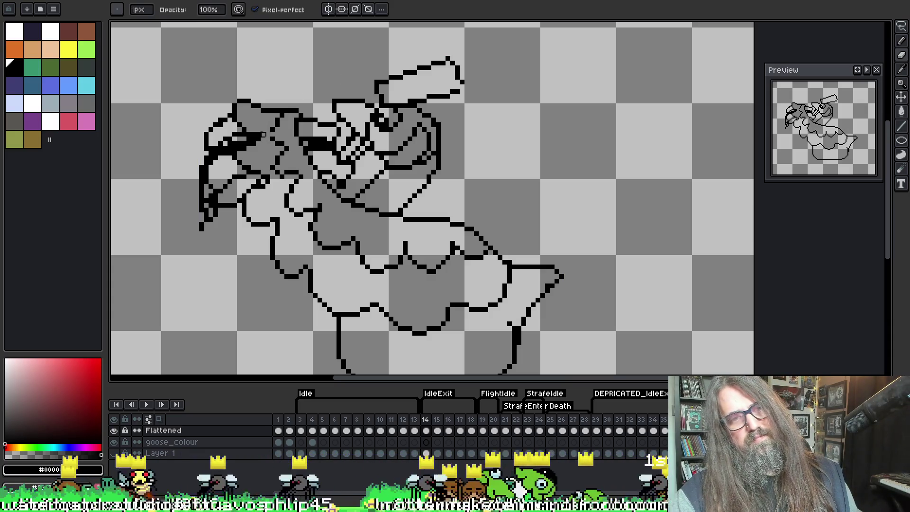
pyautogui.scroll(-1, 374, 113)
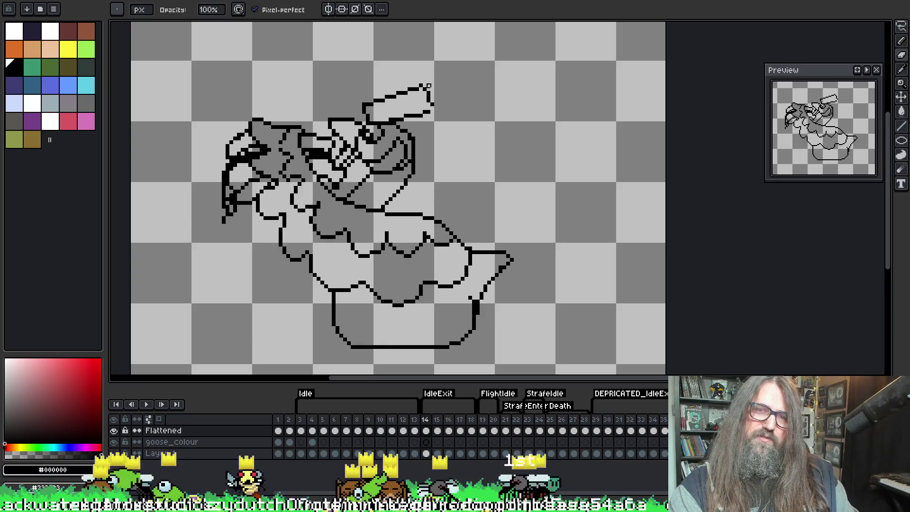
# Step: Redraw the lower right outline and erase the stray doubled pixels beside the bowl's right edge
pyautogui.scroll(1, 428, 86)
pyautogui.scroll(1, 431, 95)
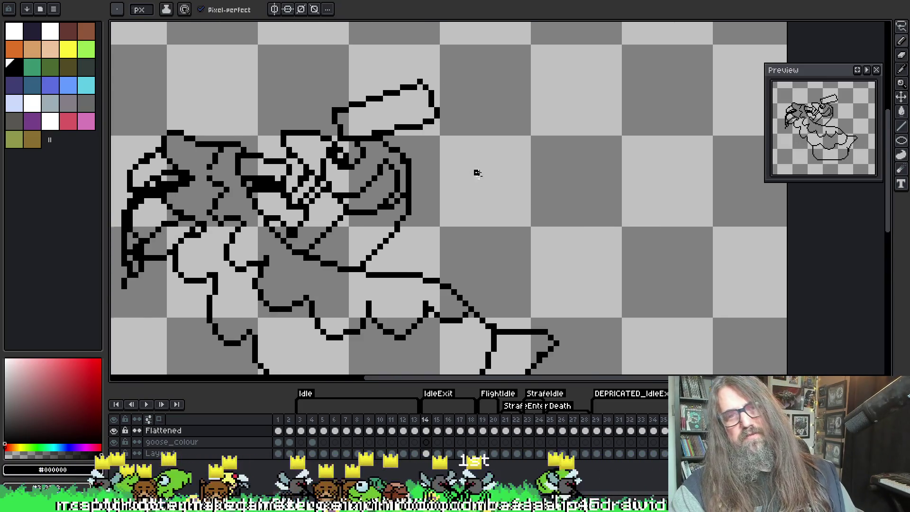
pyautogui.scroll(-2, 451, 122)
pyautogui.scroll(3, 459, 97)
pyautogui.press('b')
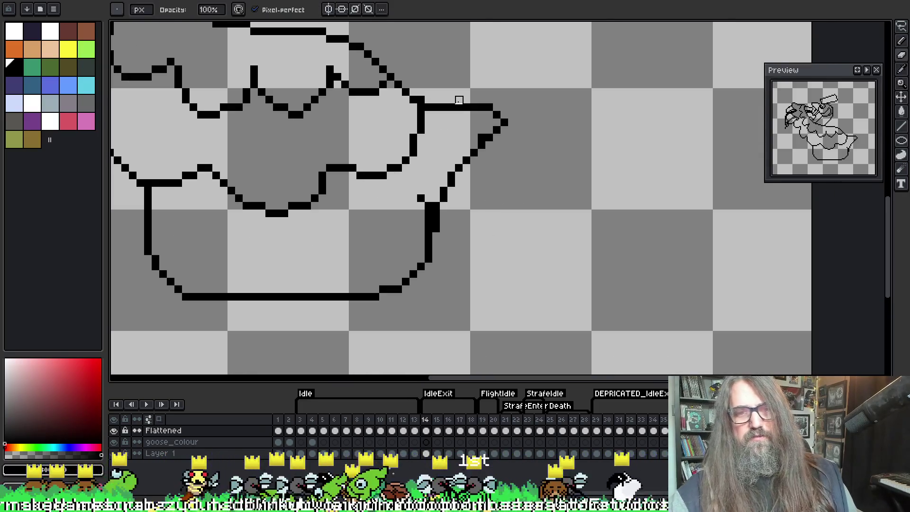
pyautogui.moveTo(497, 176); pyautogui.dragTo(565, 198)
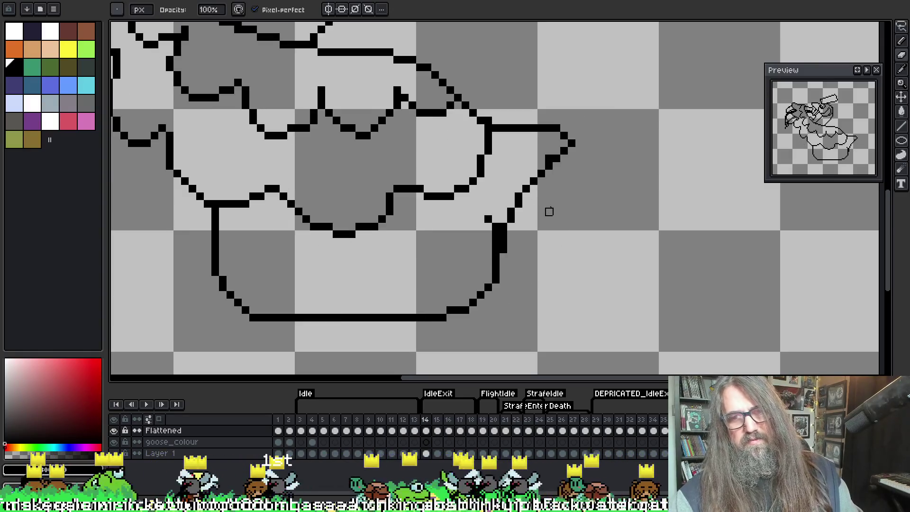
pyautogui.press('l')
pyautogui.moveTo(529, 189)
pyautogui.mouseDown()
pyautogui.moveTo(492, 290)
pyautogui.moveTo(503, 267)
pyautogui.mouseUp()
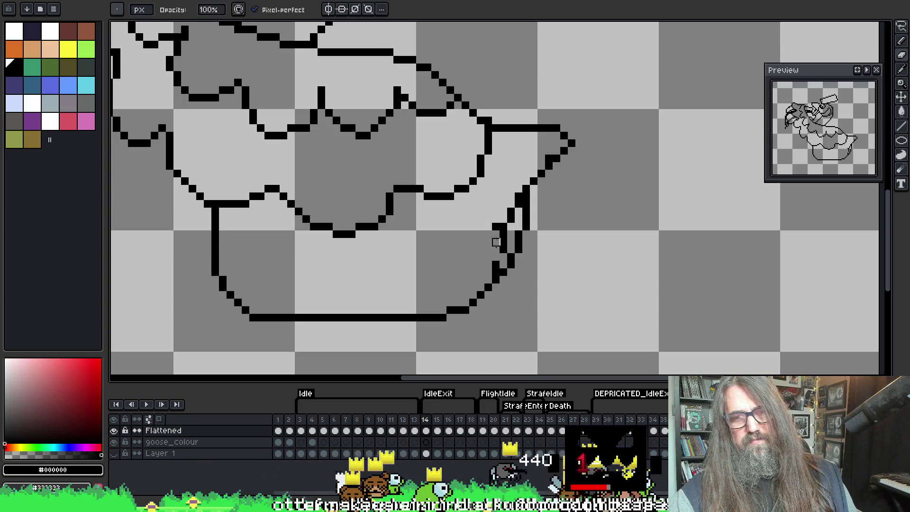
pyautogui.moveTo(496, 234); pyautogui.dragTo(511, 212)
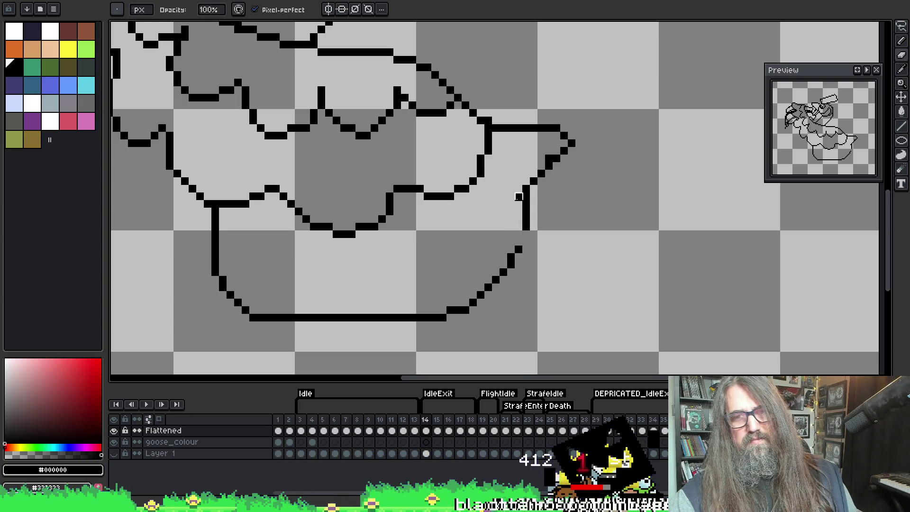
# Step: Save the file with Ctrl+S and zoom back out
pyautogui.press('b')
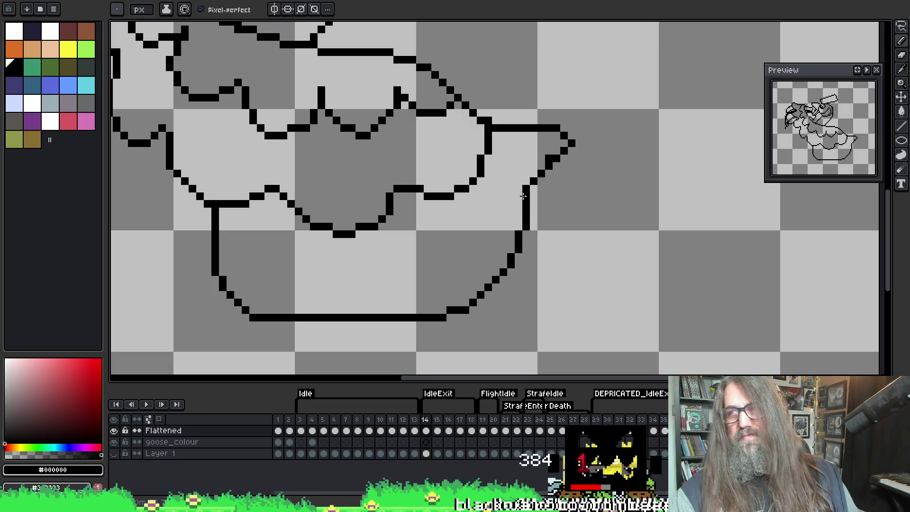
pyautogui.hotkey('ctrl', 's')
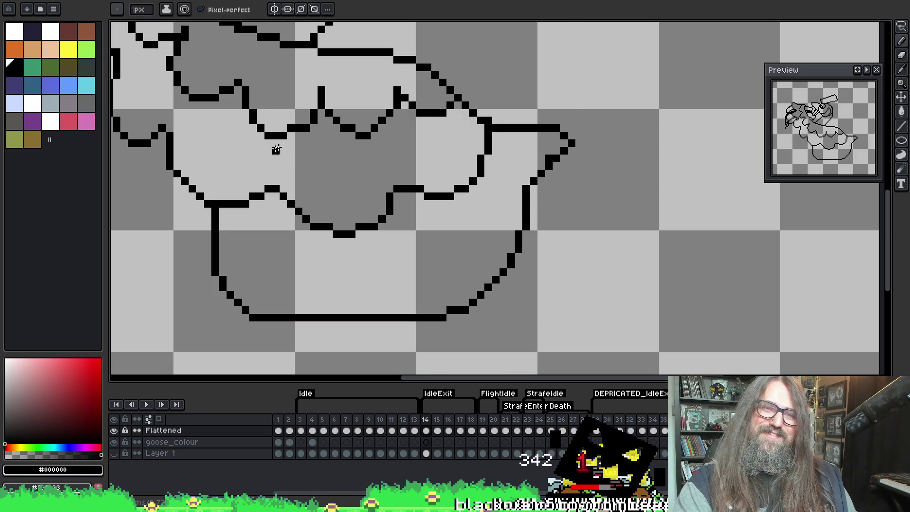
pyautogui.scroll(-1, 268, 151)
pyautogui.scroll(-1, 406, 234)
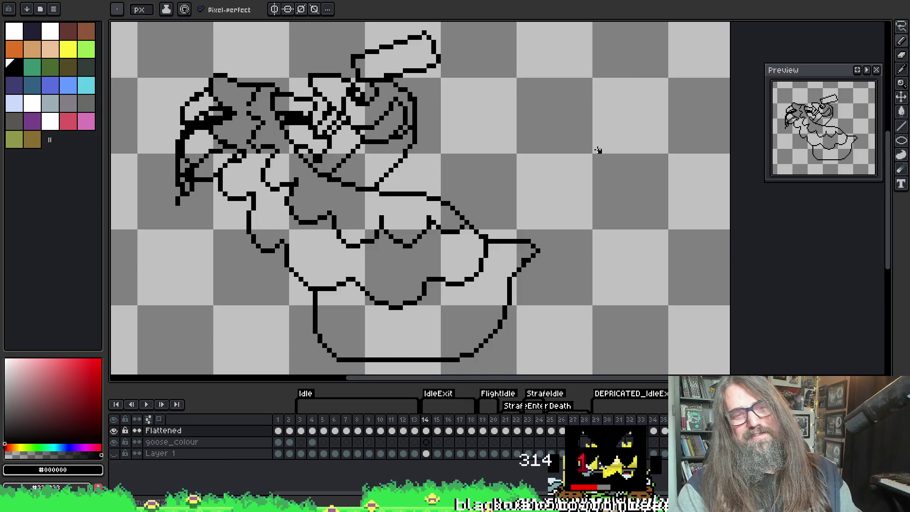
# Step: Compare frames 14 and 15, ending on frame 15
pyautogui.press('Right')
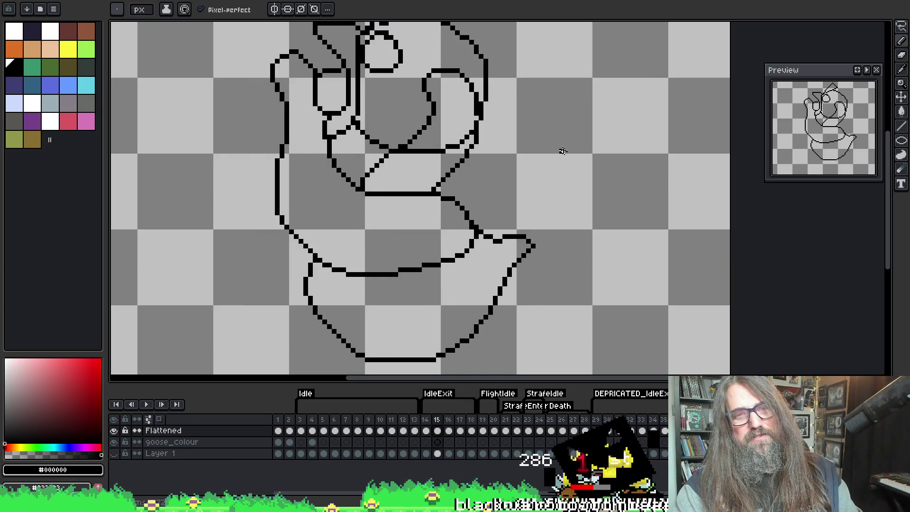
pyautogui.press('Left')
pyautogui.press('Right')
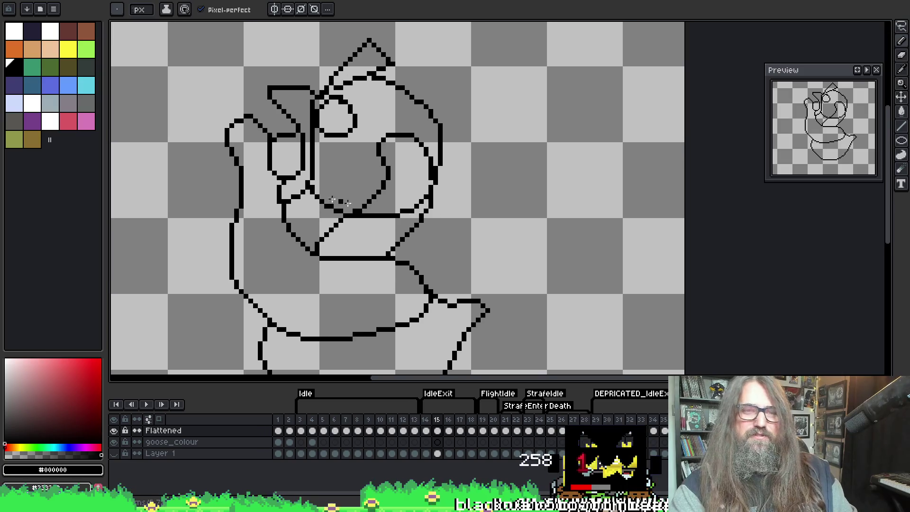
pyautogui.press('Left')
pyautogui.press('Right')
pyautogui.scroll(2, 279, 139)
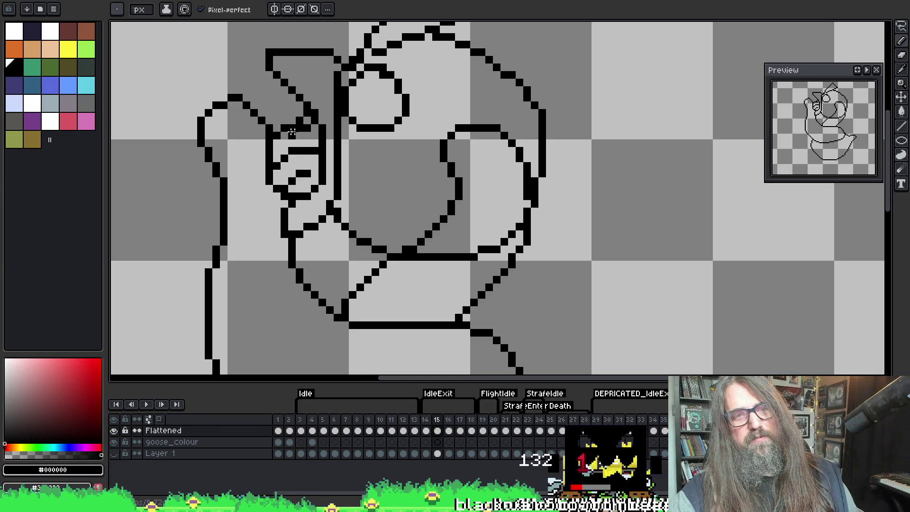
# Step: Fill the goose's pupil solid black and erase two light highlight pixels in it
pyautogui.press('b')
pyautogui.press('e')
pyautogui.moveTo(311, 174); pyautogui.dragTo(306, 166)
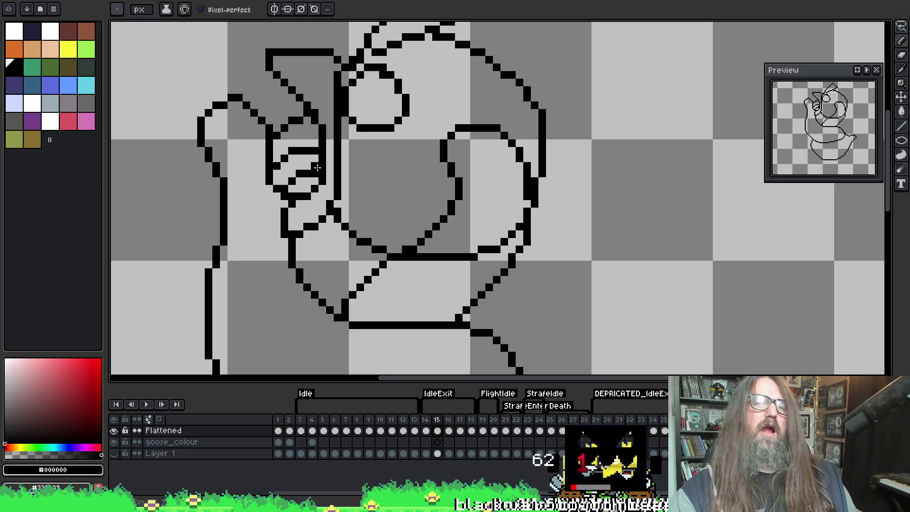
pyautogui.scroll(3, 400, 209)
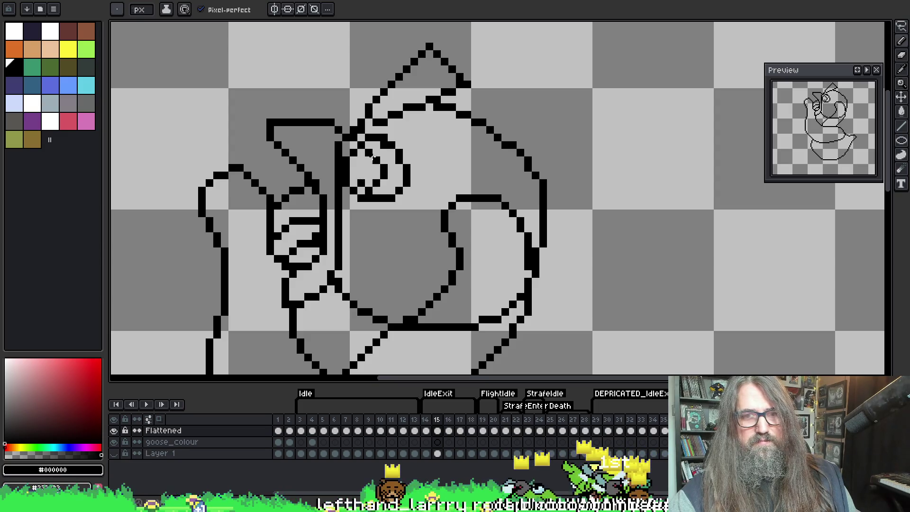
pyautogui.hotkey('ctrl', 'z')
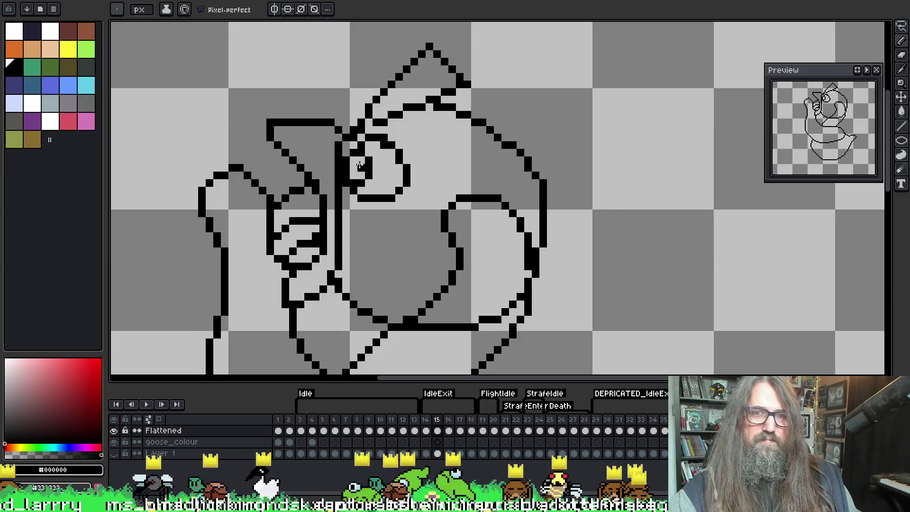
pyautogui.moveTo(360, 167); pyautogui.dragTo(359, 162)
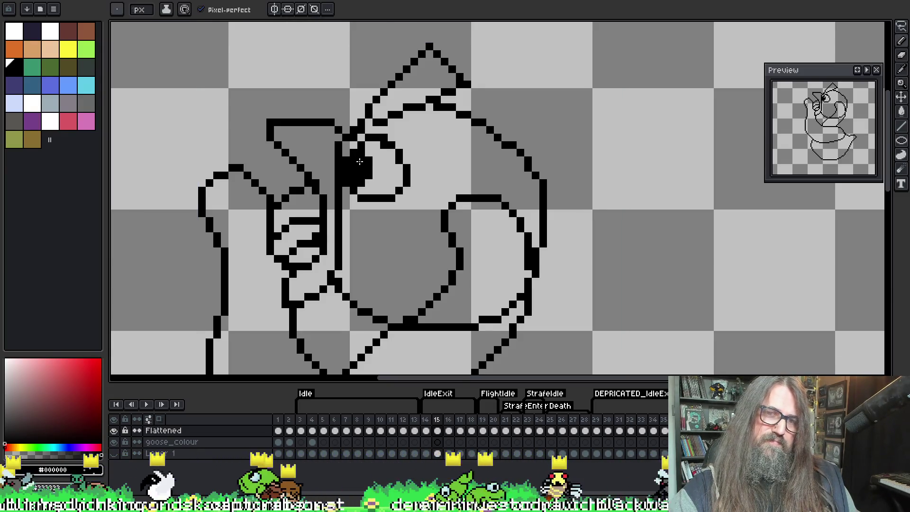
pyautogui.press('e')
pyautogui.click(354, 154)
pyautogui.click(354, 167)
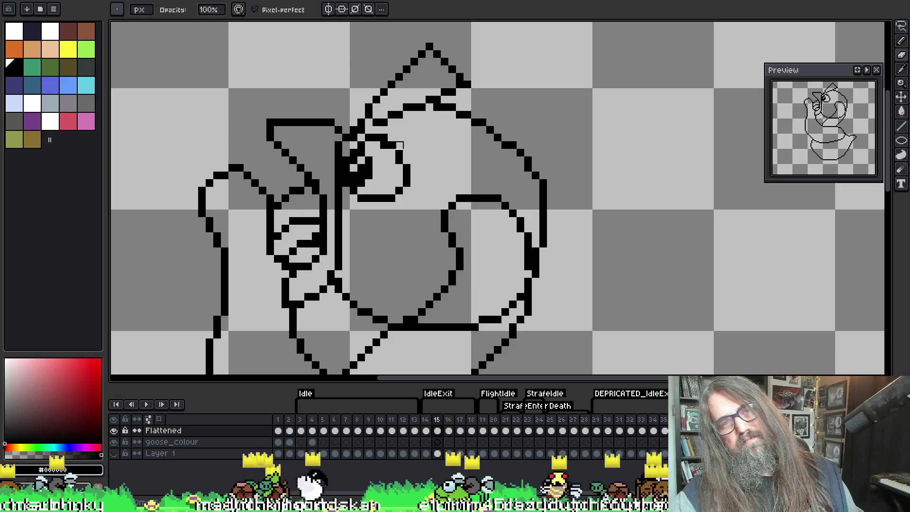
# Step: Flip between frames 14 and 15 and reframe the view on the whole goose
pyautogui.moveTo(422, 142)
pyautogui.mouseDown()
pyautogui.moveTo(386, 204)
pyautogui.moveTo(456, 114)
pyautogui.mouseUp()
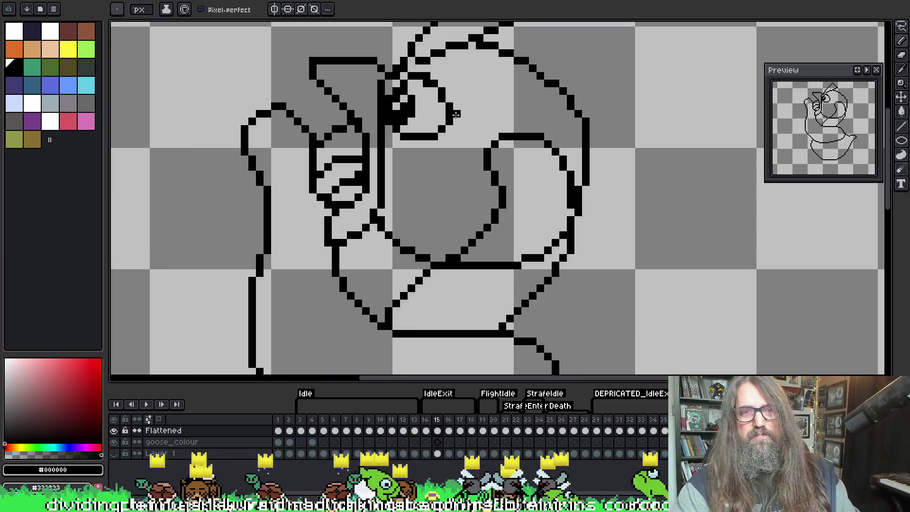
pyautogui.press(',')
pyautogui.moveTo(451, 220); pyautogui.dragTo(464, 201)
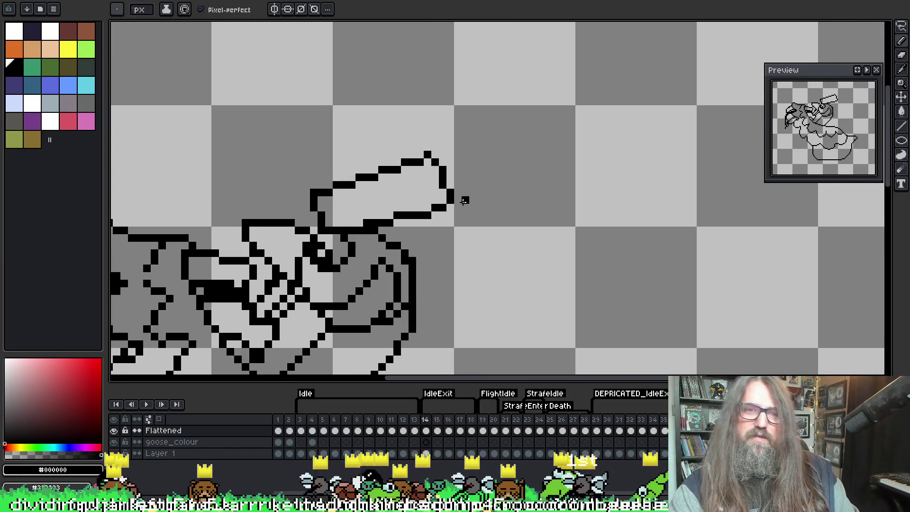
pyautogui.press('.')
pyautogui.press(',')
pyautogui.press('.')
pyautogui.scroll(1, 397, 159)
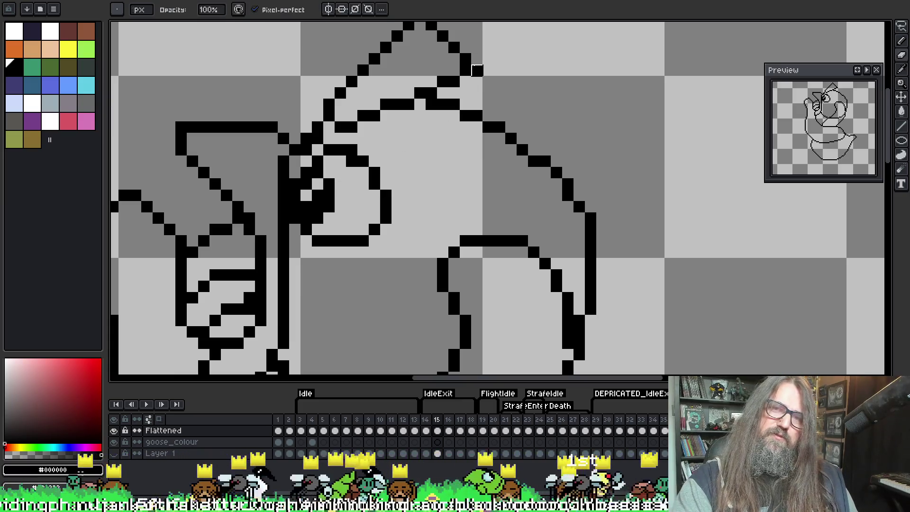
pyautogui.moveTo(403, 200); pyautogui.dragTo(412, 177)
pyautogui.press('i')
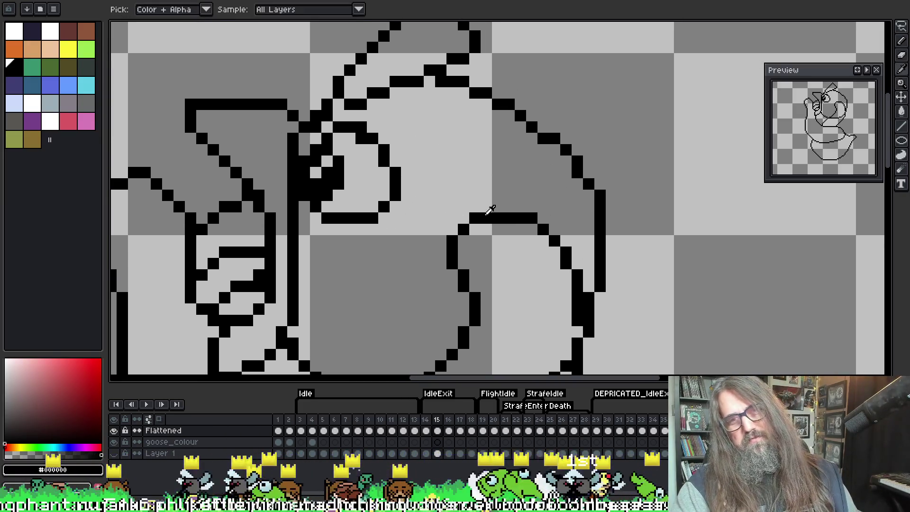
pyautogui.scroll(-3, 488, 230)
pyautogui.scroll(1, 394, 112)
pyautogui.moveTo(394, 112); pyautogui.dragTo(378, 170)
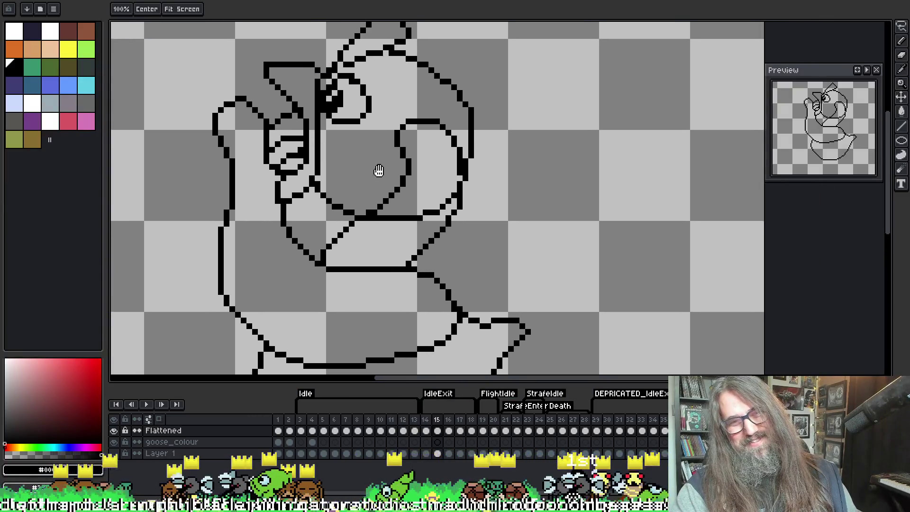
pyautogui.press('b')
pyautogui.scroll(1, 259, 116)
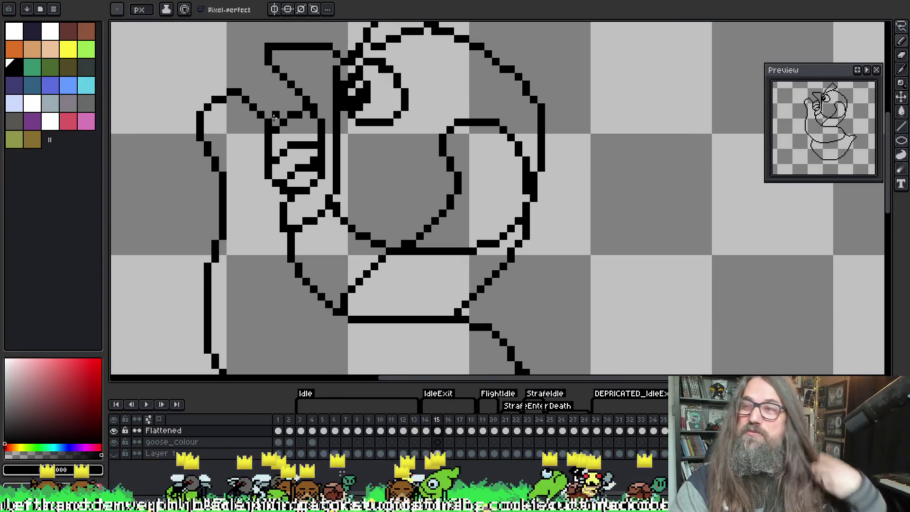
pyautogui.moveTo(244, 121)
pyautogui.mouseDown()
pyautogui.moveTo(242, 157)
pyautogui.moveTo(244, 138)
pyautogui.mouseUp()
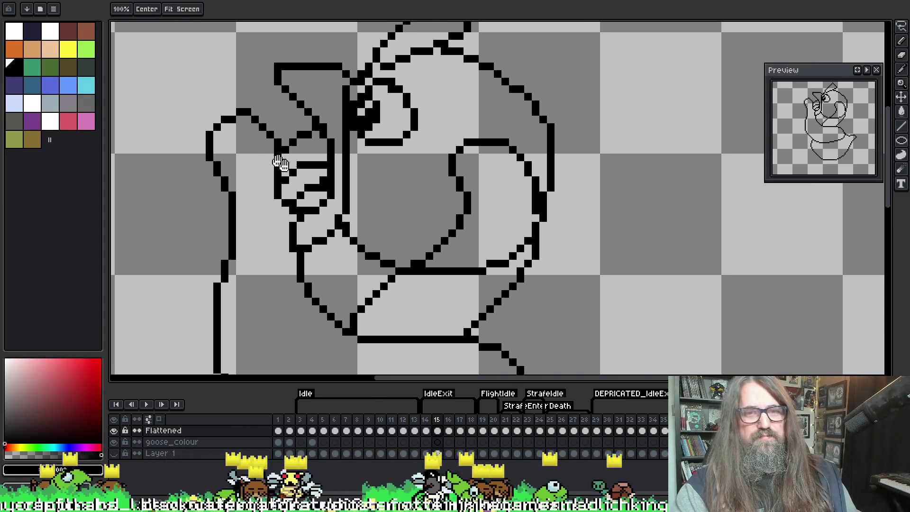
pyautogui.scroll(-2, 270, 154)
pyautogui.moveTo(421, 271); pyautogui.dragTo(377, 129)
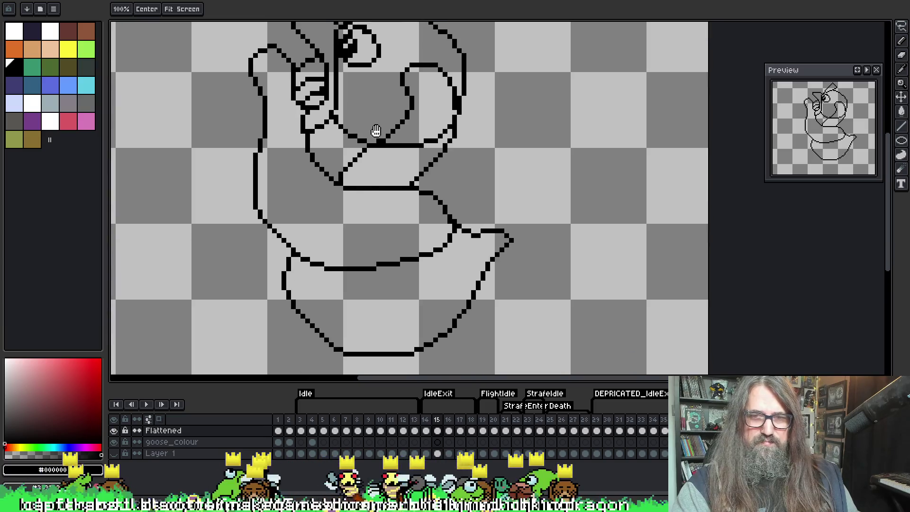
# Step: Recompare frames 14 and 15, then draw a new outline left of the goose's head
pyautogui.press('Left')
pyautogui.press('Right')
pyautogui.press('Left')
pyautogui.press('Right')
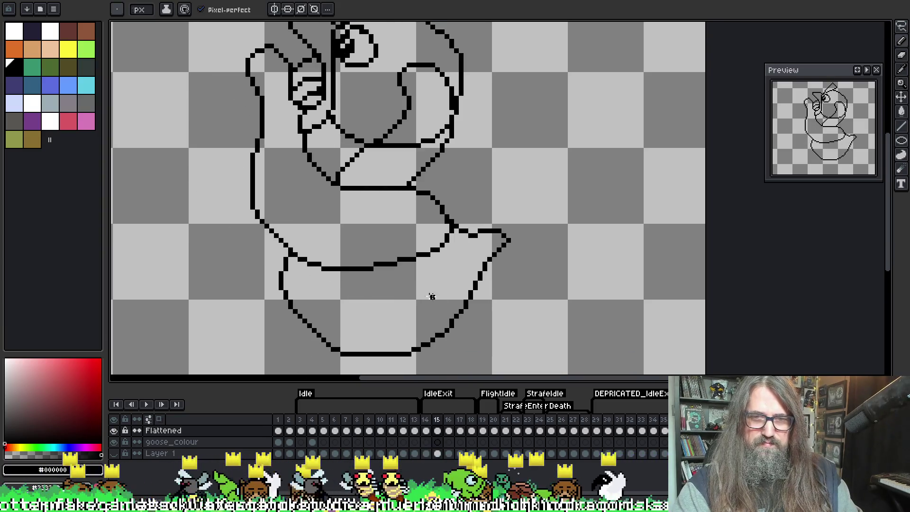
pyautogui.press('Left')
pyautogui.press('Right')
pyautogui.press('Left')
pyautogui.press('Right')
pyautogui.scroll(2, 295, 321)
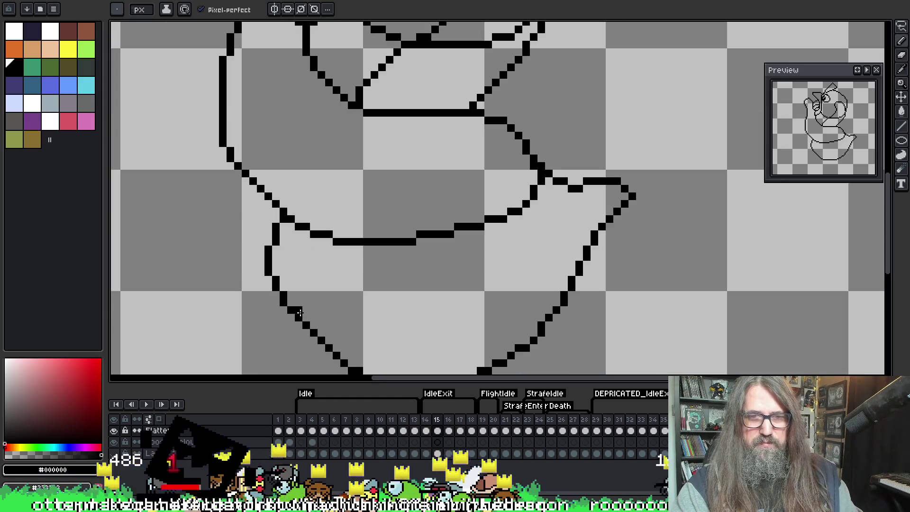
pyautogui.moveTo(299, 243); pyautogui.dragTo(304, 136)
pyautogui.moveTo(280, 173)
pyautogui.mouseDown()
pyautogui.moveTo(275, 222)
pyautogui.moveTo(329, 232)
pyautogui.mouseUp()
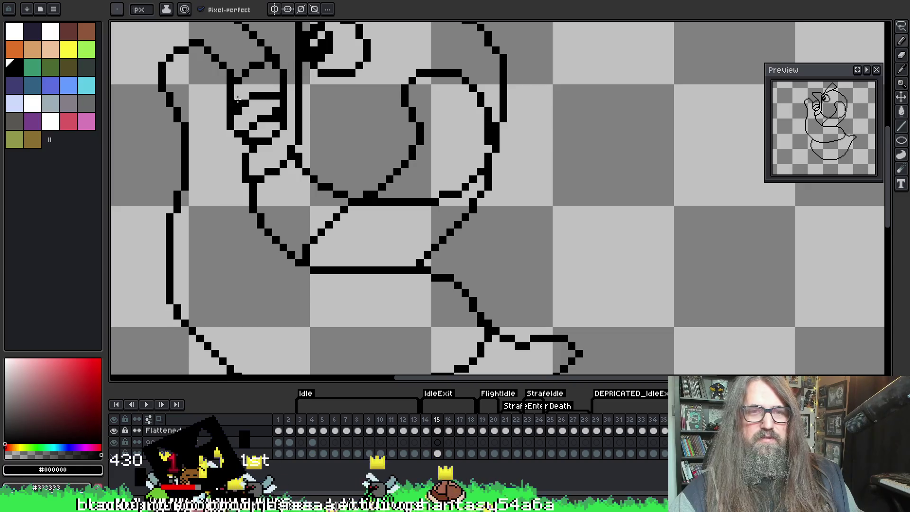
pyautogui.scroll(-1, 193, 177)
pyautogui.scroll(-1, 244, 256)
pyautogui.scroll(1, 297, 203)
pyautogui.press('space')
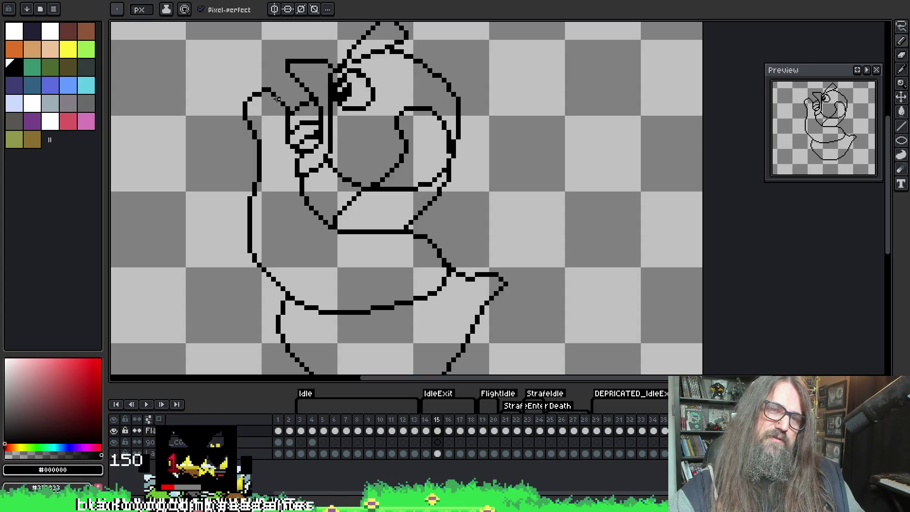
pyautogui.moveTo(271, 93)
pyautogui.mouseDown()
pyautogui.moveTo(234, 136)
pyautogui.moveTo(215, 207)
pyautogui.moveTo(252, 250)
pyautogui.mouseUp()
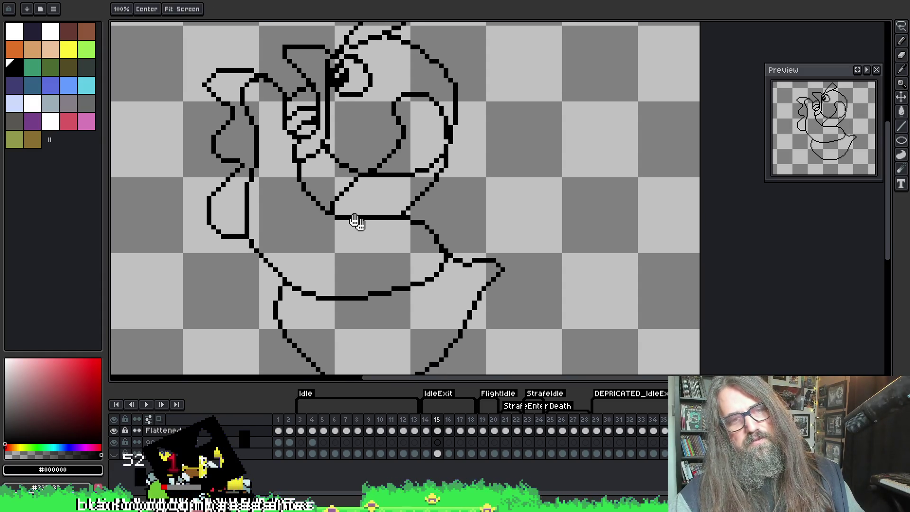
# Step: Redraw the rough left-side outline so it sweeps from the head down across the bowl
pyautogui.hotkey('ctrl', 'z')
pyautogui.moveTo(258, 76)
pyautogui.mouseDown()
pyautogui.moveTo(195, 98)
pyautogui.moveTo(224, 118)
pyautogui.moveTo(228, 251)
pyautogui.moveTo(221, 146)
pyautogui.moveTo(249, 201)
pyautogui.moveTo(341, 209)
pyautogui.mouseUp()
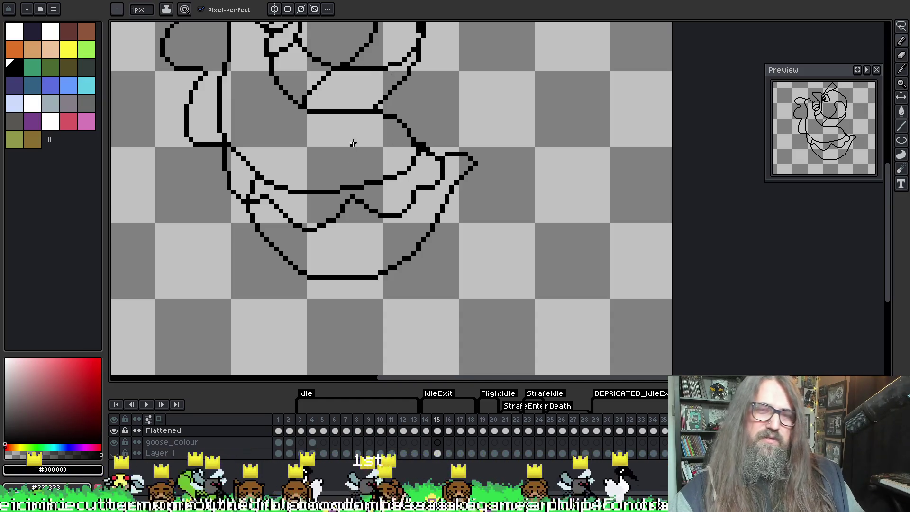
pyautogui.press('e')
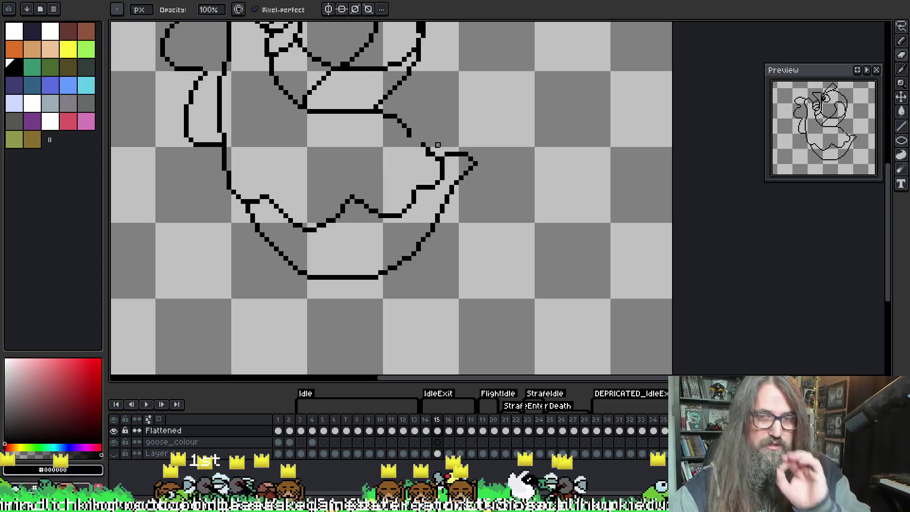
pyautogui.press('e')
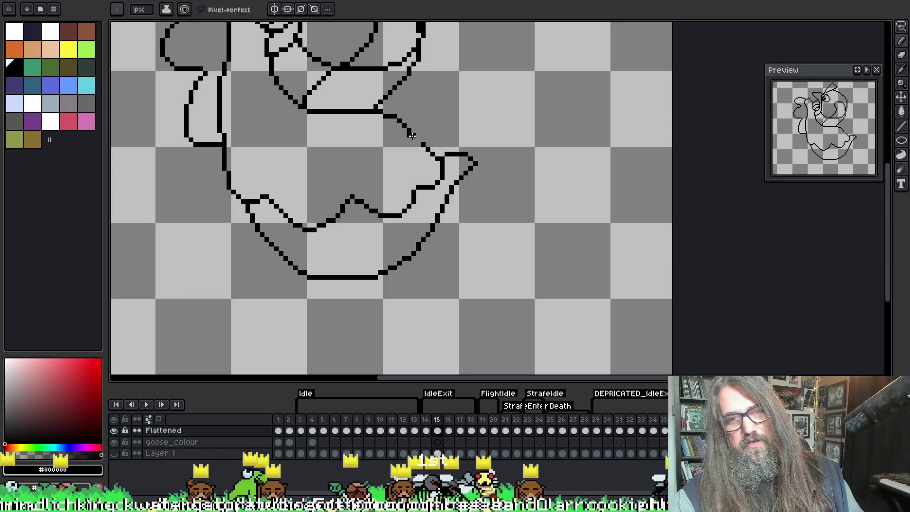
pyautogui.press('b')
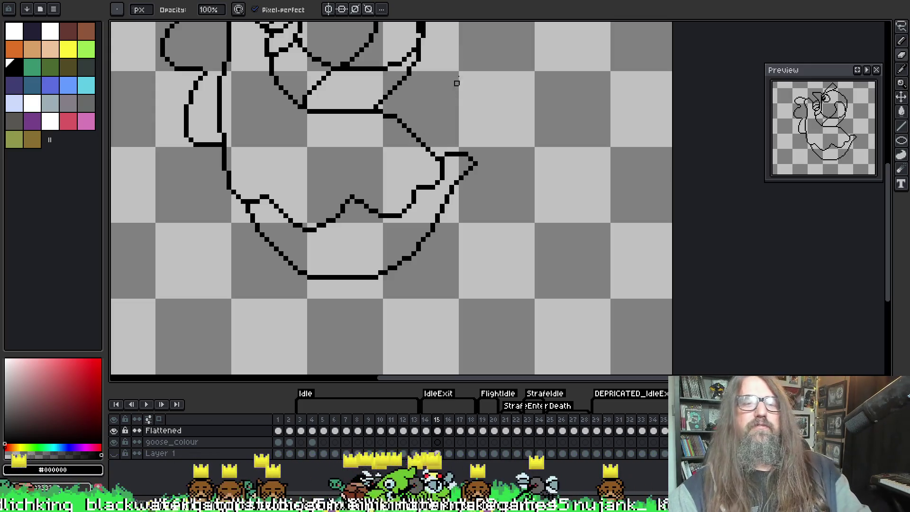
pyautogui.scroll(3, 349, 138)
# Step: Erase part of the neck outline, undo a stray inner-body stroke, and resample the black outline colour
pyautogui.hscroll(-2, 309, 118)
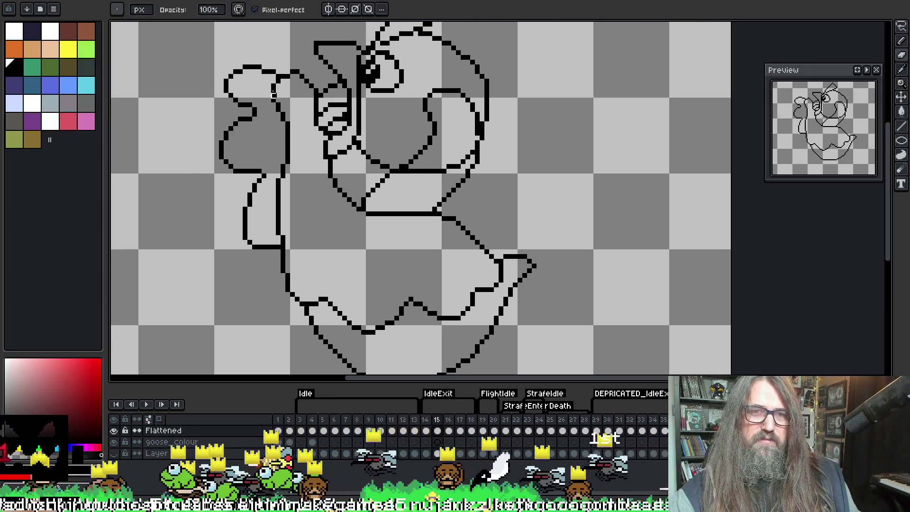
pyautogui.moveTo(280, 110)
pyautogui.mouseDown()
pyautogui.moveTo(279, 81)
pyautogui.moveTo(283, 239)
pyautogui.mouseUp()
pyautogui.press('i')
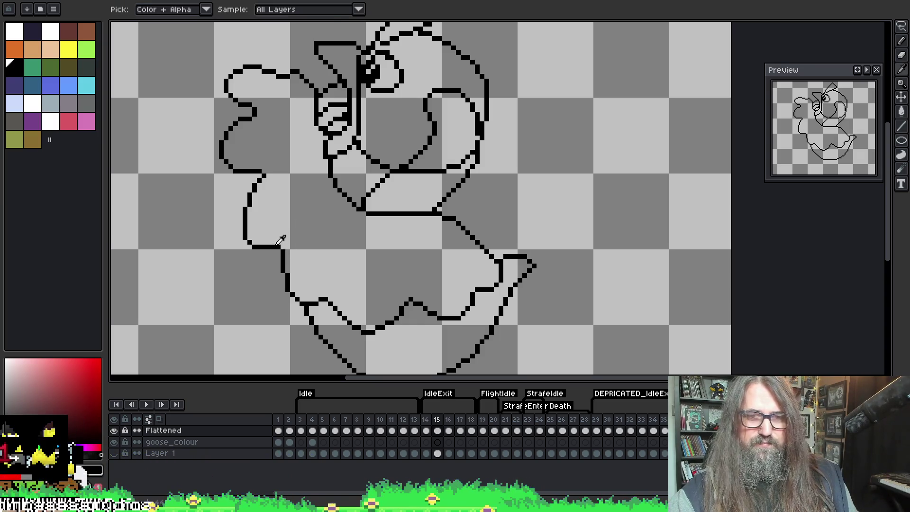
pyautogui.press('b')
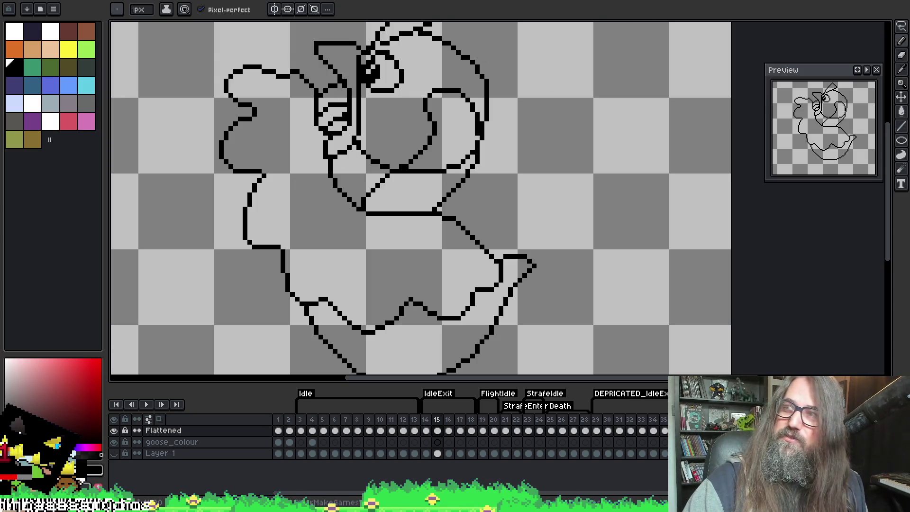
pyautogui.moveTo(290, 118); pyautogui.dragTo(294, 109)
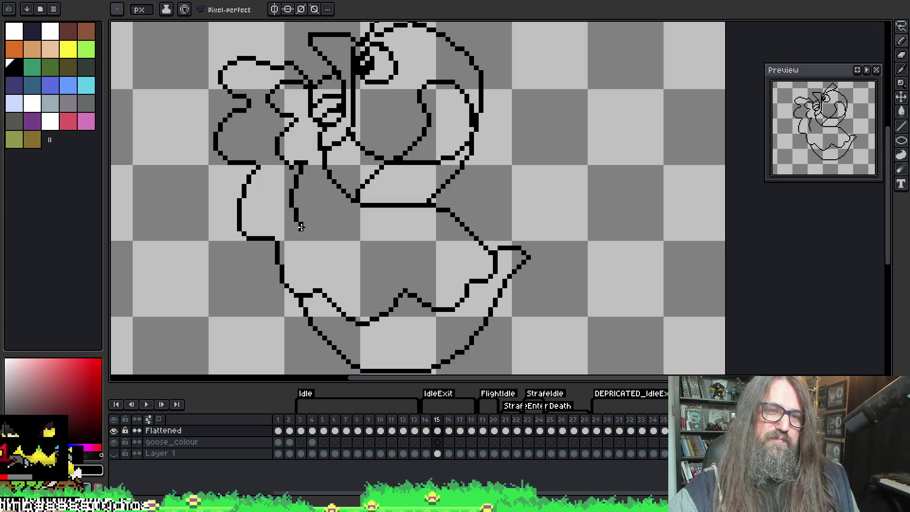
pyautogui.hotkey('ctrl', 'z')
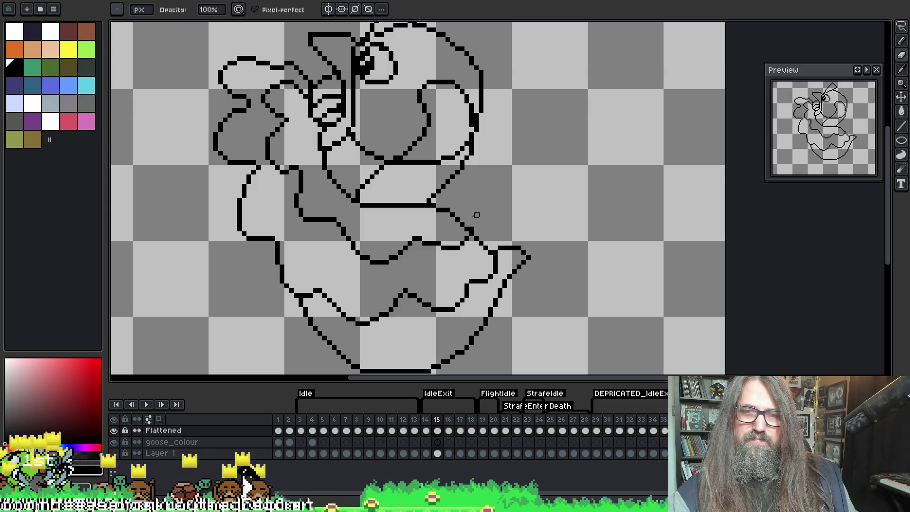
pyautogui.keyDown('alt'); pyautogui.click(441, 247); pyautogui.keyUp('alt')
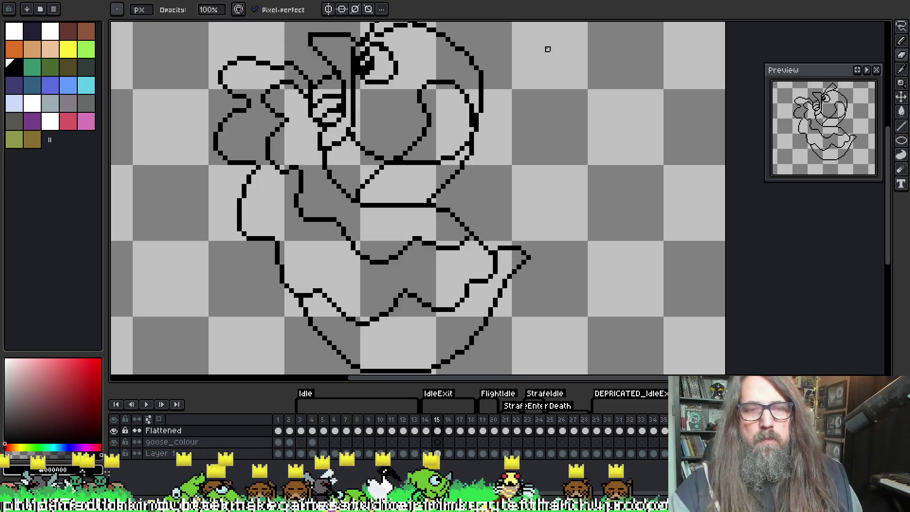
pyautogui.scroll(-1, 375, 128)
# Step: Flip back and forth between frames 14 and 15 to compare the goose poses, ending on frame 15
pyautogui.press('Left')
pyautogui.press('Right')
pyautogui.press('Left')
pyautogui.press('Right')
pyautogui.press('Left')
pyautogui.press('Right')
pyautogui.press('Left')
pyautogui.press('Right')
pyautogui.press('Left')
pyautogui.press('Right')
pyautogui.press('Left')
pyautogui.press('Right')
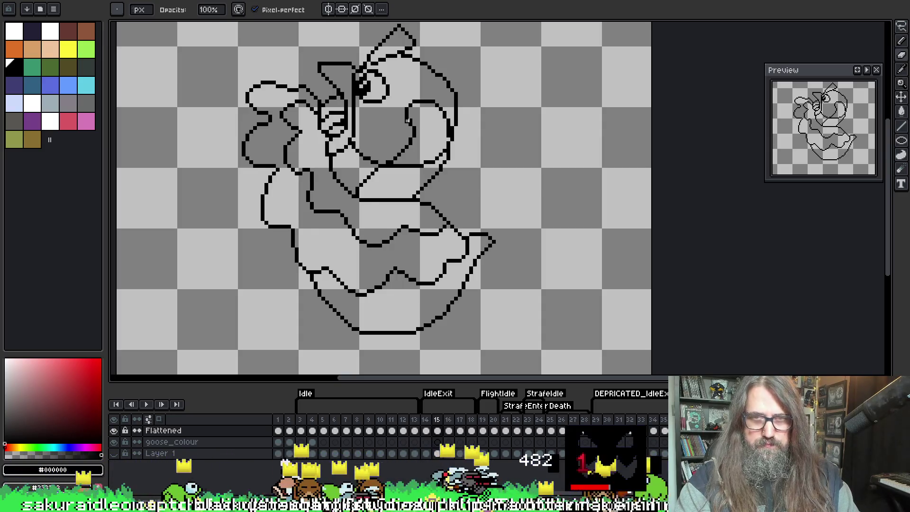
pyautogui.press('Left')
pyautogui.press('Right')
# Step: Play the goose animation to preview the motion, then stop playback
pyautogui.press('Left')
pyautogui.press('Right')
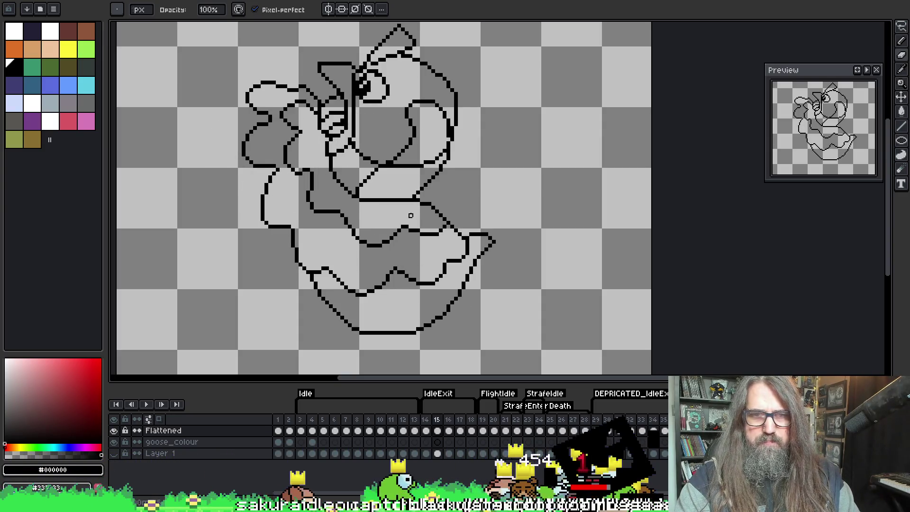
pyautogui.press('Return')
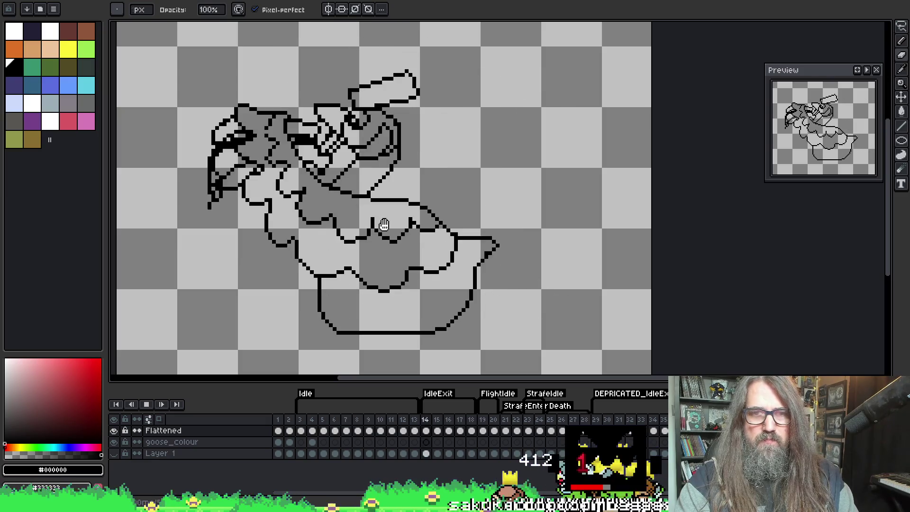
pyautogui.press('Return')
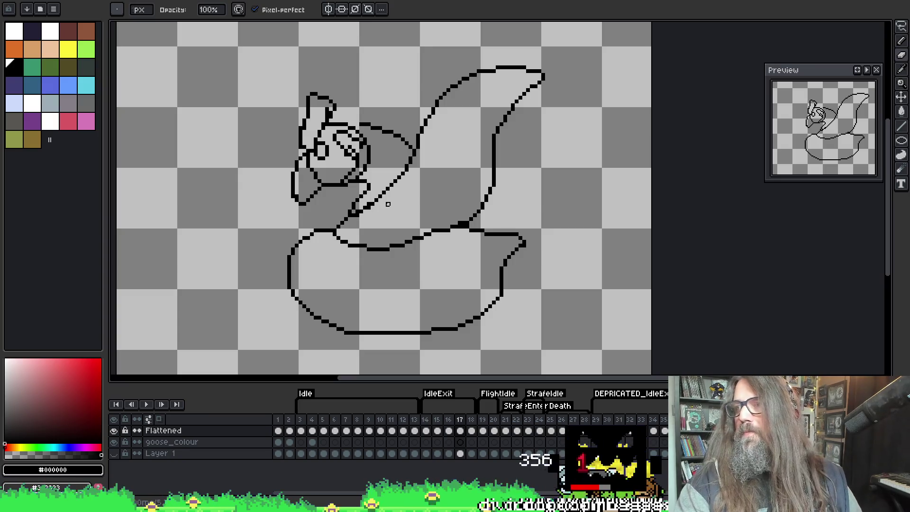
# Step: Move to frame 16 and bring the goose's head into view
pyautogui.scroll(1, 399, 209)
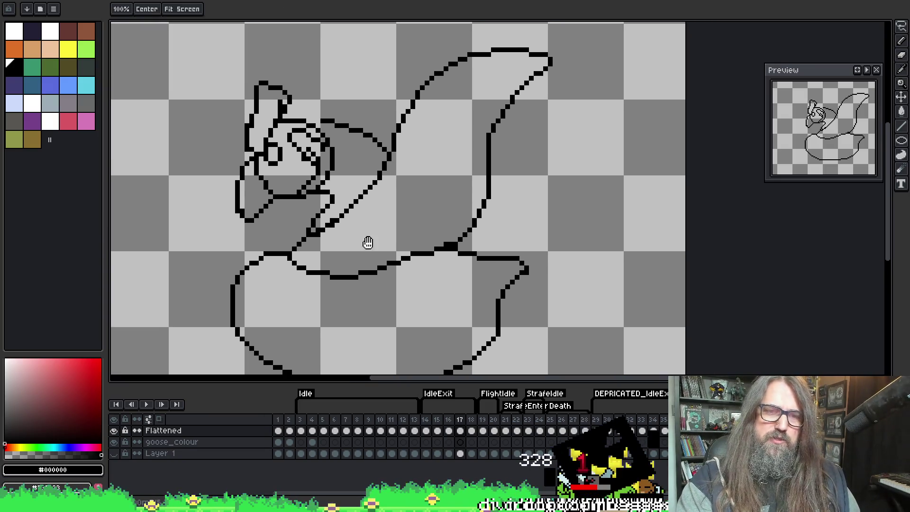
pyautogui.hotkey('ctrl', 'z')
pyautogui.press('Right')
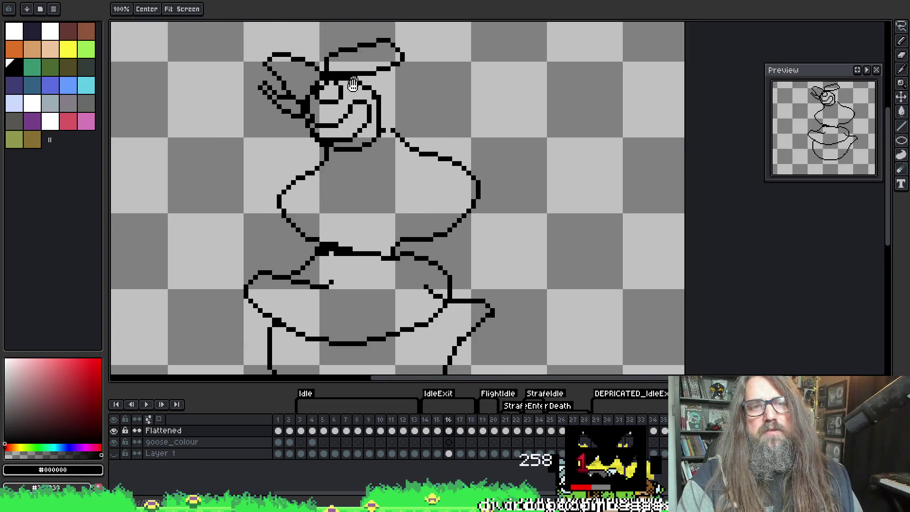
pyautogui.moveTo(417, 95); pyautogui.dragTo(422, 150)
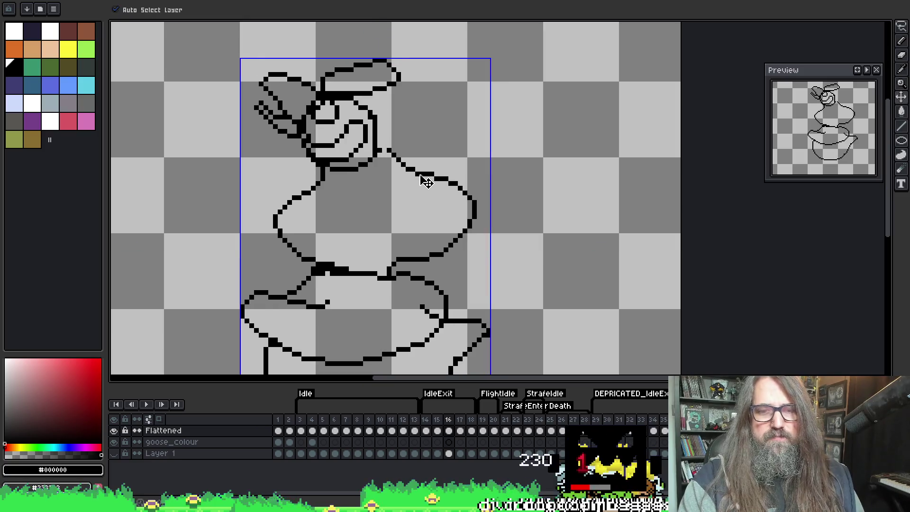
# Step: Pan to the goose's hat and head, and compare frame 16 against frame 15
pyautogui.hotkey('ctrl', 'z')
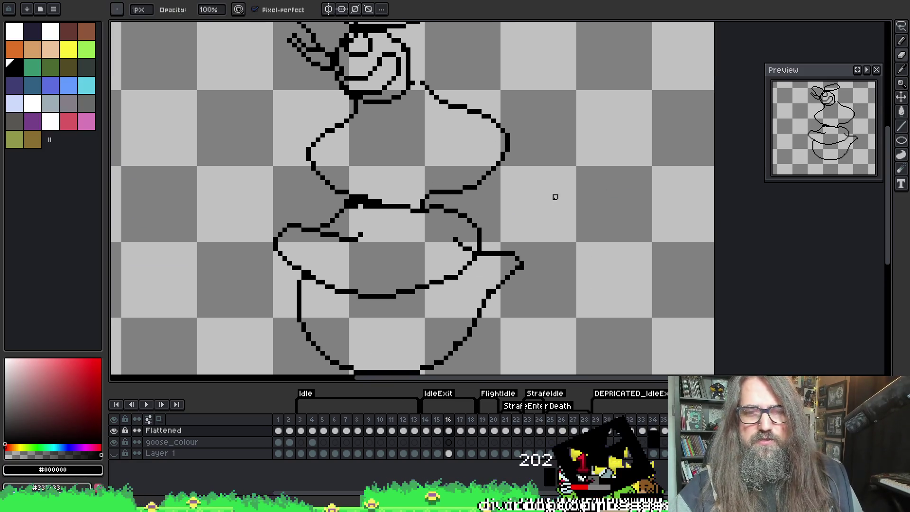
pyautogui.press('space')
pyautogui.moveTo(426, 153); pyautogui.dragTo(399, 206)
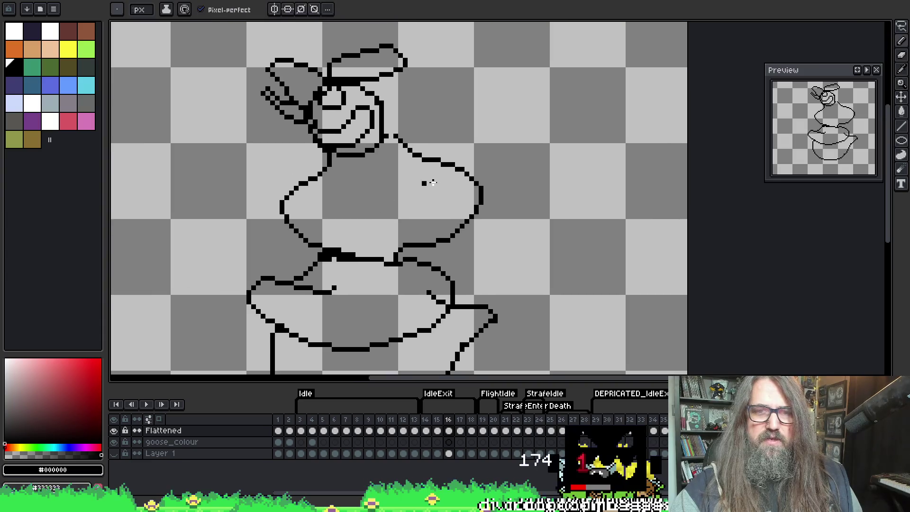
pyautogui.hotkey('ctrl', 'z')
pyautogui.hotkey('ctrl', 'y')
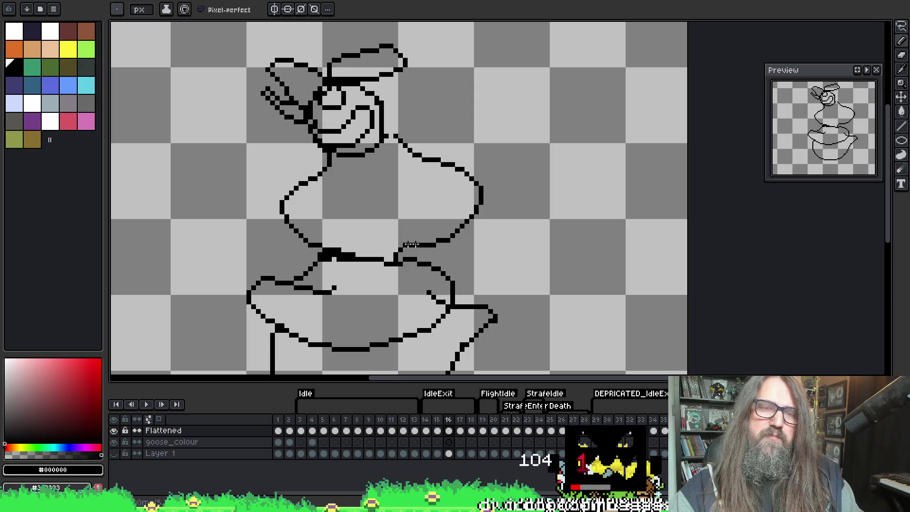
pyautogui.press('Left')
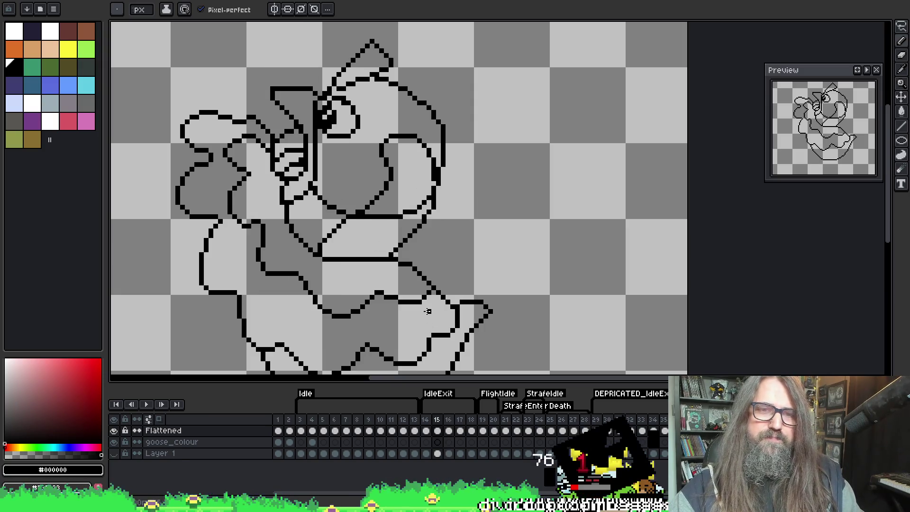
pyautogui.press('Right')
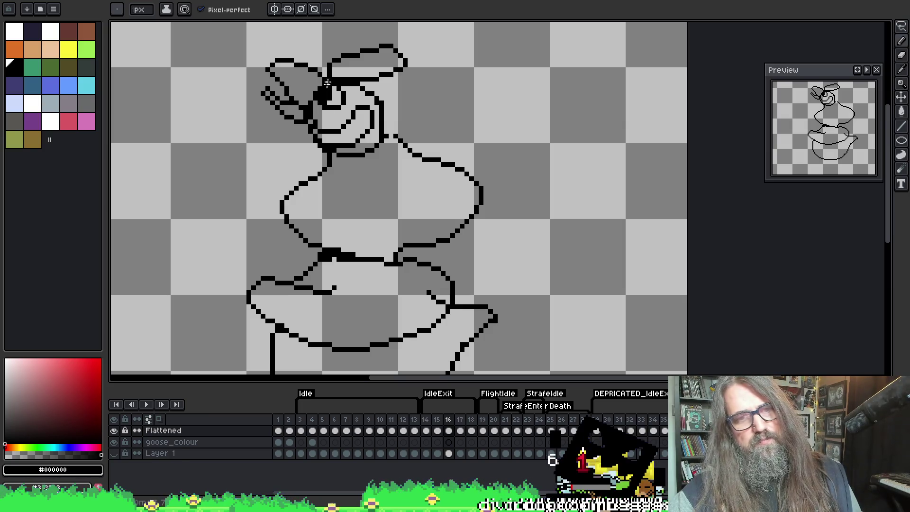
# Step: Erase the stray pixel on the hat's edge and fill in the brim's lower-right corner
pyautogui.press('e')
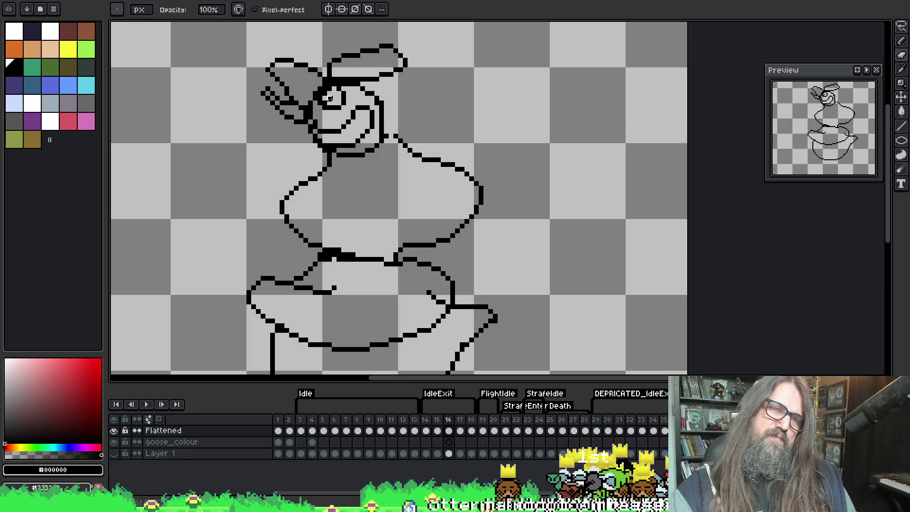
pyautogui.press('i')
pyautogui.press('b')
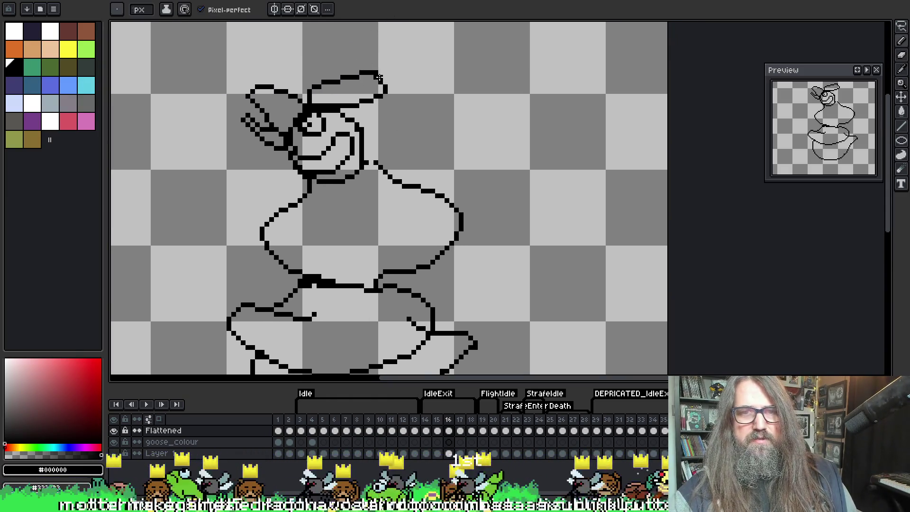
pyautogui.press('e')
pyautogui.click(380, 75)
pyautogui.press('b')
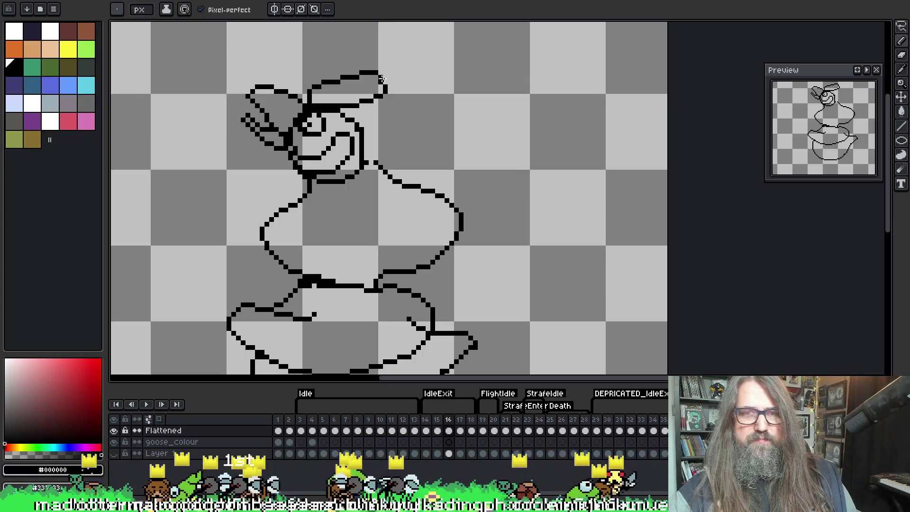
pyautogui.press('e')
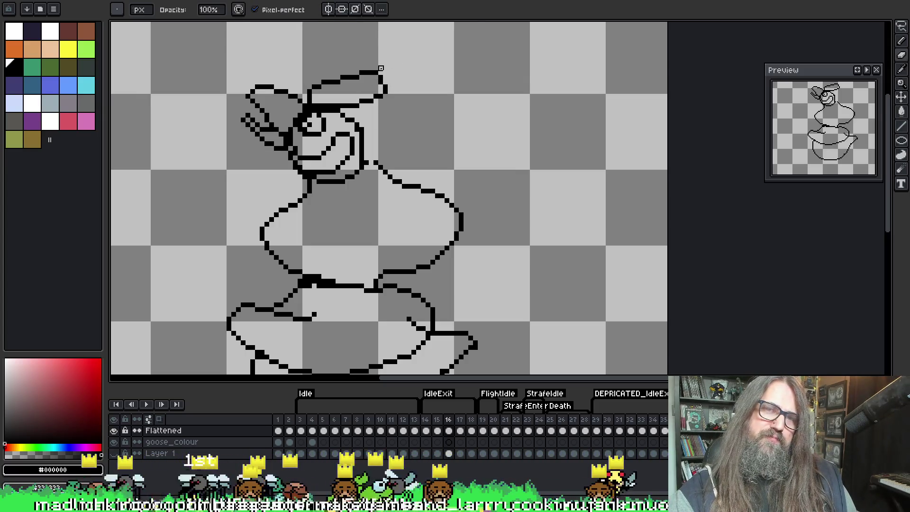
pyautogui.press('b')
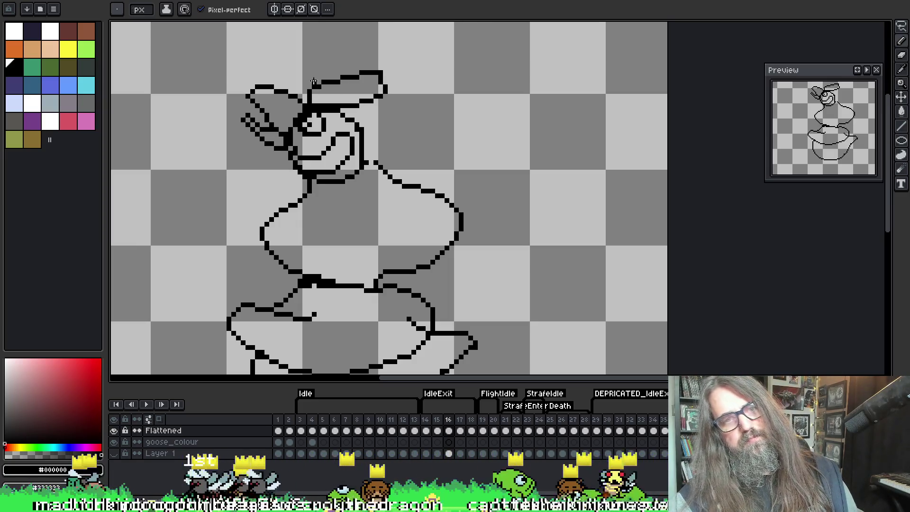
pyautogui.click(383, 96)
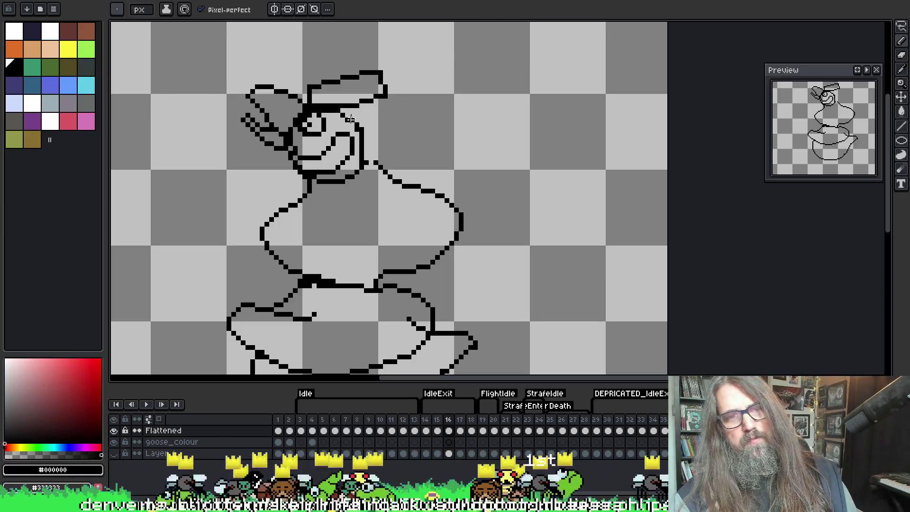
# Step: Pan the canvas down to bring the goose's lower body into view
pyautogui.press('e')
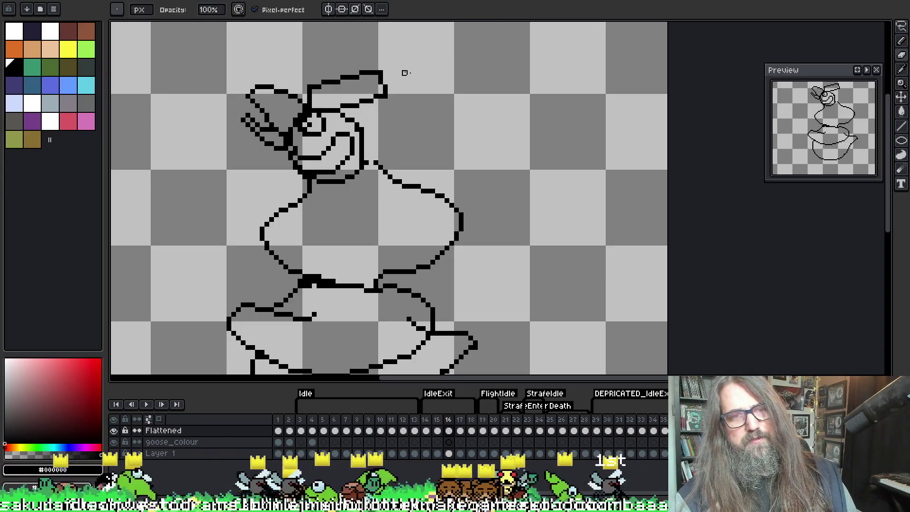
pyautogui.press('alt')
pyautogui.press('space')
pyautogui.moveTo(393, 126); pyautogui.dragTo(394, 72)
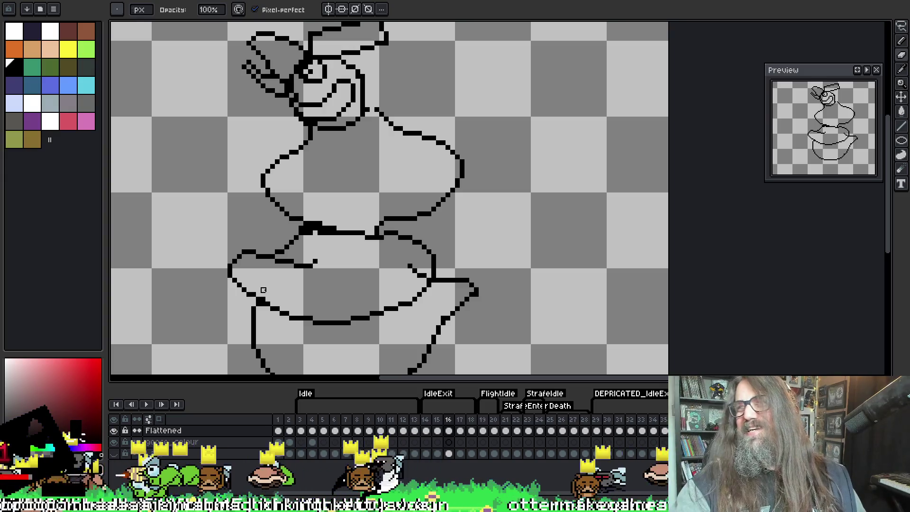
pyautogui.moveTo(343, 177); pyautogui.dragTo(359, 194)
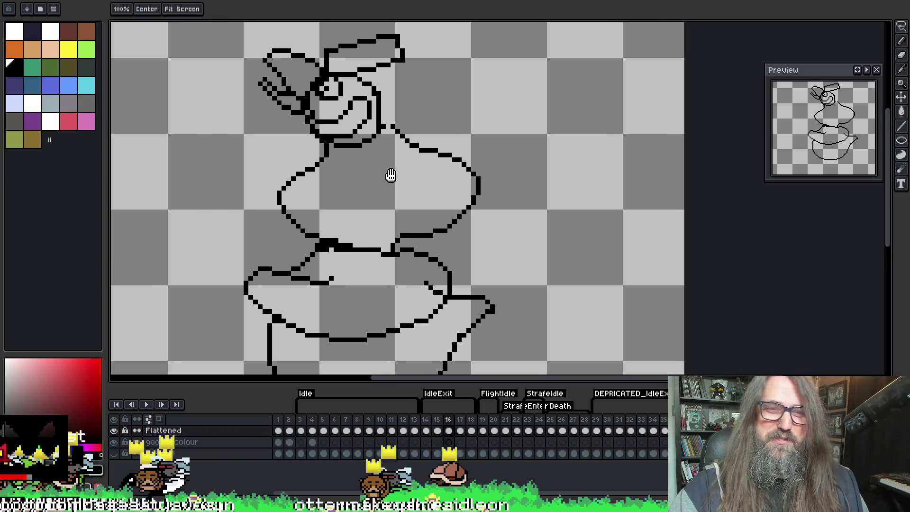
pyautogui.moveTo(364, 151); pyautogui.dragTo(362, 133)
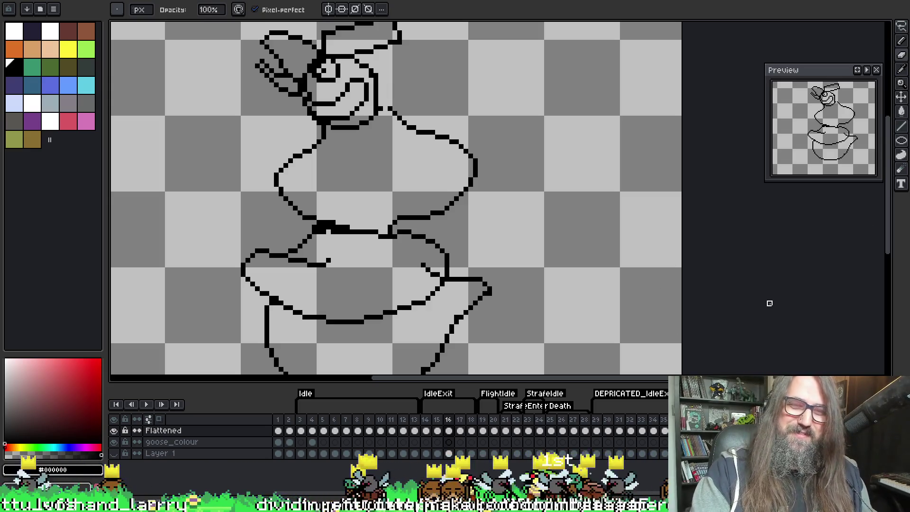
# Step: Zoom around the goose, preview the animation from frame 15, and return to frame 16
pyautogui.moveTo(514, 242); pyautogui.dragTo(526, 245)
pyautogui.scroll(-1, 525, 244)
pyautogui.scroll(-1, 525, 243)
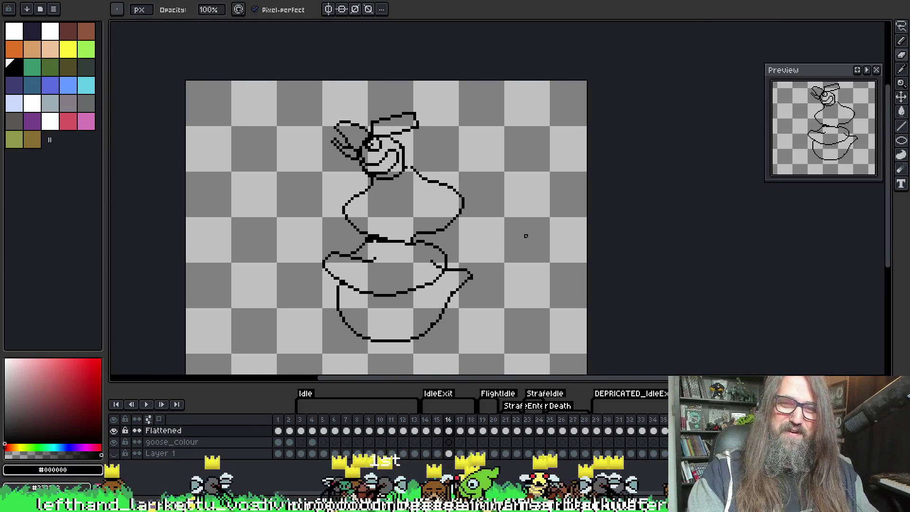
pyautogui.press(',')
pyautogui.press('Return')
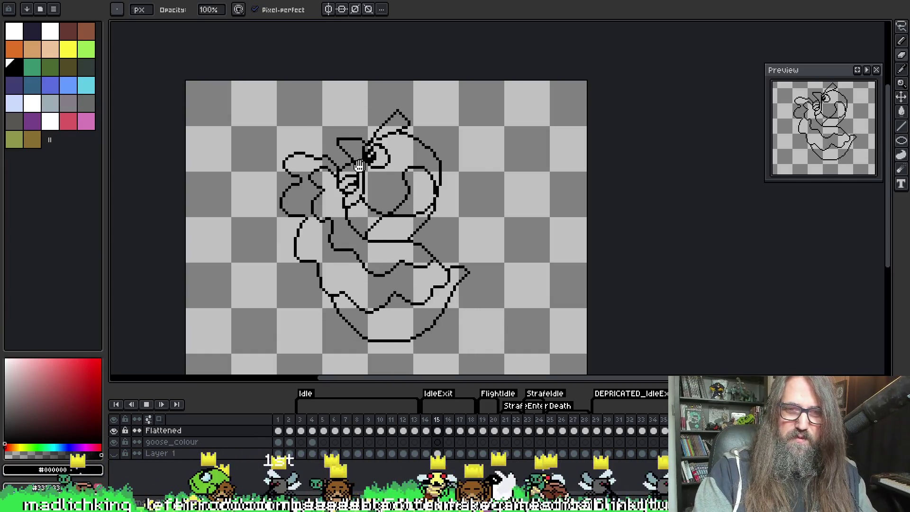
pyautogui.press('Return')
pyautogui.press('.')
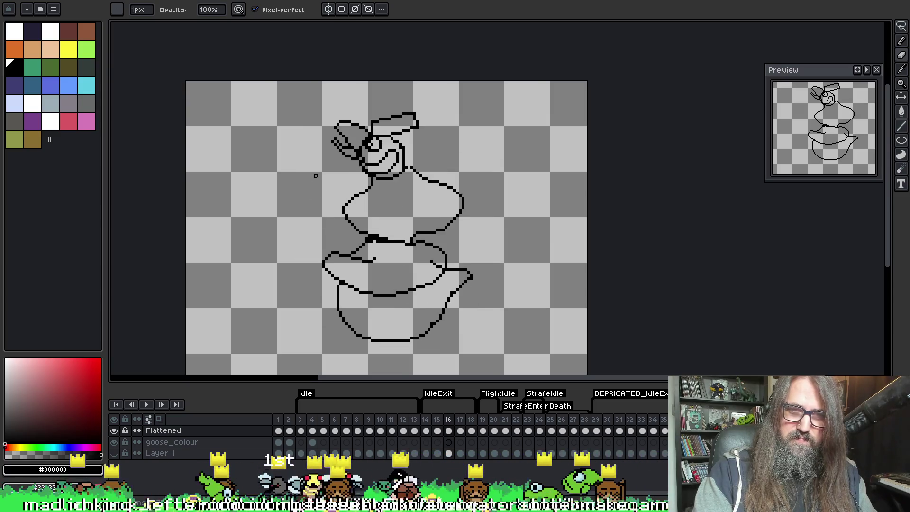
pyautogui.scroll(2, 315, 177)
pyautogui.scroll(1, 336, 187)
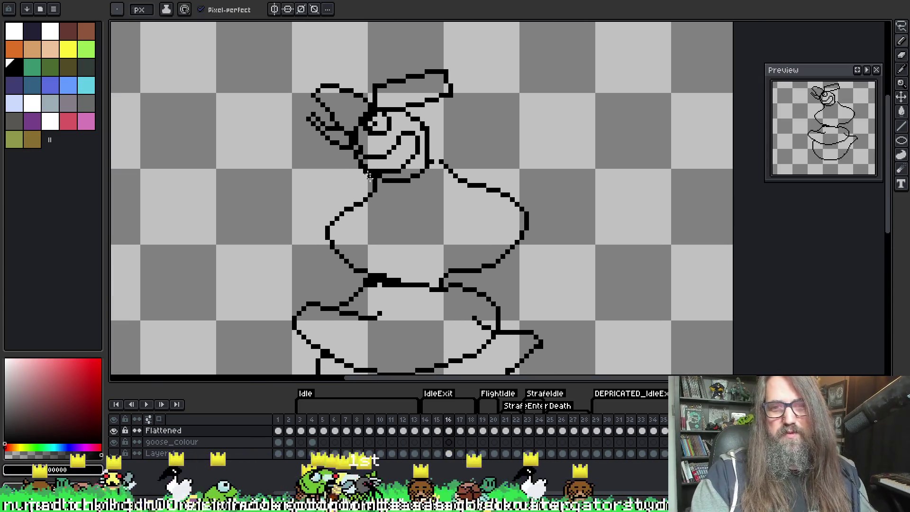
pyautogui.scroll(1, 388, 189)
pyautogui.scroll(-1, 407, 190)
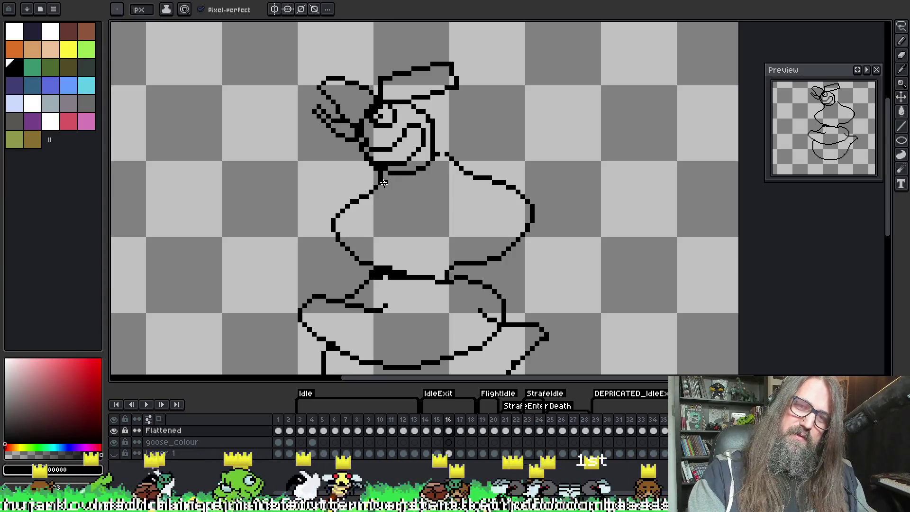
# Step: Flip between frames 15 and 16 to compare the goose's head and beak, settling on frame 16
pyautogui.press(',')
pyautogui.press('.')
pyautogui.press(',')
pyautogui.press('.')
pyautogui.press(',')
pyautogui.press('.')
pyautogui.scroll(1, 397, 133)
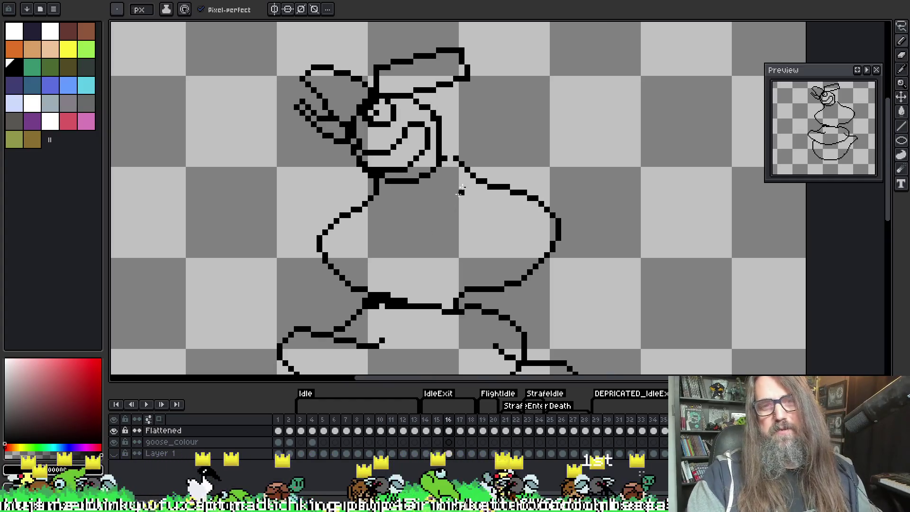
pyautogui.press(',')
pyautogui.press('.')
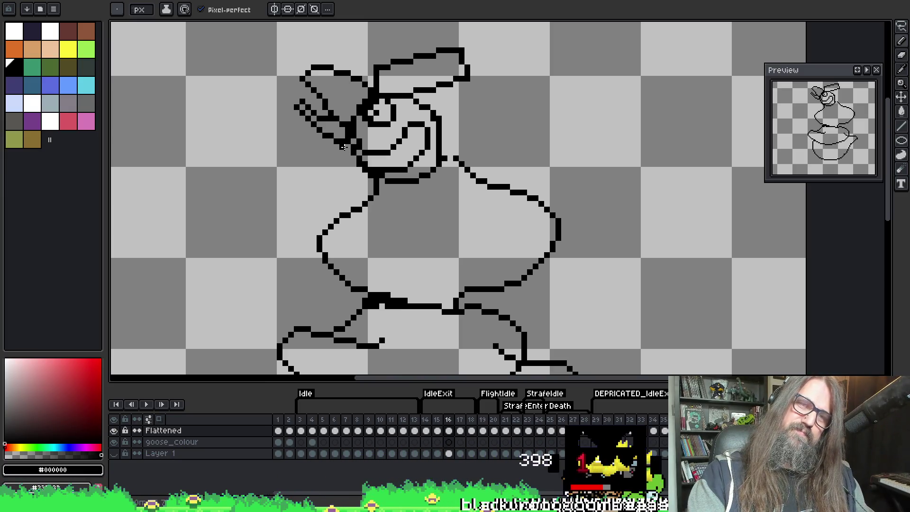
# Step: Fix the beak-to-face outline pixels with pencil and eraser, then zoom out to the whole goose
pyautogui.press('e')
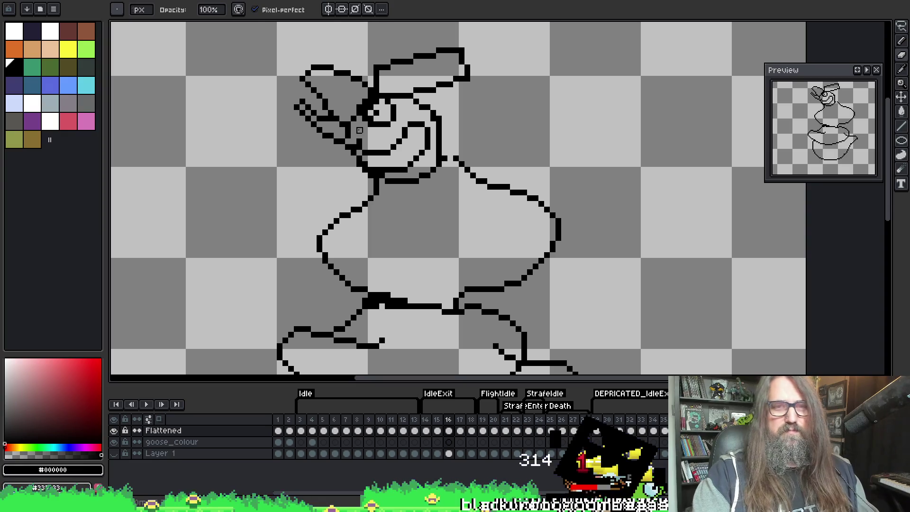
pyautogui.press('b')
pyautogui.press('e')
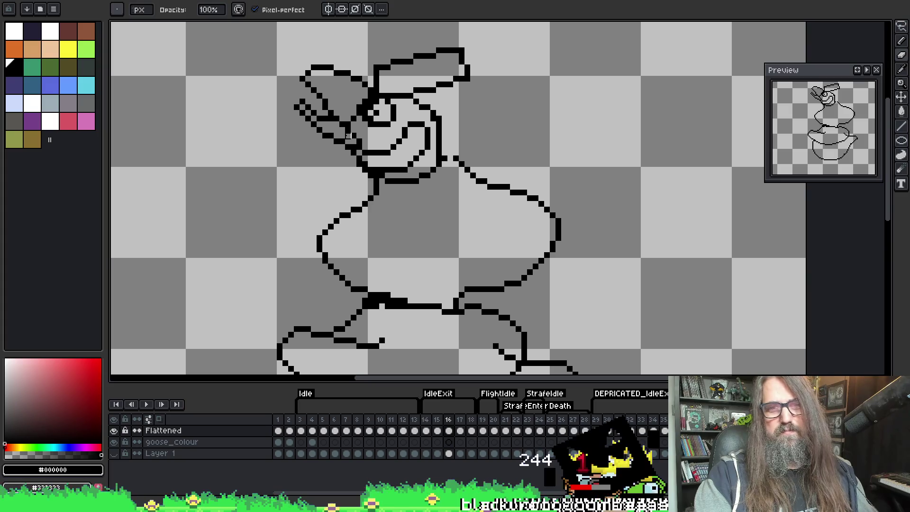
pyautogui.press('b')
pyautogui.press('e')
pyautogui.press('b')
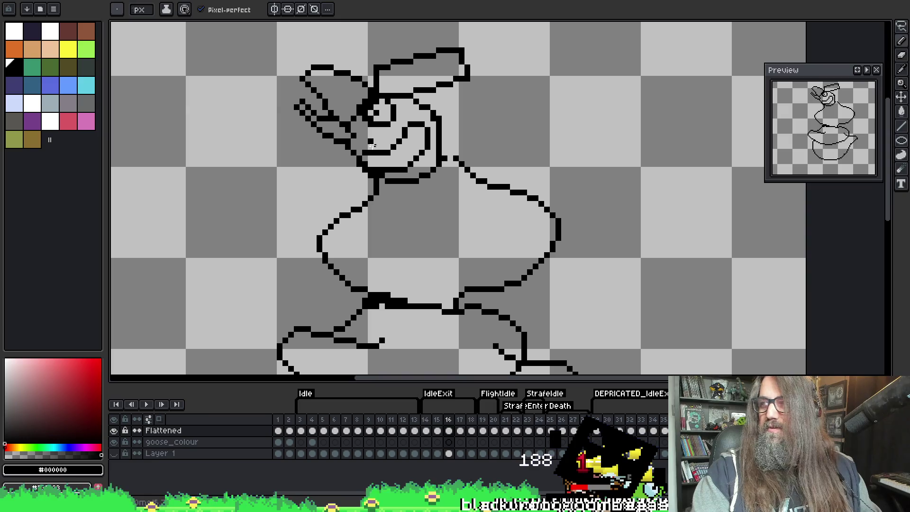
pyautogui.scroll(1, 323, 145)
pyautogui.press('e')
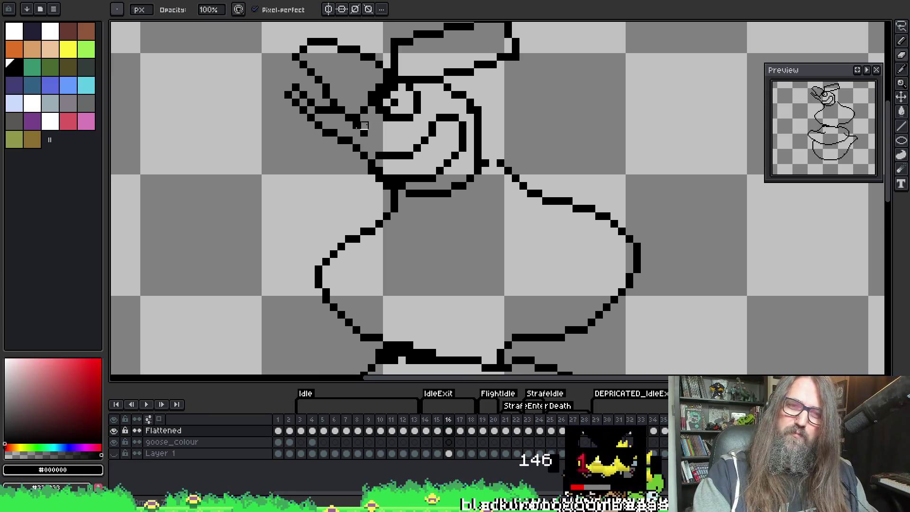
pyautogui.press('b')
pyautogui.press('e')
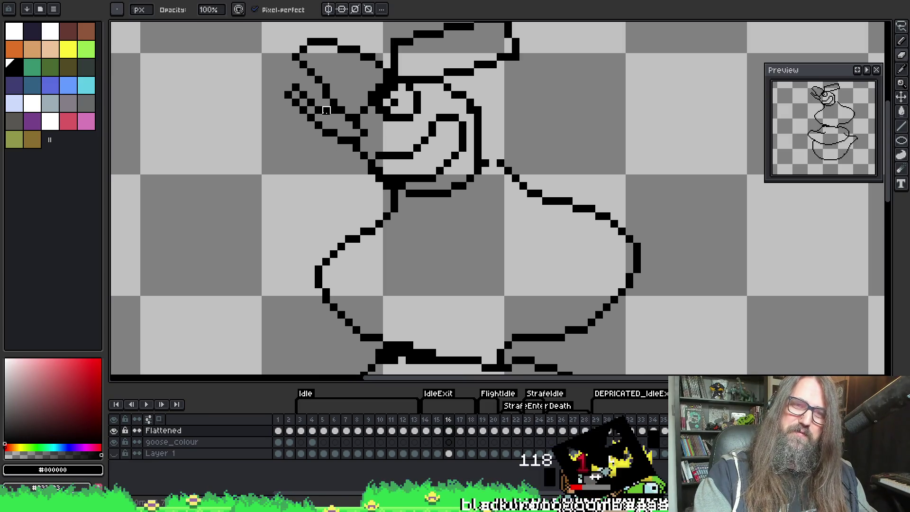
pyautogui.press('b')
pyautogui.moveTo(308, 103); pyautogui.dragTo(318, 181)
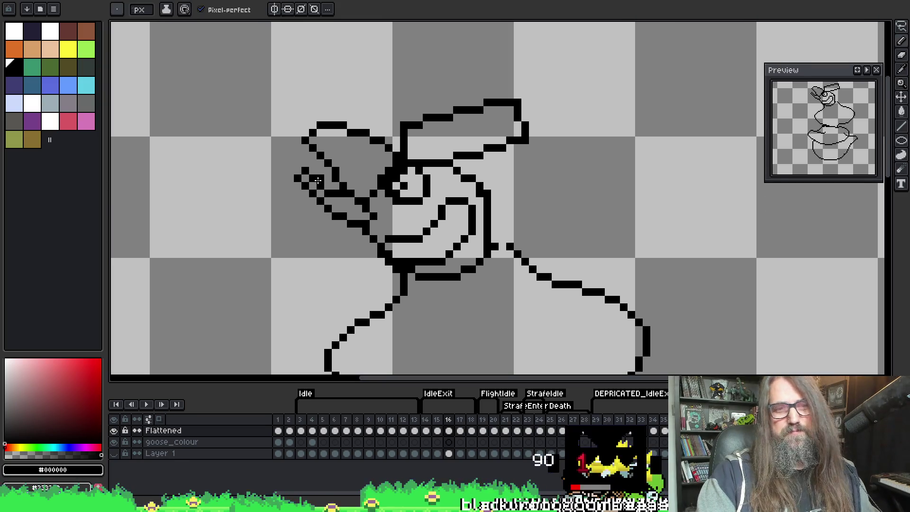
pyautogui.press('z')
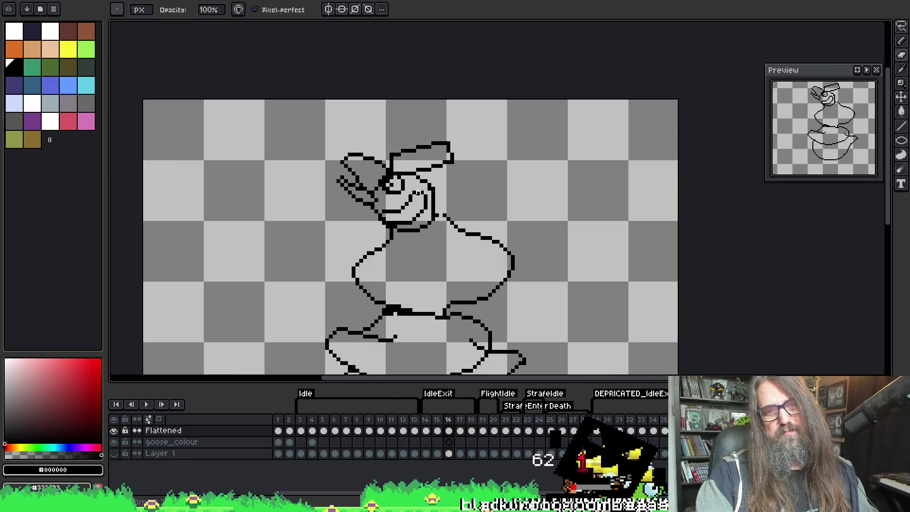
pyautogui.scroll(-2, 327, 189)
pyautogui.press('h')
pyautogui.moveTo(483, 256)
pyautogui.mouseDown()
pyautogui.moveTo(445, 136)
pyautogui.moveTo(428, 169)
pyautogui.mouseUp()
pyautogui.press('e')
pyautogui.press(',')
pyautogui.press('.')
pyautogui.press(',')
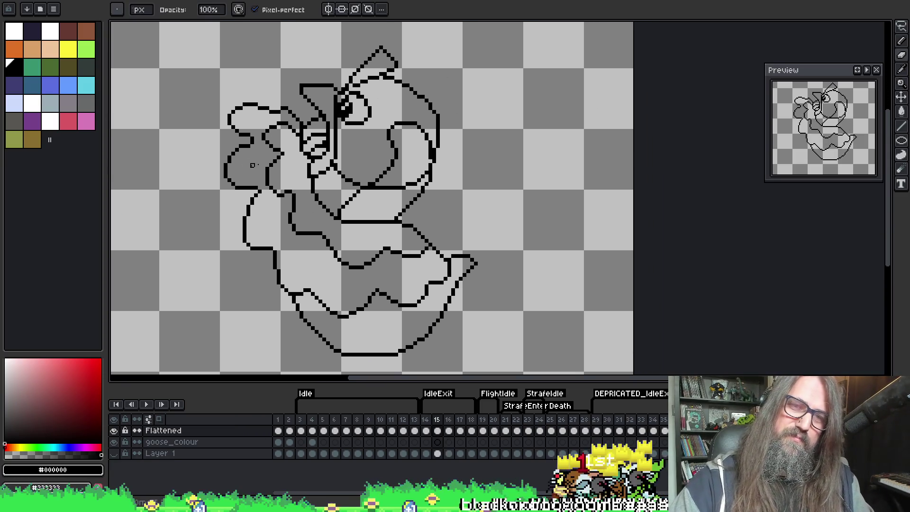
pyautogui.press('b')
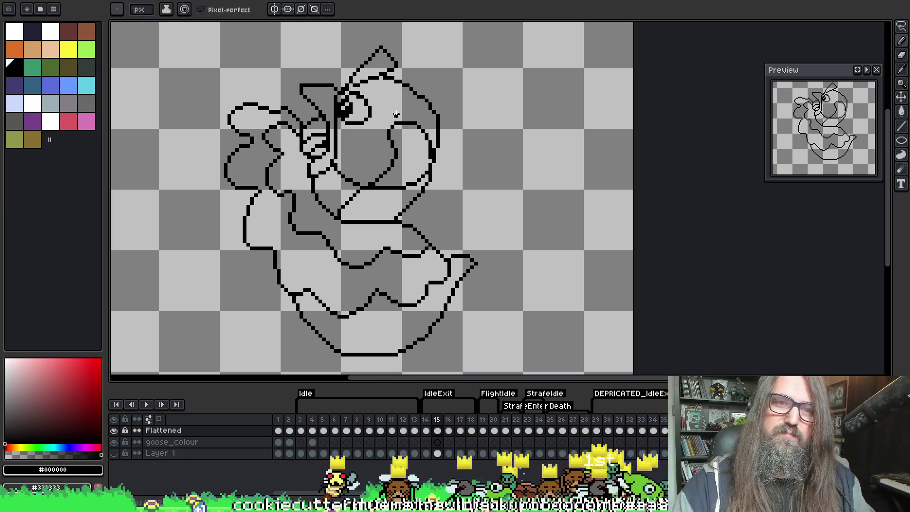
pyautogui.press('.')
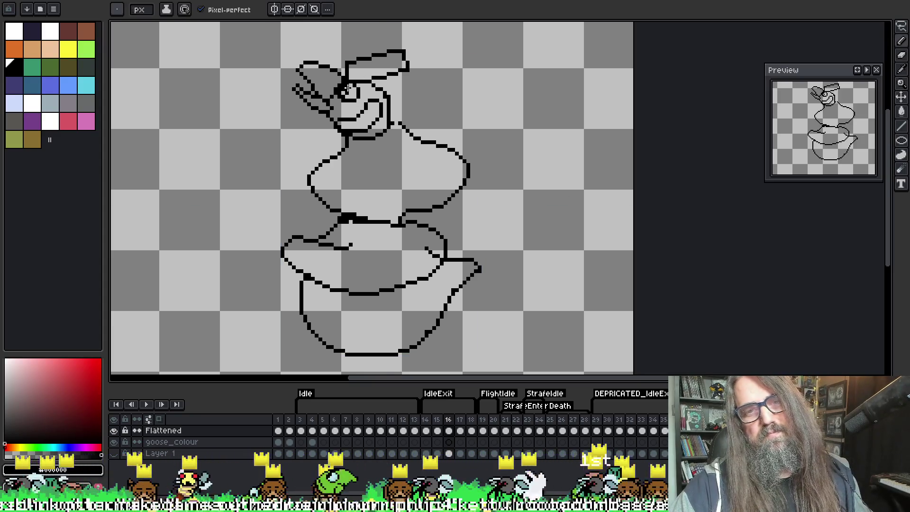
pyautogui.press('h')
pyautogui.moveTo(355, 178); pyautogui.dragTo(351, 161)
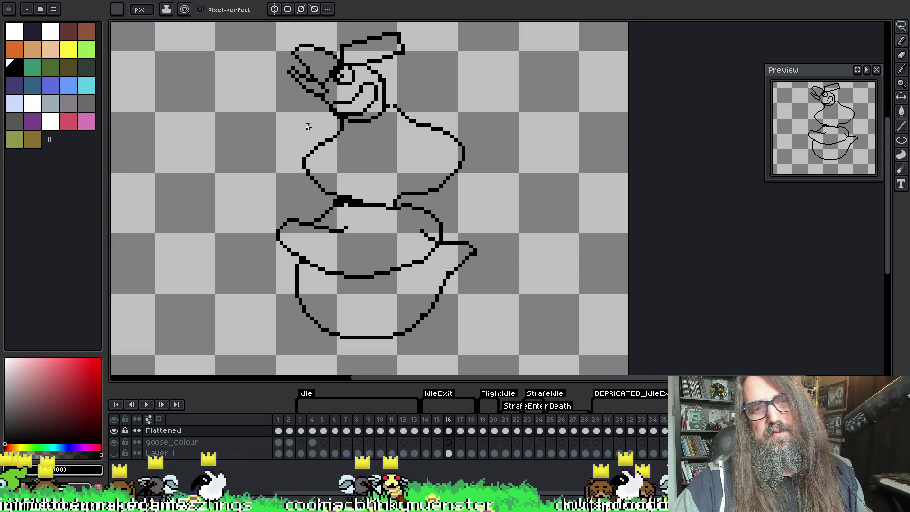
pyautogui.press('e')
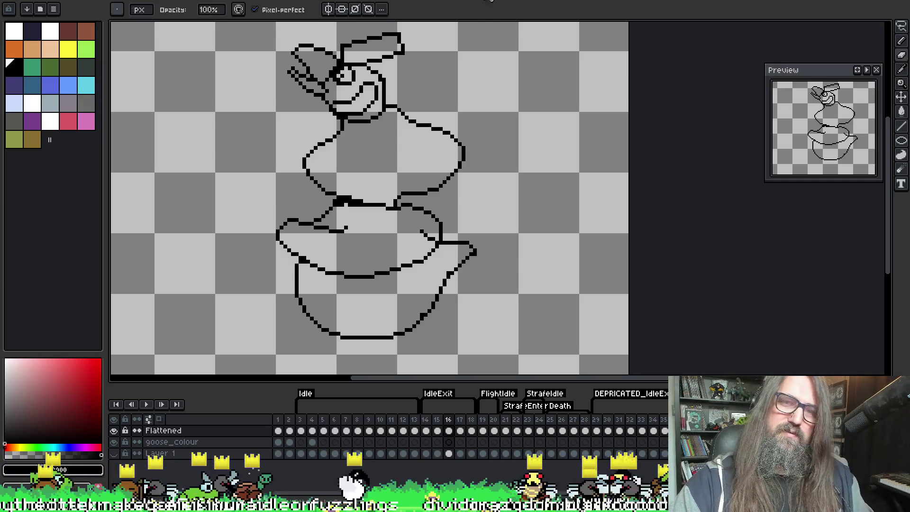
pyautogui.press(',')
pyautogui.press('.')
pyautogui.press('.')
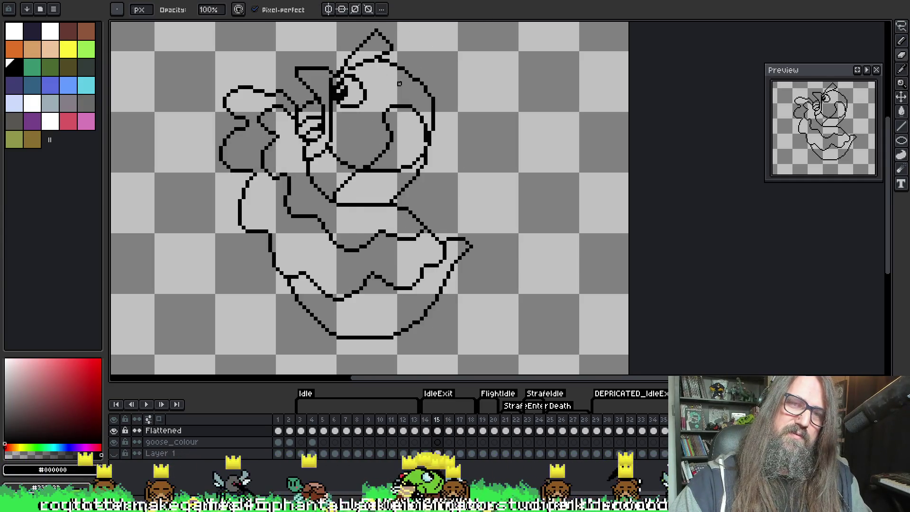
pyautogui.press('.')
pyautogui.press(',')
pyautogui.press(',')
pyautogui.press(',')
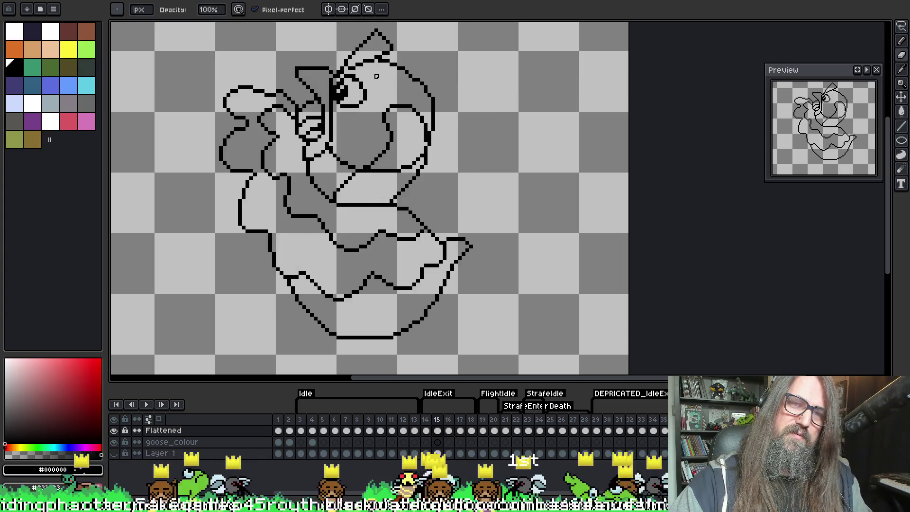
pyautogui.press('.')
pyautogui.press('b')
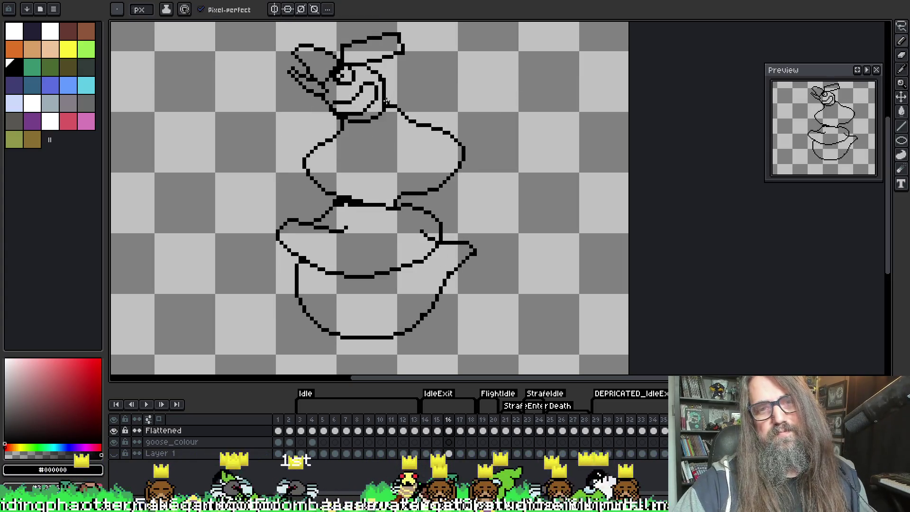
pyautogui.press('e')
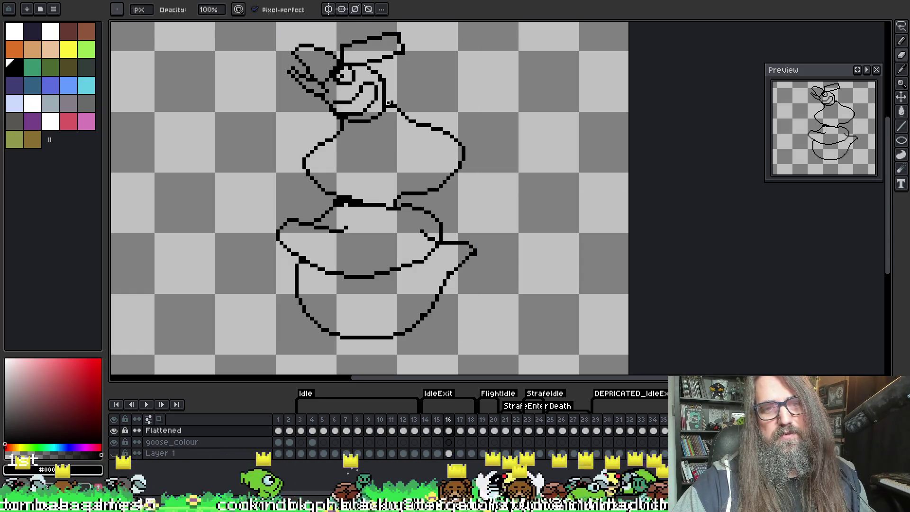
pyautogui.press('b')
pyautogui.press('e')
pyautogui.press('b')
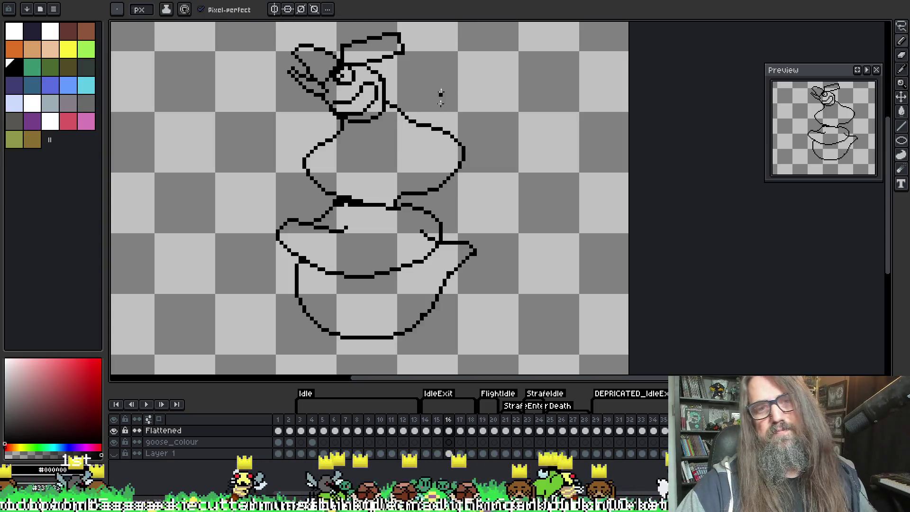
pyautogui.press('e')
pyautogui.press('b')
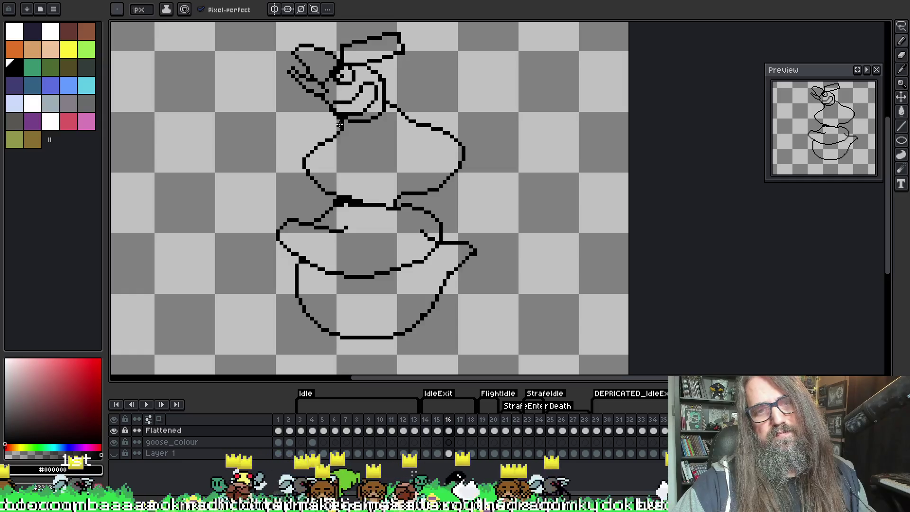
pyautogui.press('e')
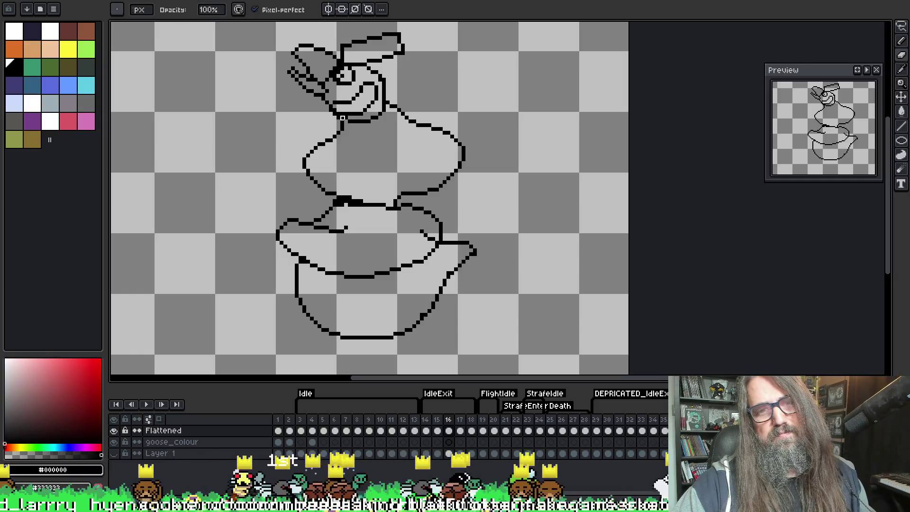
pyautogui.press('b')
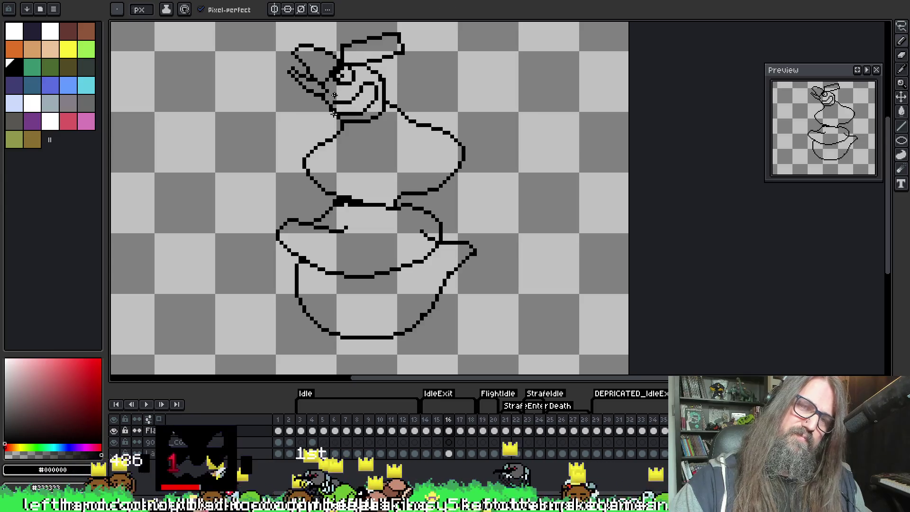
pyautogui.press('e')
pyautogui.press('b')
pyautogui.press('e')
pyautogui.press('b')
pyautogui.press('e')
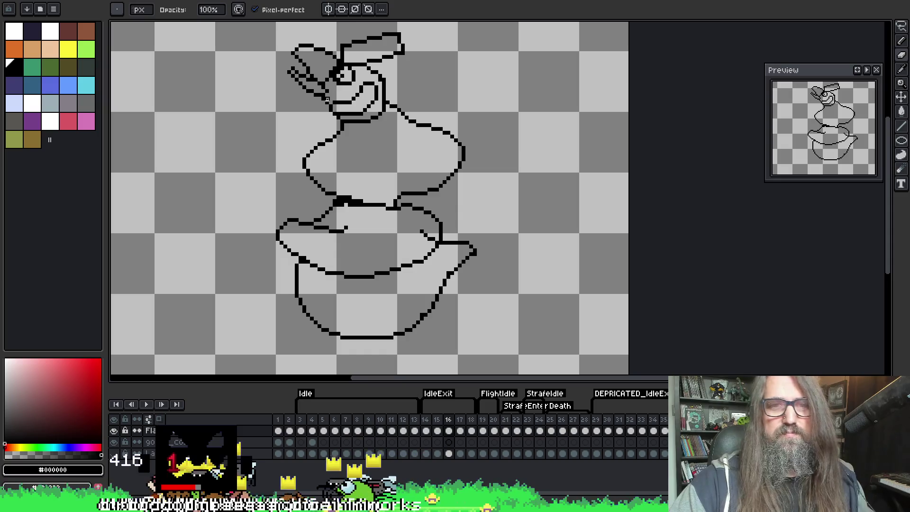
pyautogui.press('b')
pyautogui.press('e')
pyautogui.press('b')
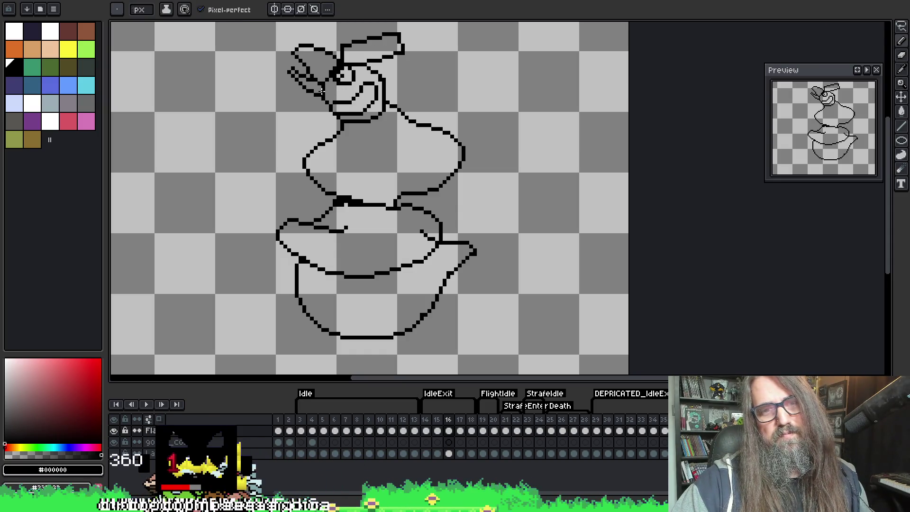
pyautogui.press('i')
pyautogui.press('b')
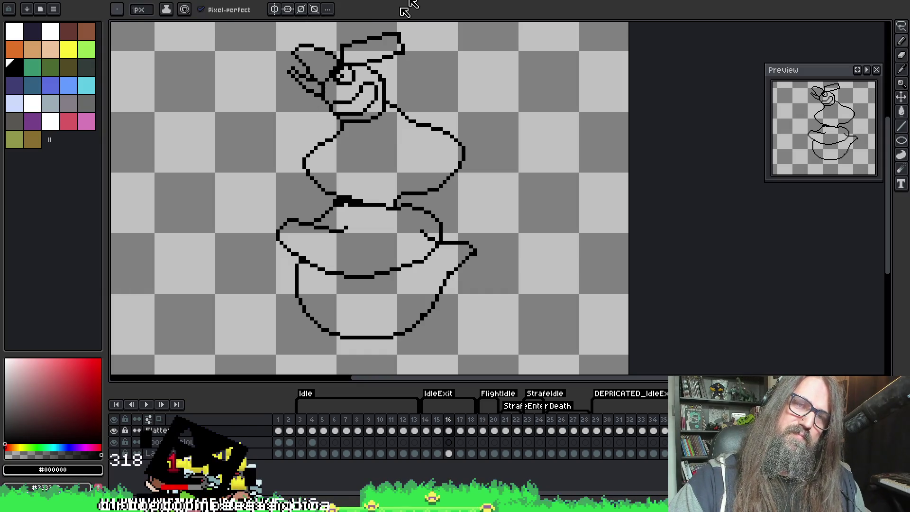
pyautogui.press('Return')
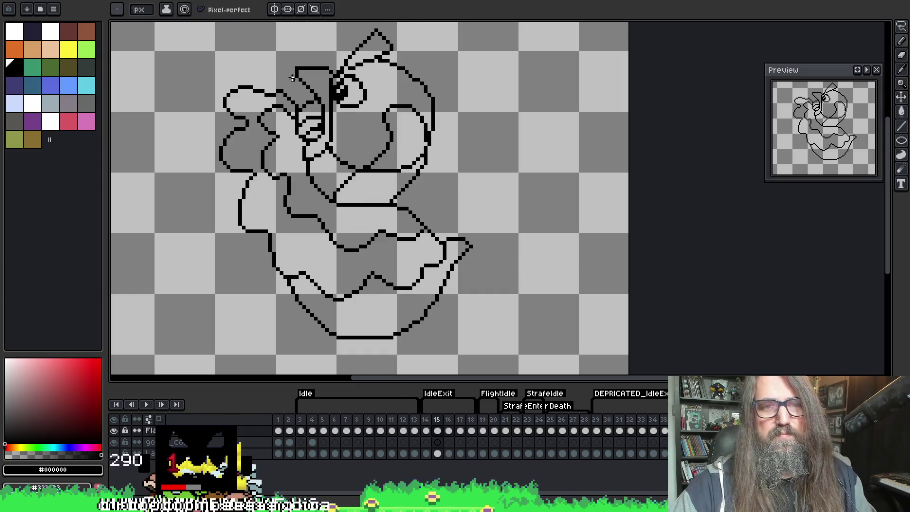
pyautogui.press('Return')
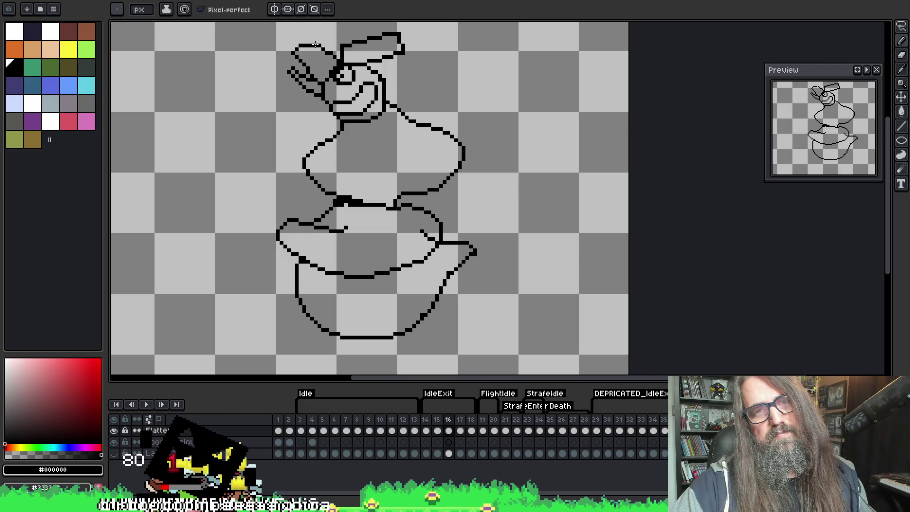
pyautogui.press(',')
pyautogui.press('.')
pyautogui.press(',')
pyautogui.press('.')
pyautogui.press(',')
pyautogui.press('.')
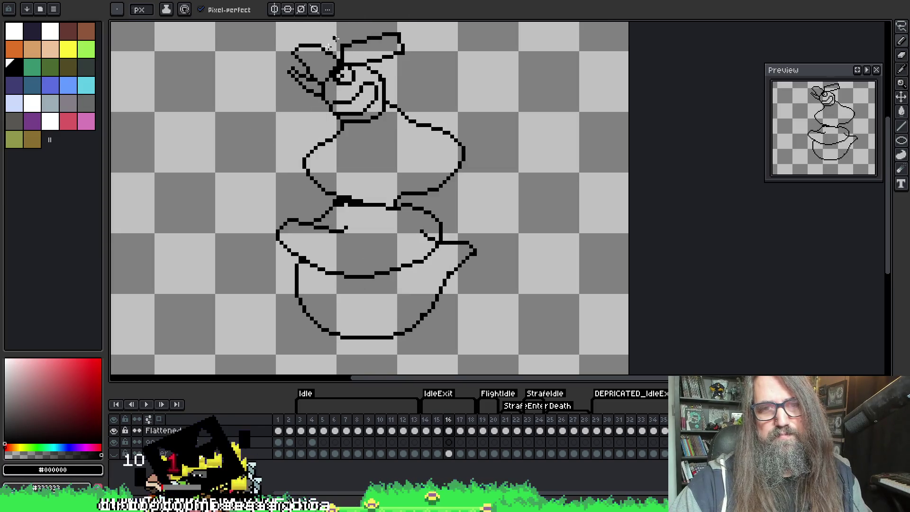
pyautogui.press(',')
pyautogui.press(',')
pyautogui.press('.')
pyautogui.press('.')
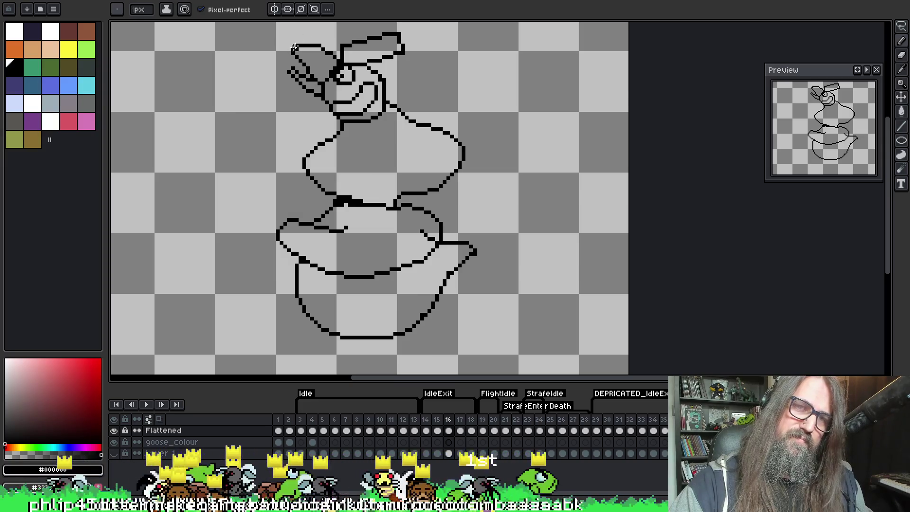
pyautogui.press('b')
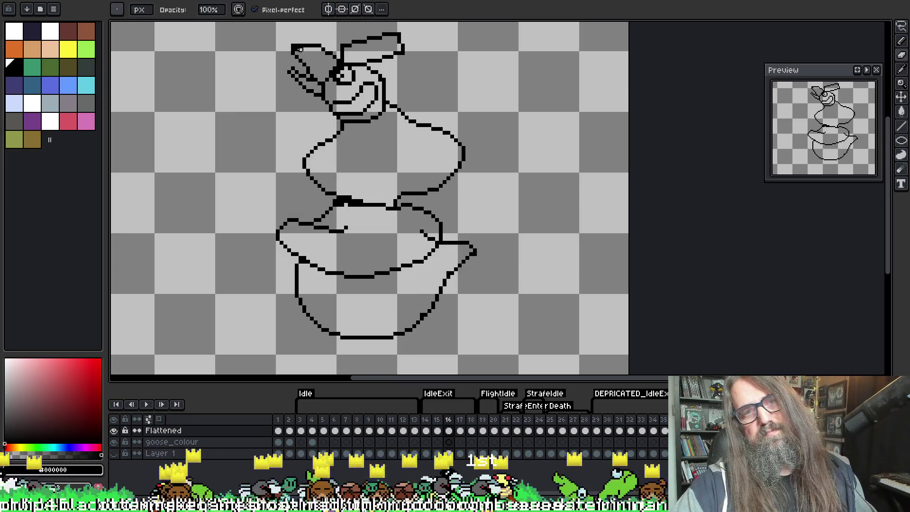
pyautogui.press(',')
pyautogui.press('.')
pyautogui.press(',')
pyautogui.press('.')
pyautogui.press(',')
pyautogui.press('.')
pyautogui.press(',')
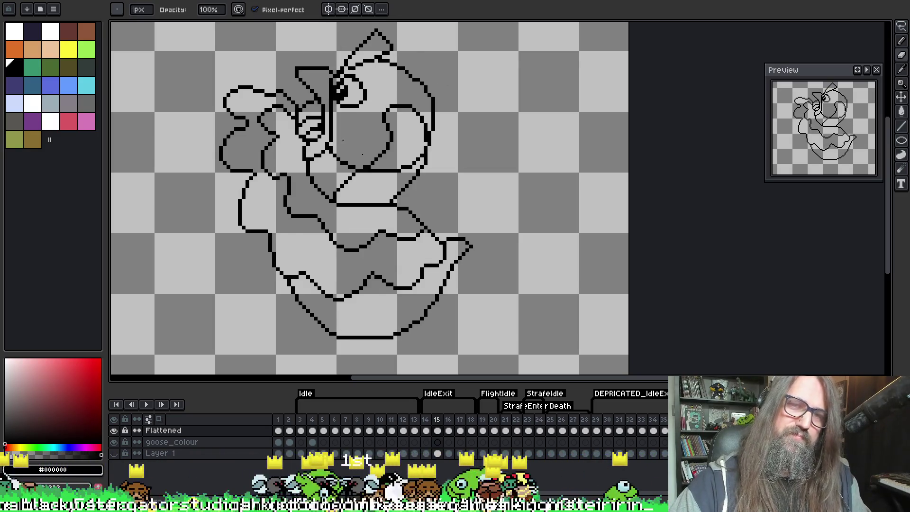
pyautogui.press('.')
pyautogui.press(',')
pyautogui.press('.')
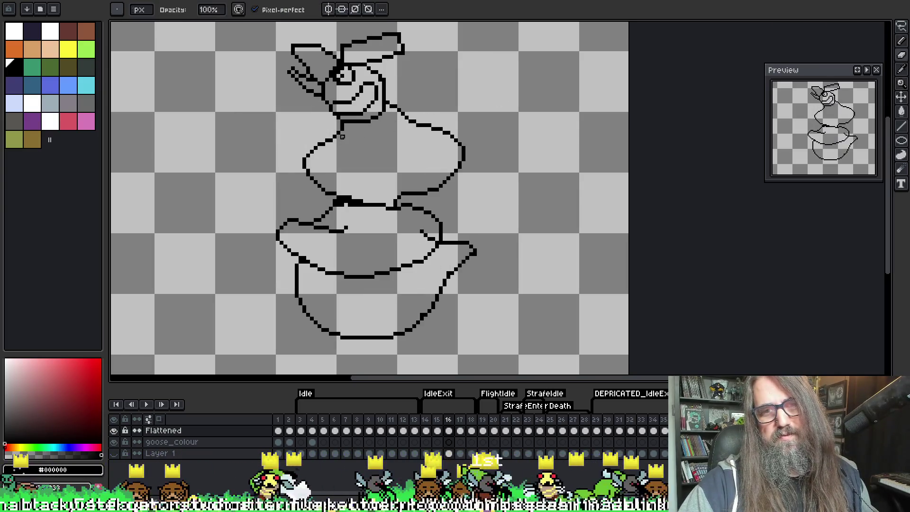
pyautogui.moveTo(333, 134); pyautogui.dragTo(327, 141)
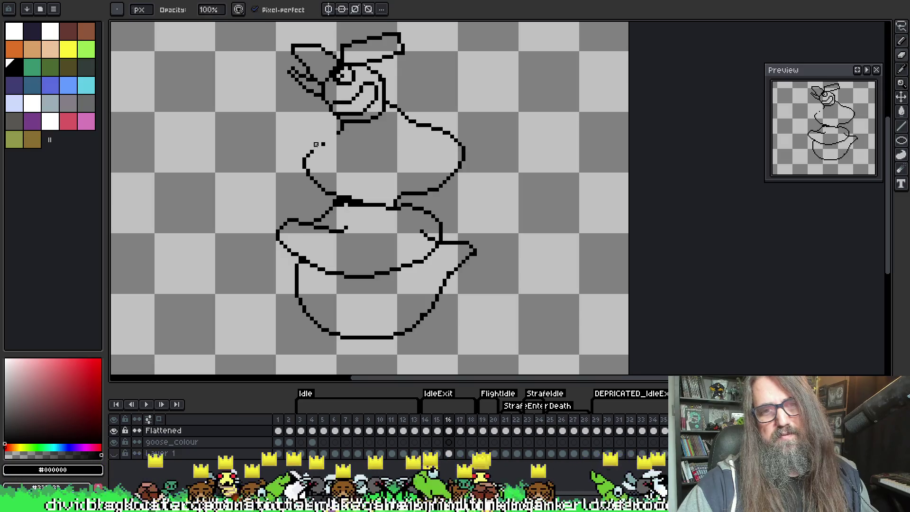
# Step: Redraw the neck outline down the goose's left side as a single black line
pyautogui.press('b')
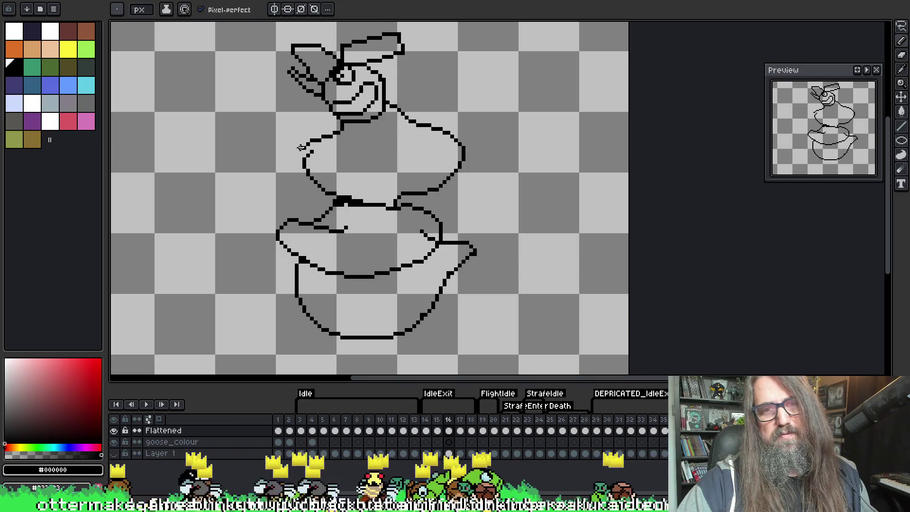
pyautogui.moveTo(340, 132); pyautogui.dragTo(311, 144)
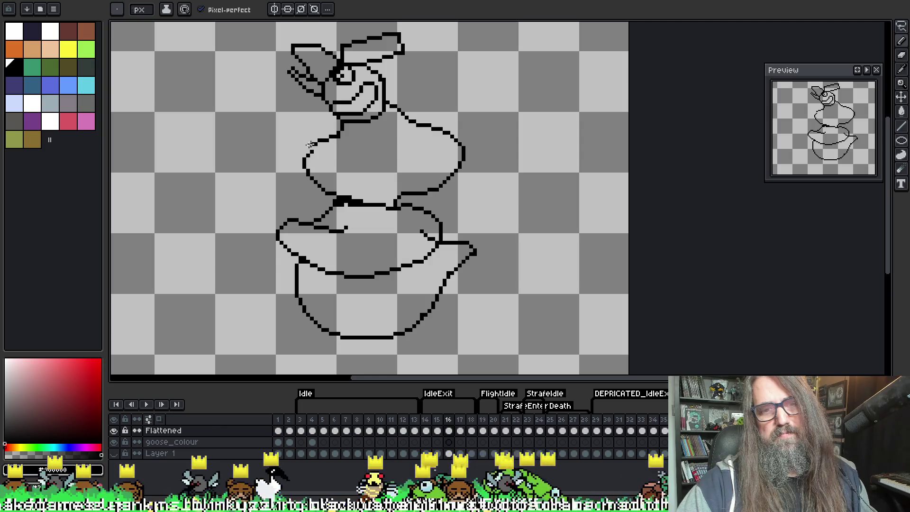
pyautogui.press('e')
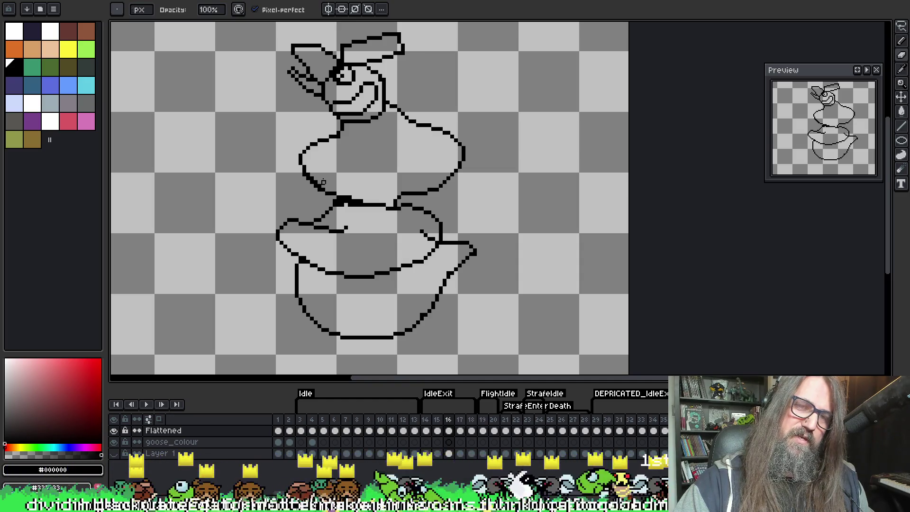
pyautogui.press('b')
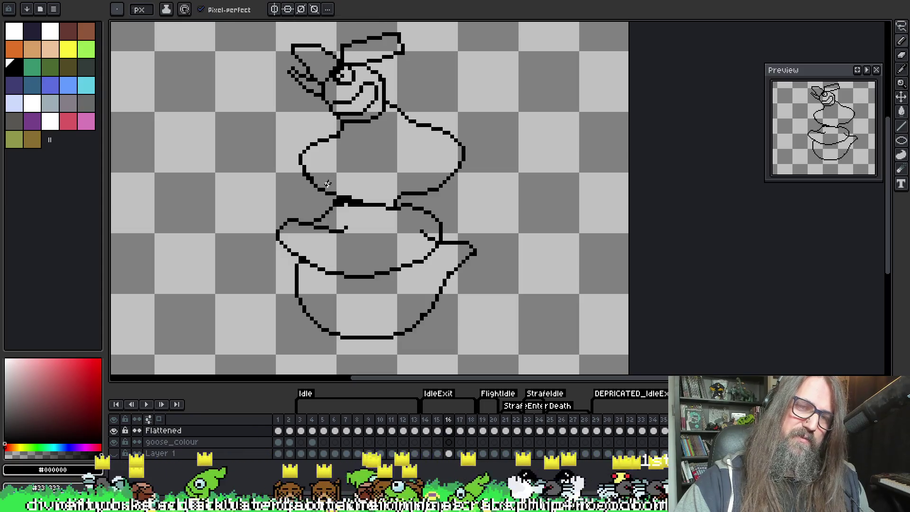
pyautogui.press('e')
pyautogui.press('b')
pyautogui.press('e')
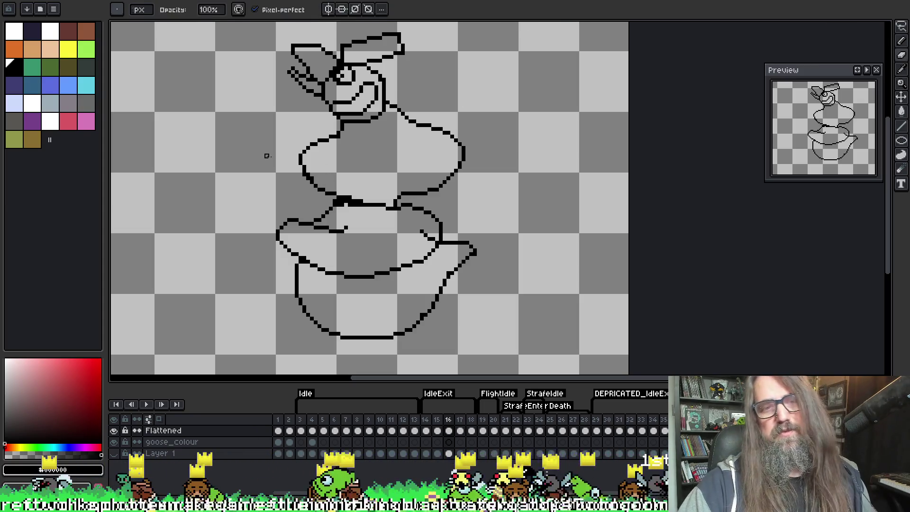
pyautogui.press('b')
# Step: Redraw the body's upper-right outline and erase the leftover inner double line
pyautogui.moveTo(410, 119); pyautogui.dragTo(461, 154)
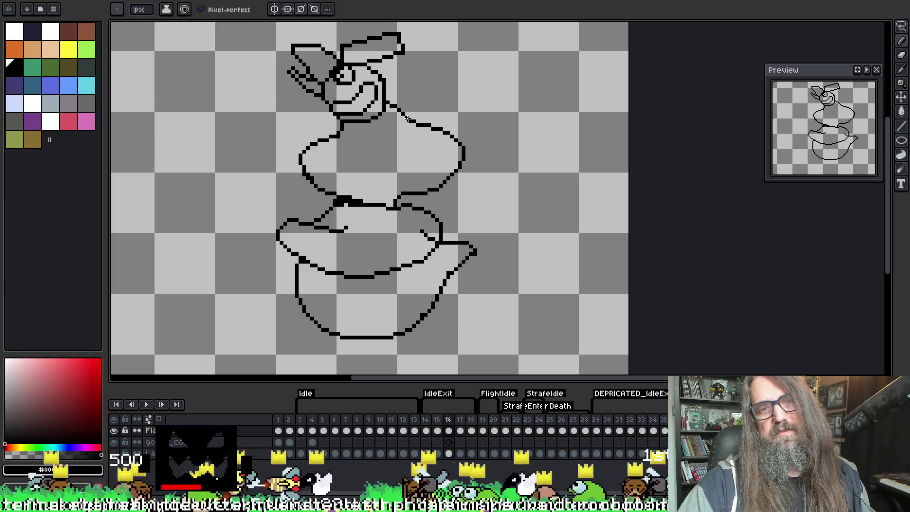
pyautogui.press('e')
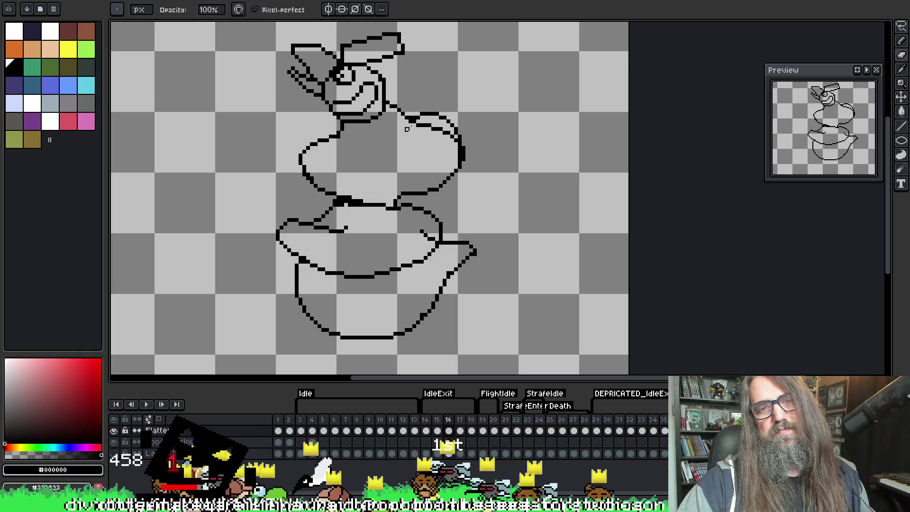
pyautogui.moveTo(421, 122); pyautogui.dragTo(453, 136)
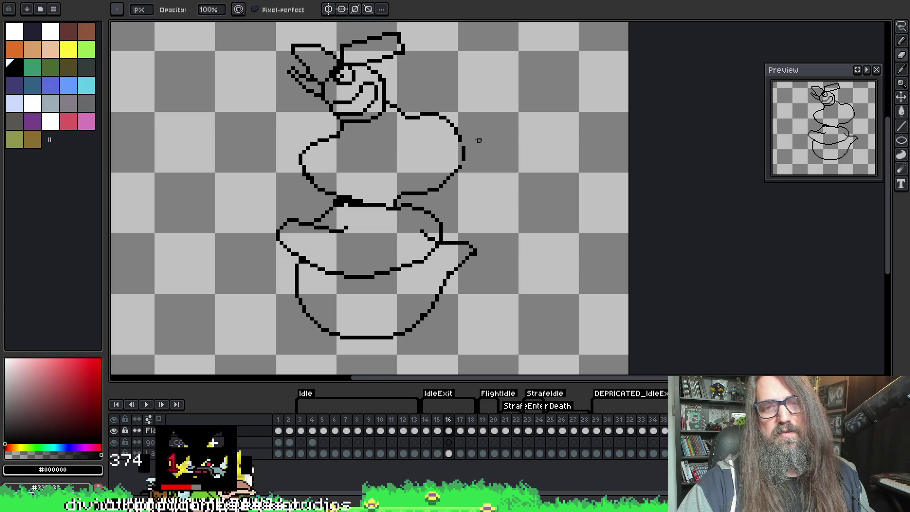
pyautogui.press('b')
pyautogui.press('e')
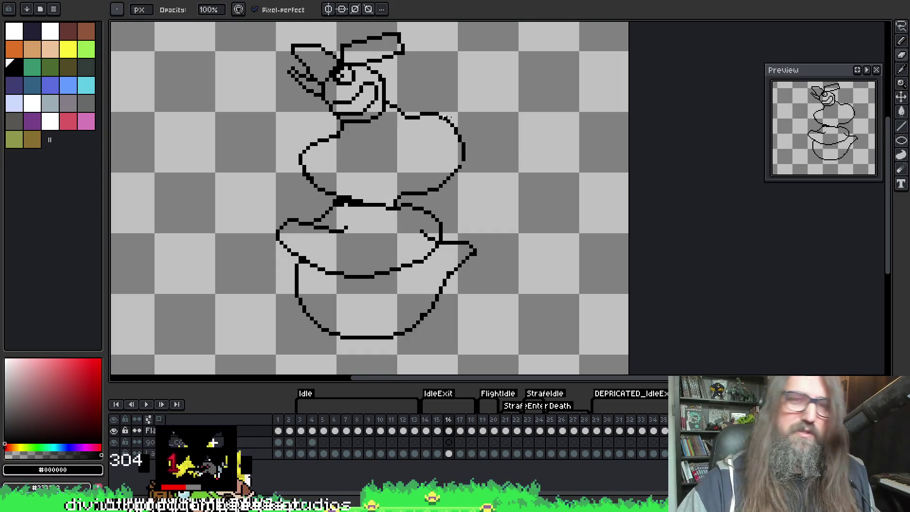
pyautogui.press('i')
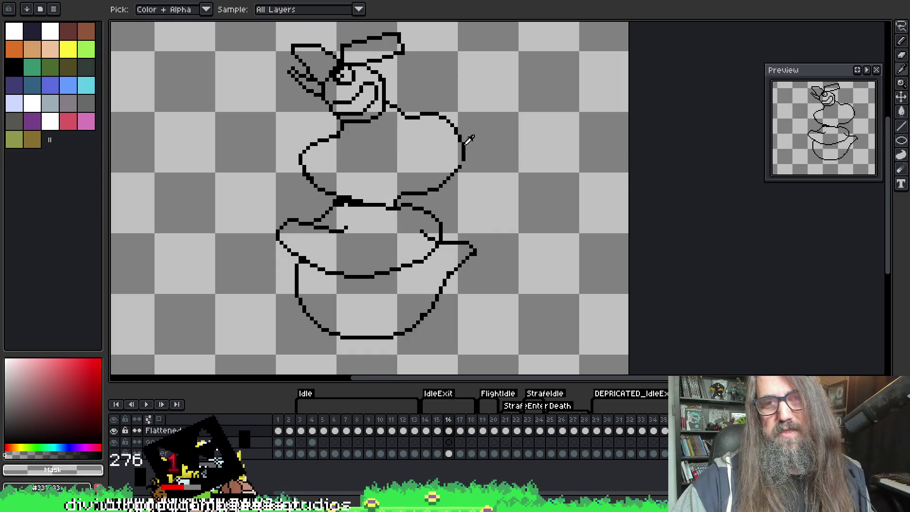
pyautogui.press('e')
pyautogui.moveTo(402, 128); pyautogui.dragTo(429, 71)
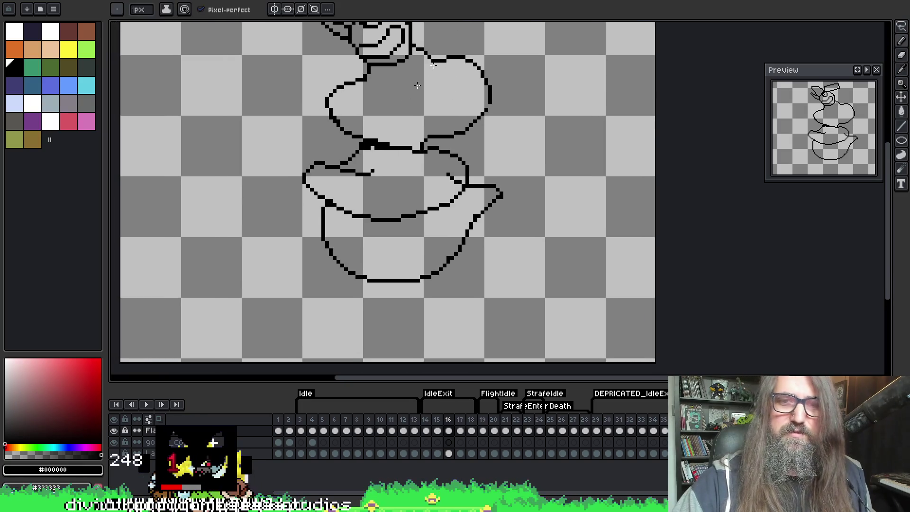
# Step: Compare with frame 15, then start reworking the thick blob at the neck-to-body join
pyautogui.press(',')
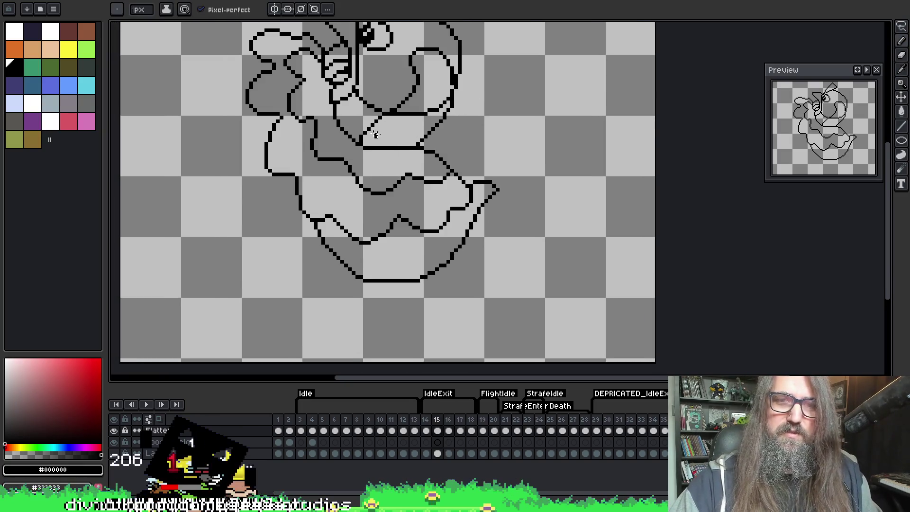
pyautogui.press('.')
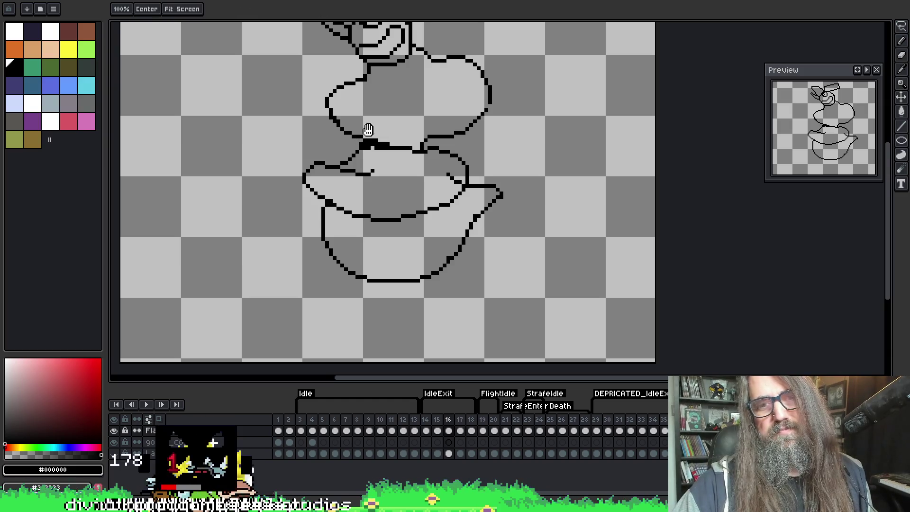
pyautogui.moveTo(374, 141); pyautogui.dragTo(382, 149)
pyautogui.press('e')
pyautogui.press('b')
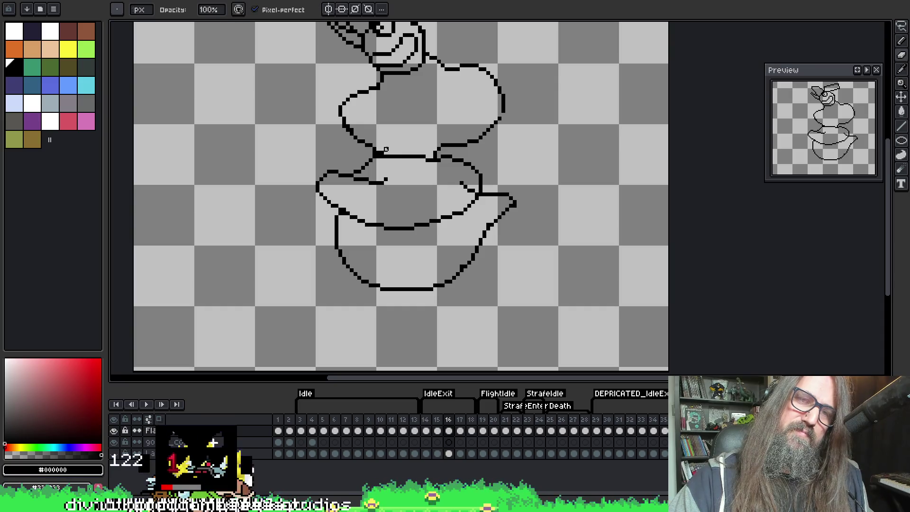
pyautogui.press('e')
pyautogui.press('b')
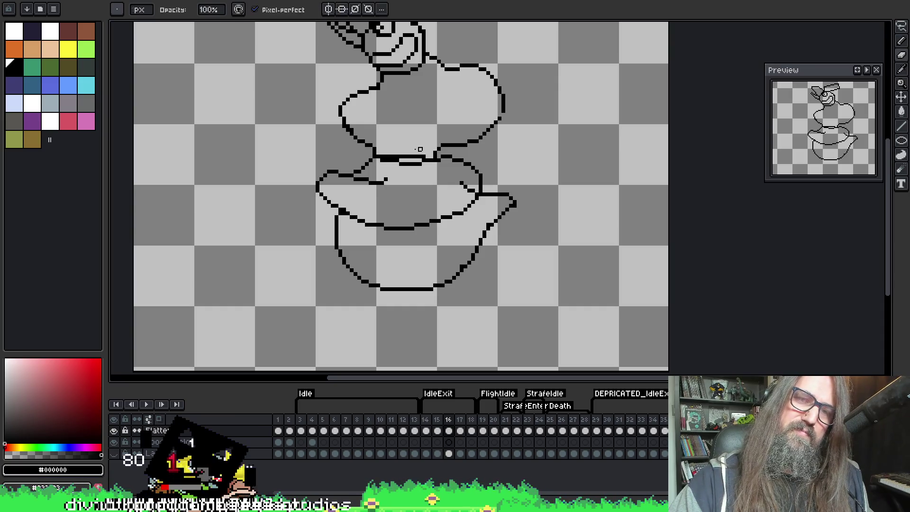
pyautogui.press('e')
pyautogui.press('b')
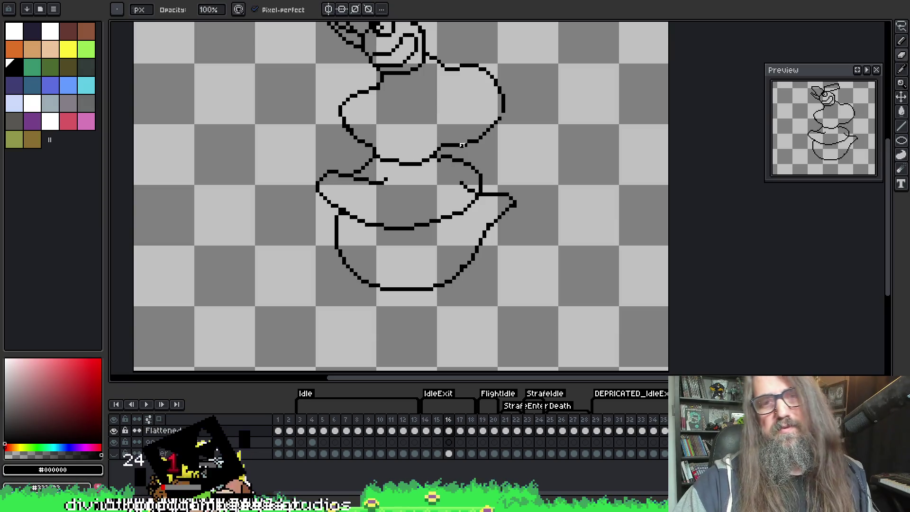
pyautogui.press('e')
pyautogui.press('b')
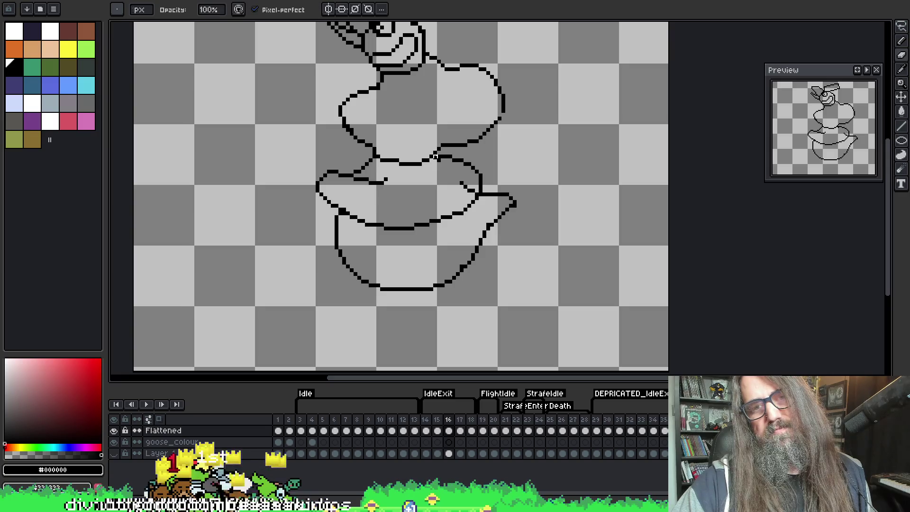
# Step: Finish trimming the neck-to-body join into a clean single black outline
pyautogui.press('e')
pyautogui.press('b')
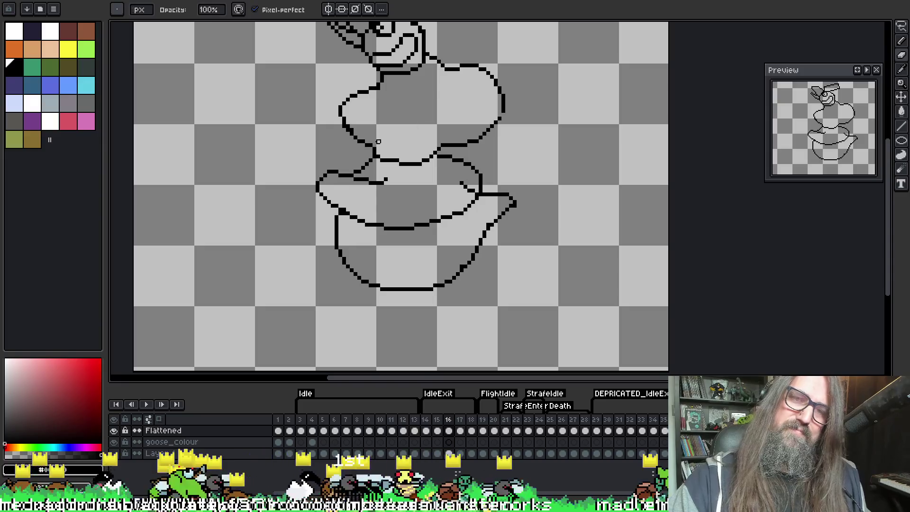
pyautogui.press('e')
pyautogui.press('b')
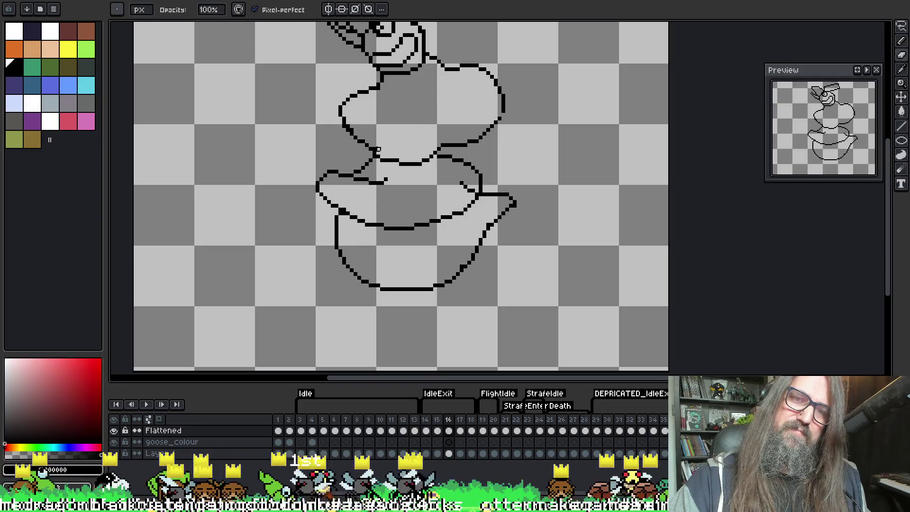
pyautogui.press('i')
pyautogui.press('e')
pyautogui.press('i')
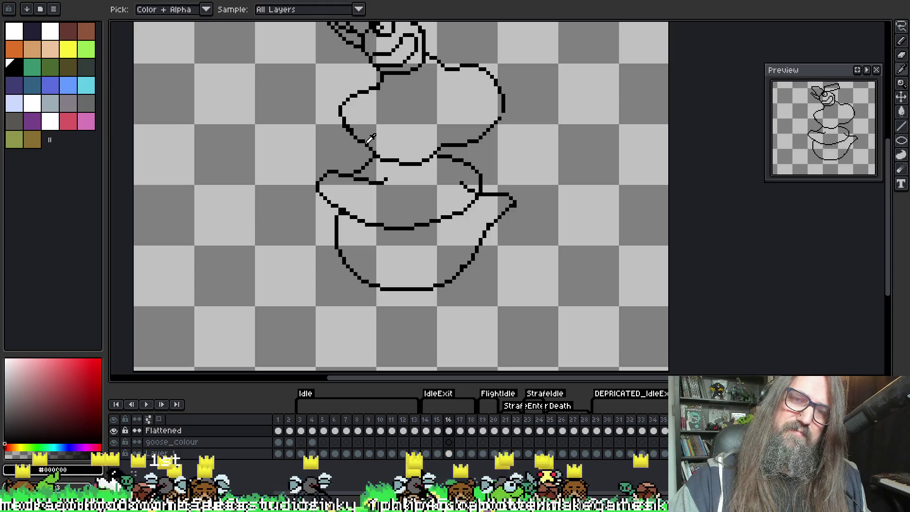
pyautogui.press('b')
pyautogui.press('i')
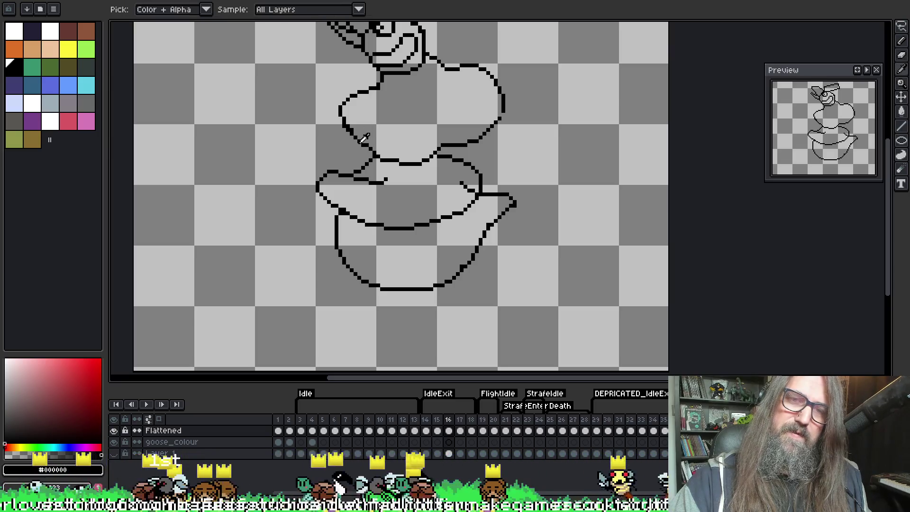
pyautogui.press('b')
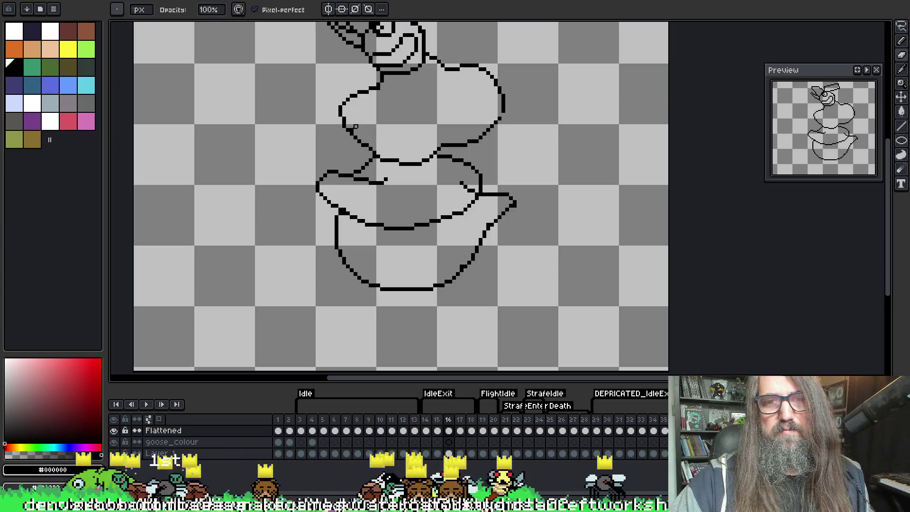
pyautogui.moveTo(412, 104); pyautogui.dragTo(382, 123)
pyautogui.press('e')
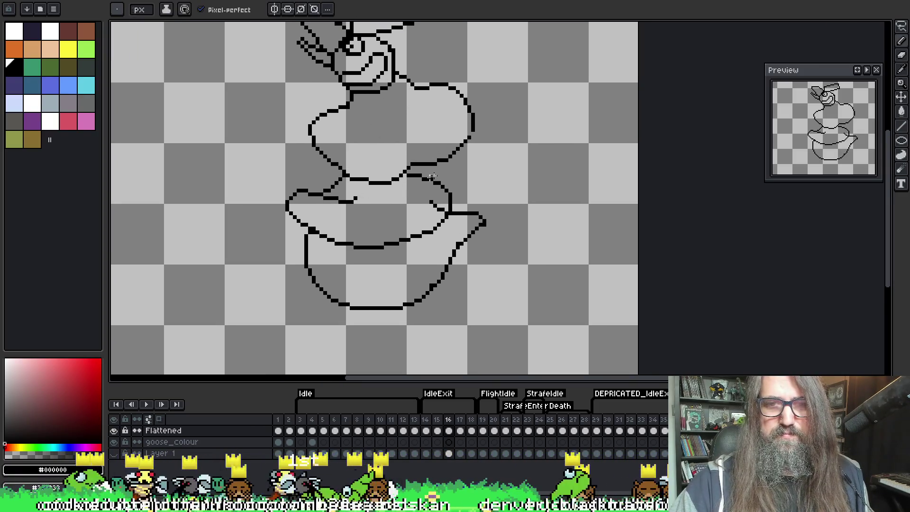
pyautogui.press('b')
pyautogui.press('e')
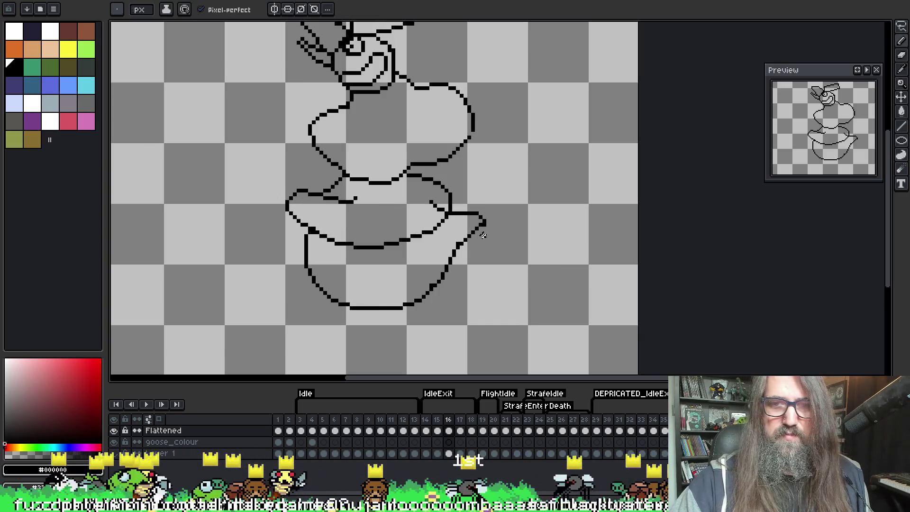
pyautogui.press('Left')
pyautogui.press('Right')
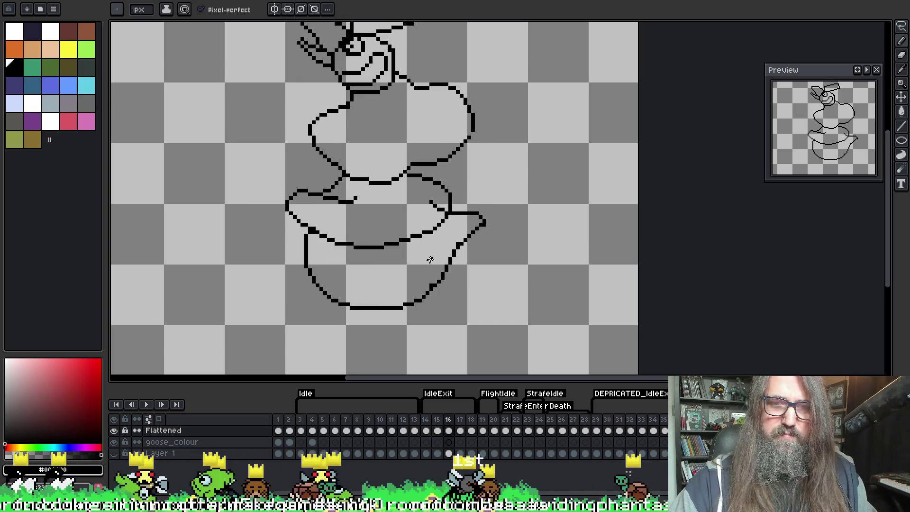
pyautogui.press('Left')
pyautogui.press('Left')
pyautogui.press('Right')
pyautogui.press('Right')
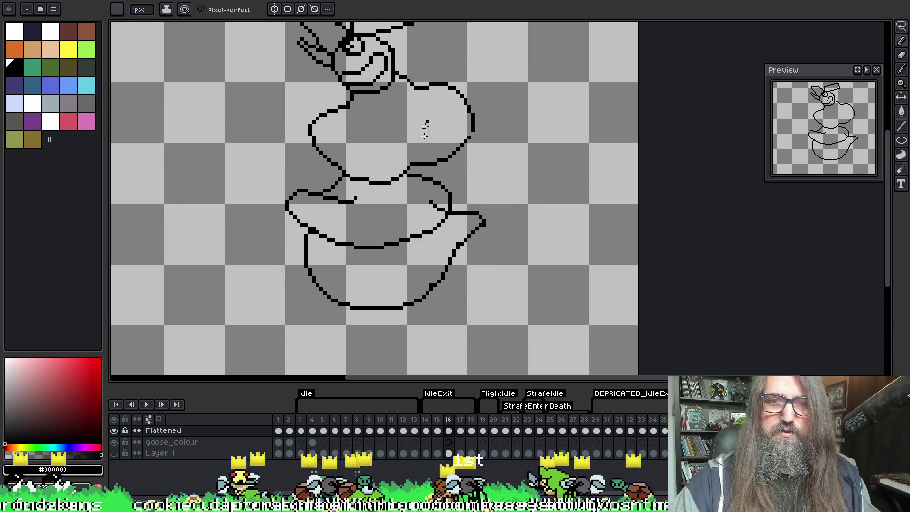
pyautogui.press('Left')
pyautogui.press('Right')
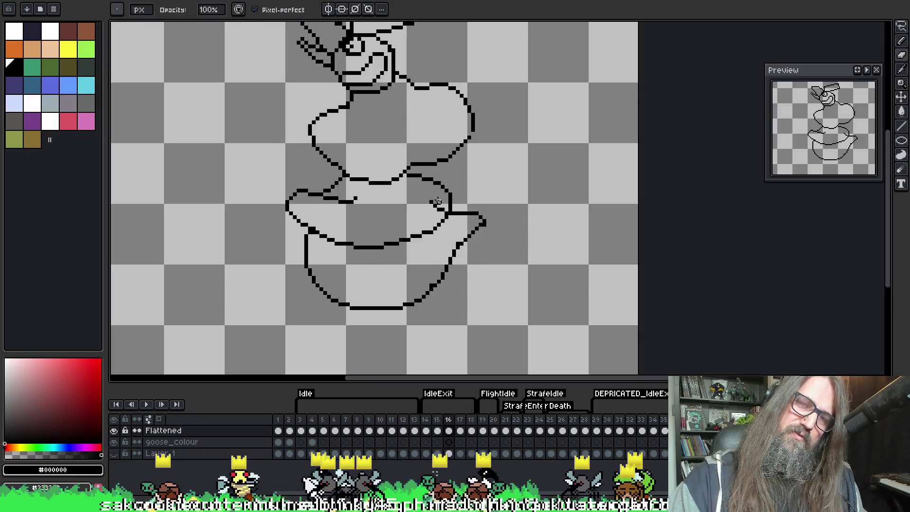
pyautogui.press('Left')
pyautogui.press('Right')
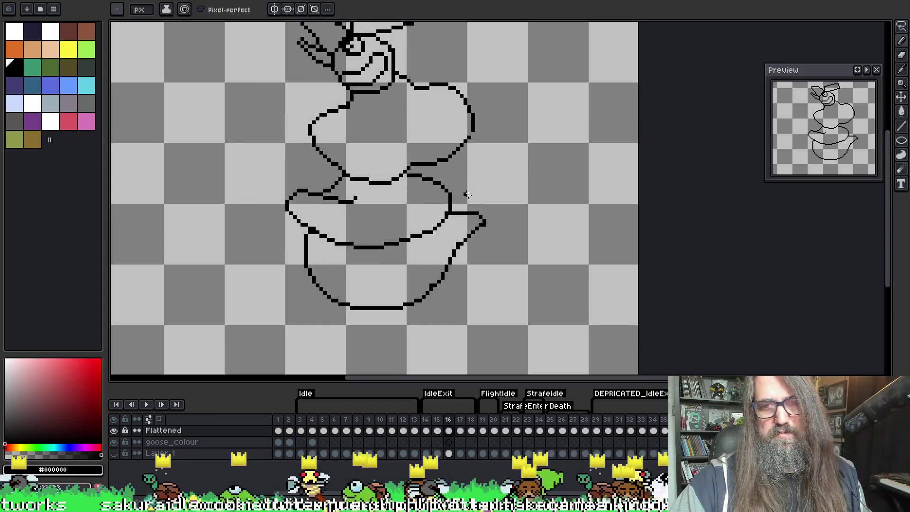
pyautogui.press('b')
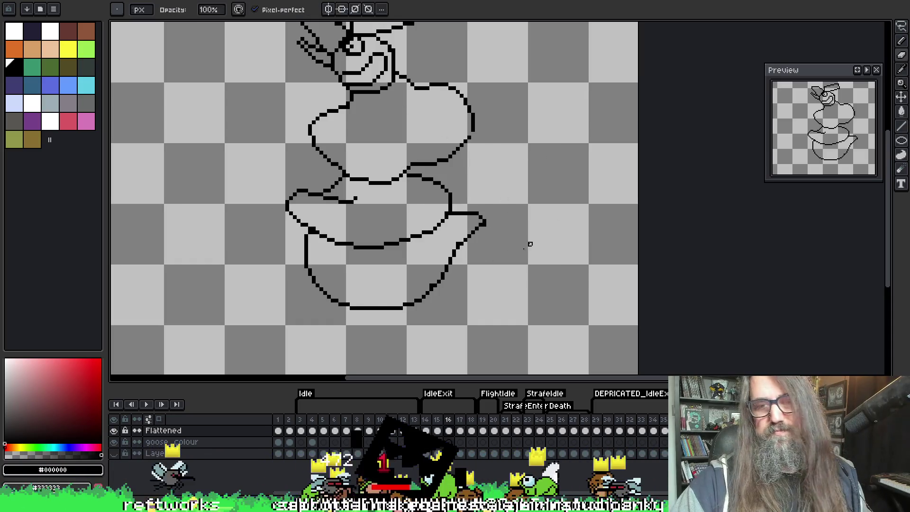
pyautogui.press('i')
pyautogui.press('b')
pyautogui.press('i')
pyautogui.press('b')
pyautogui.press('e')
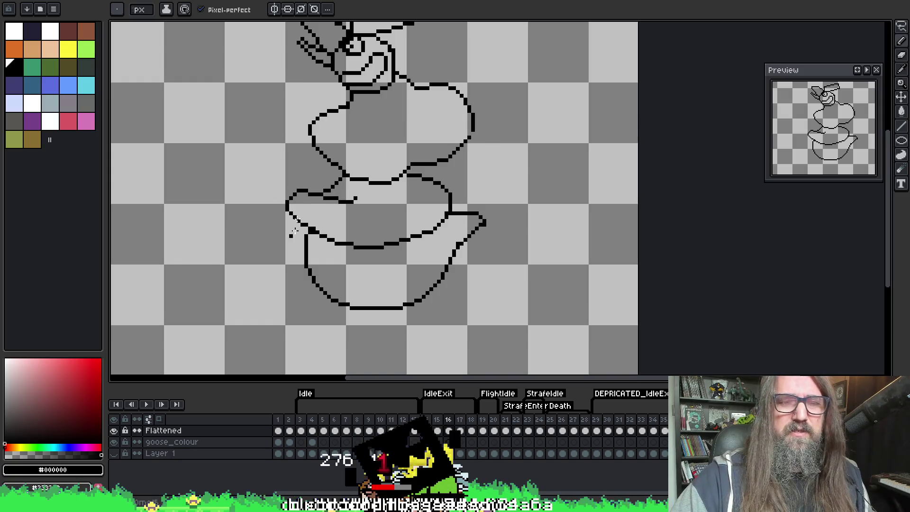
pyautogui.press('i')
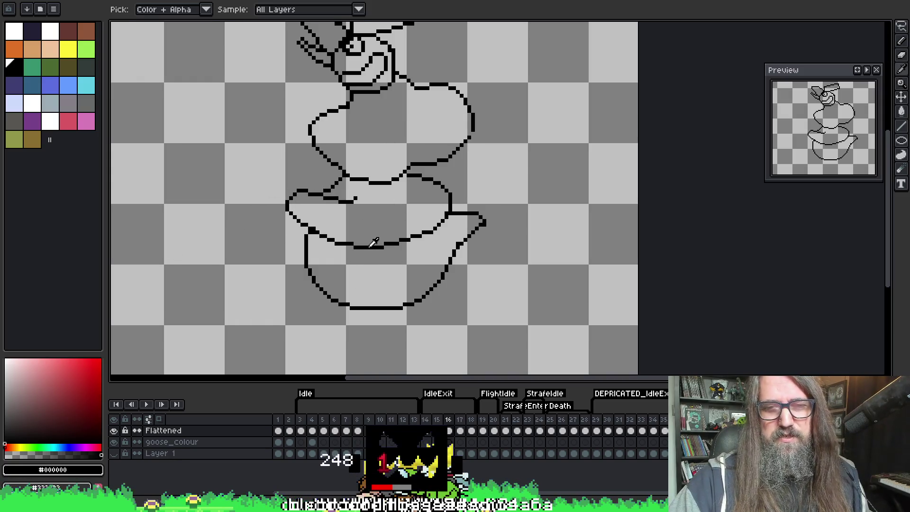
pyautogui.press('b')
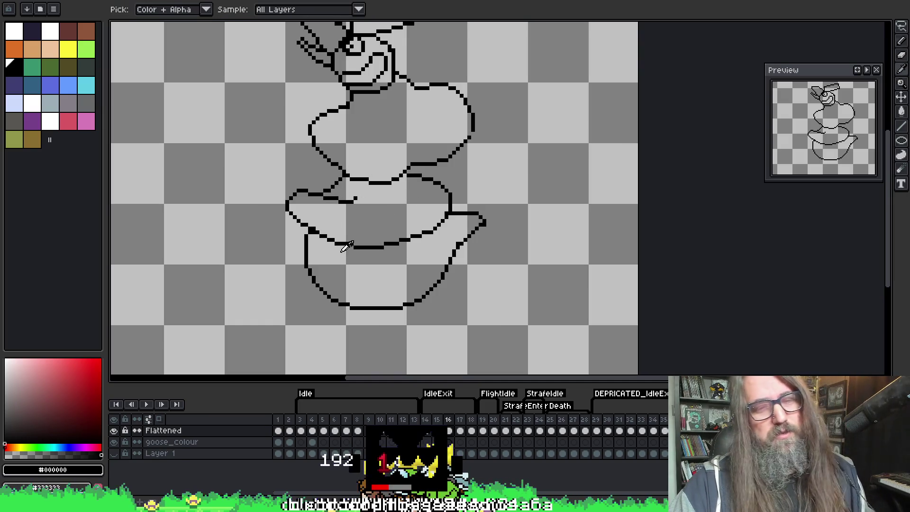
pyautogui.keyDown('alt'); pyautogui.click(361, 238); pyautogui.keyUp('alt')
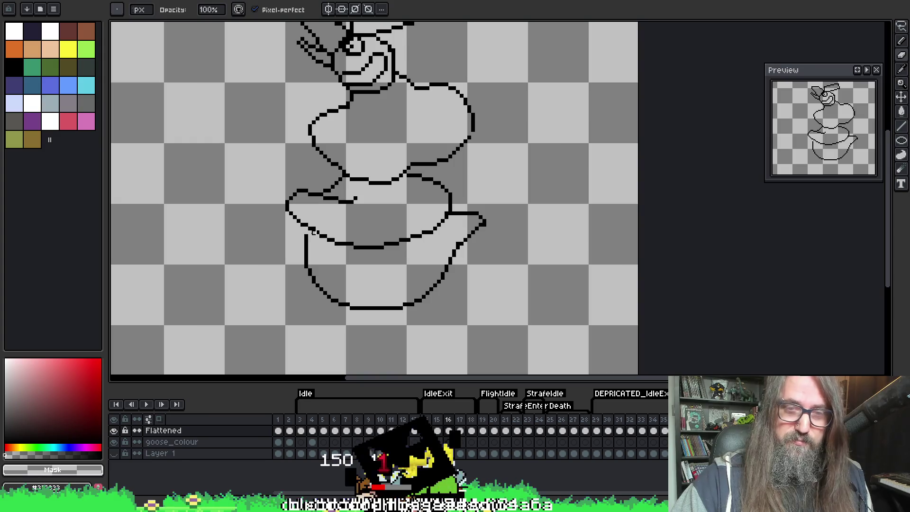
pyautogui.press('e')
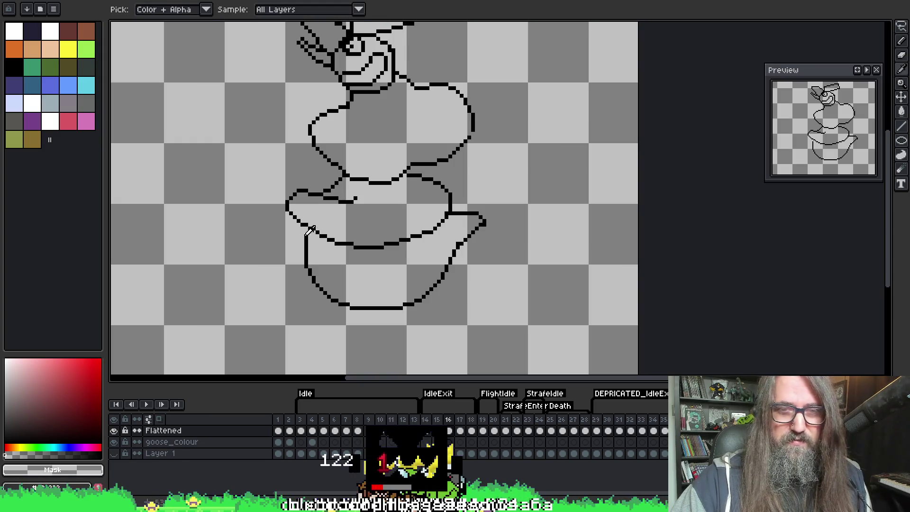
pyautogui.keyDown('alt'); pyautogui.click(309, 232); pyautogui.keyUp('alt')
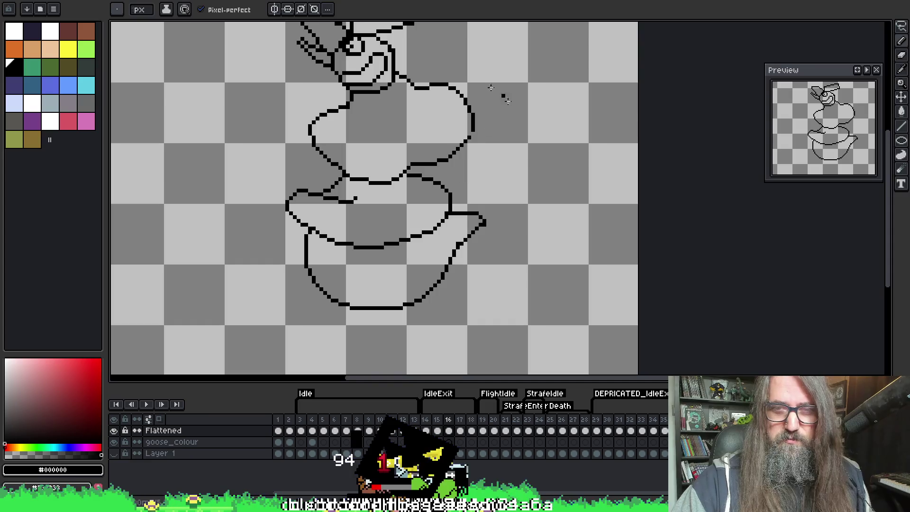
pyautogui.press('b')
pyautogui.press('alt')
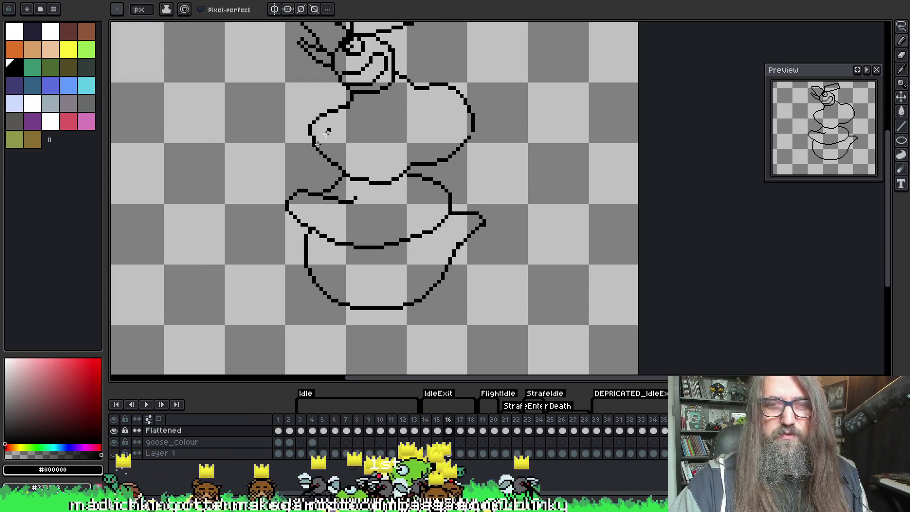
pyautogui.press(',')
pyautogui.press('.')
pyautogui.press(',')
pyautogui.press('.')
pyautogui.press(',')
pyautogui.press('.')
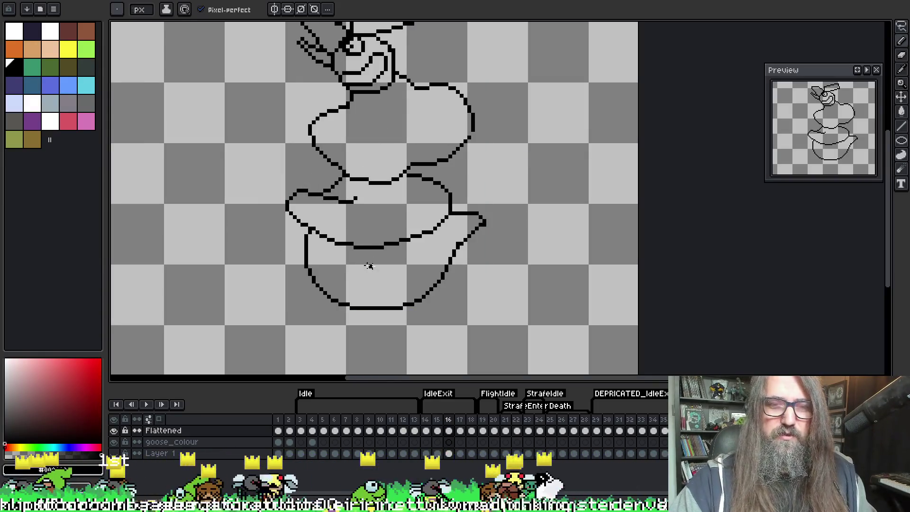
pyautogui.press(',')
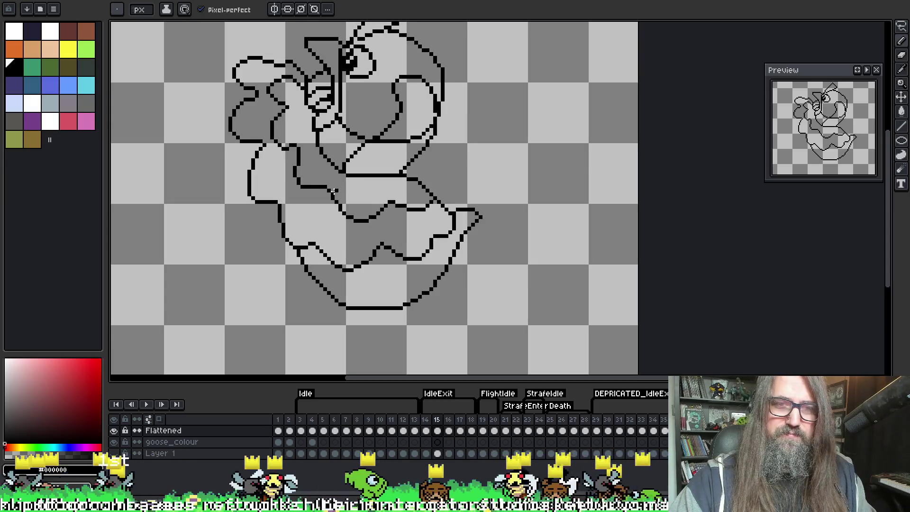
pyautogui.press('.')
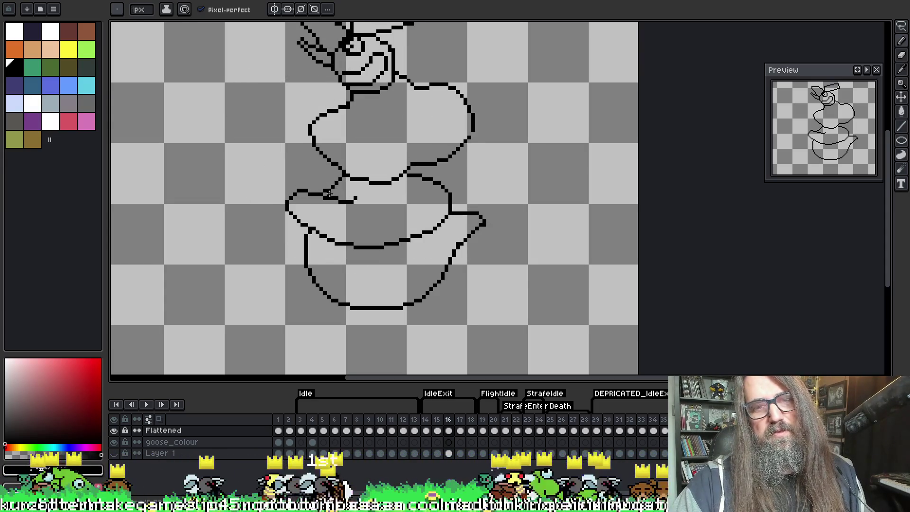
pyautogui.moveTo(274, 172); pyautogui.dragTo(287, 187)
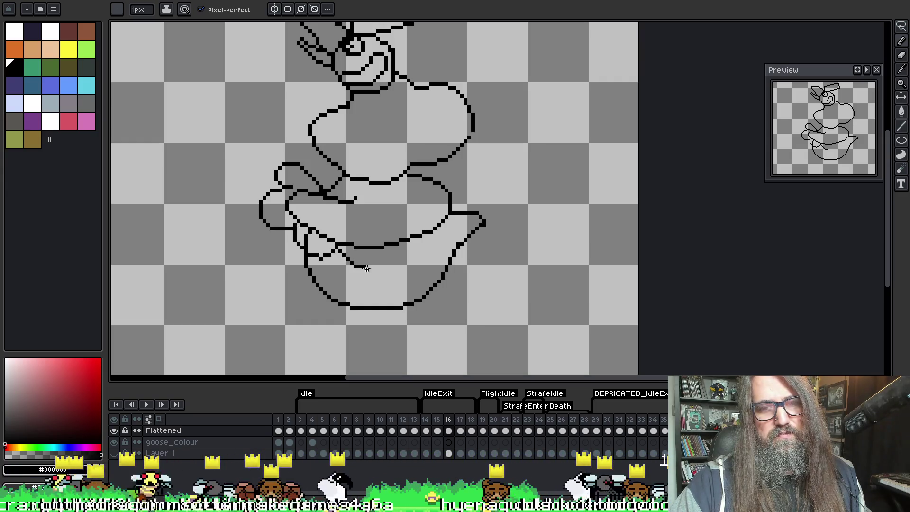
# Step: Erase the trial wing strokes inside the bowl, keeping a short wing tip, and return to the pencil
pyautogui.press('e')
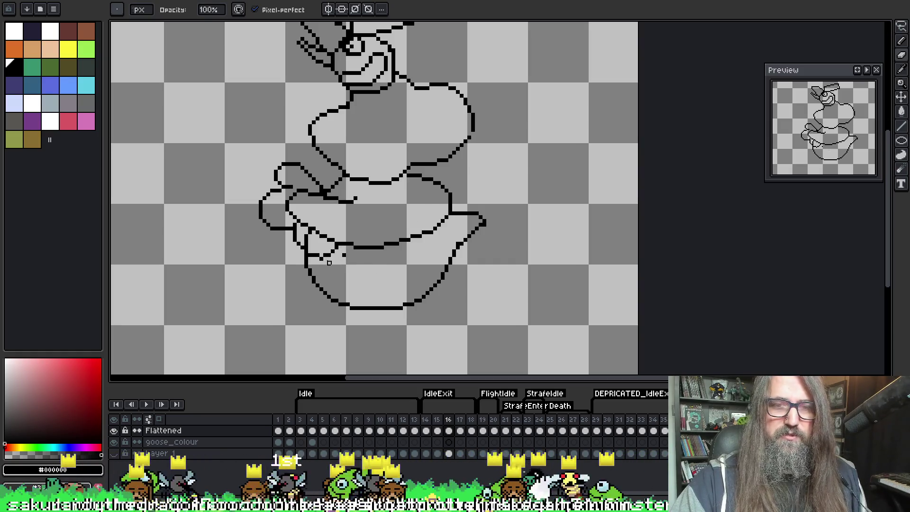
pyautogui.press('b')
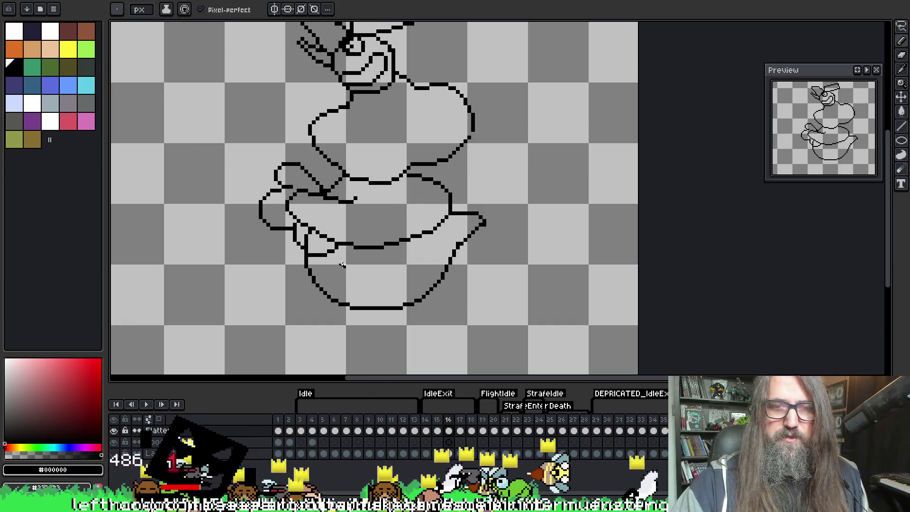
# Step: Draw a curved line inside the lower bowl shape and touch it up with the eraser
pyautogui.moveTo(338, 251)
pyautogui.mouseDown()
pyautogui.moveTo(406, 267)
pyautogui.moveTo(436, 244)
pyautogui.mouseUp()
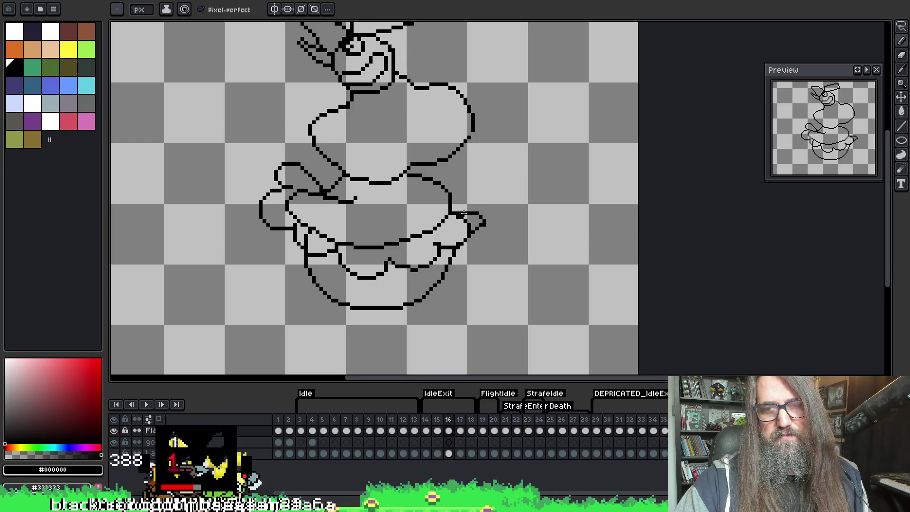
pyautogui.press('e')
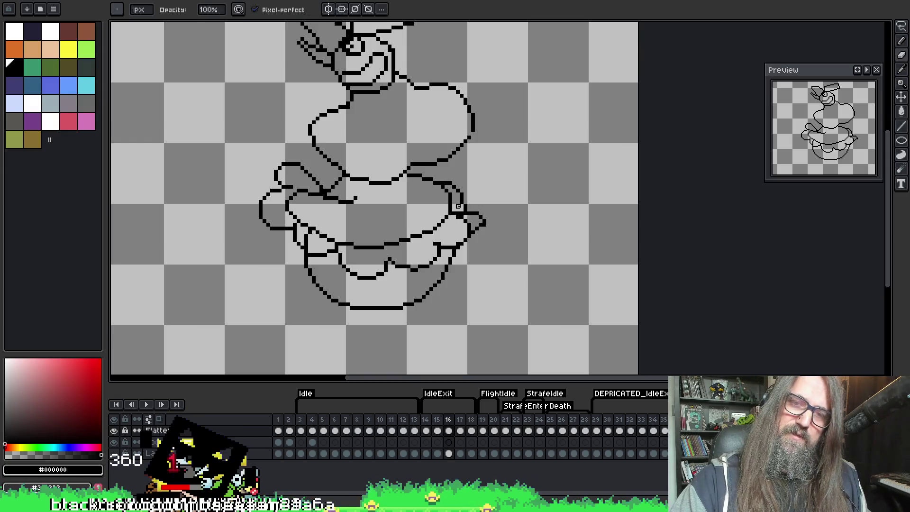
pyautogui.press('b')
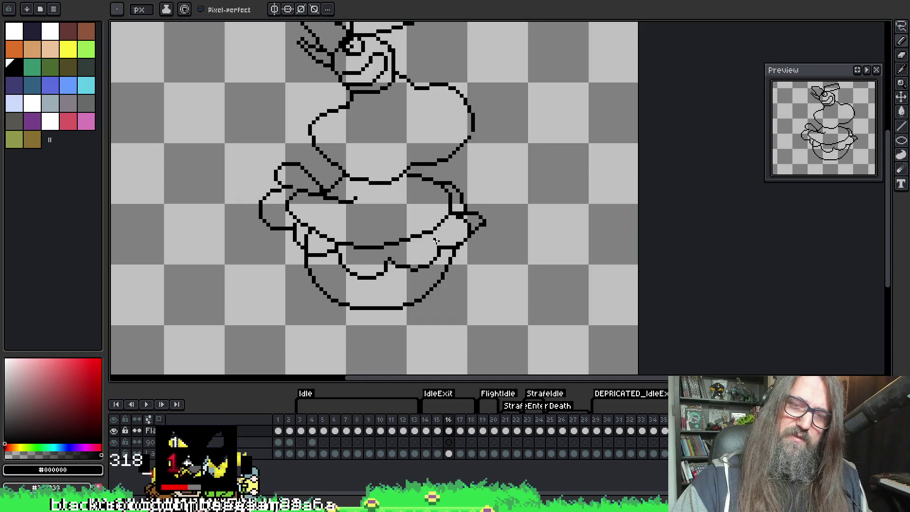
pyautogui.press('e')
pyautogui.press('b')
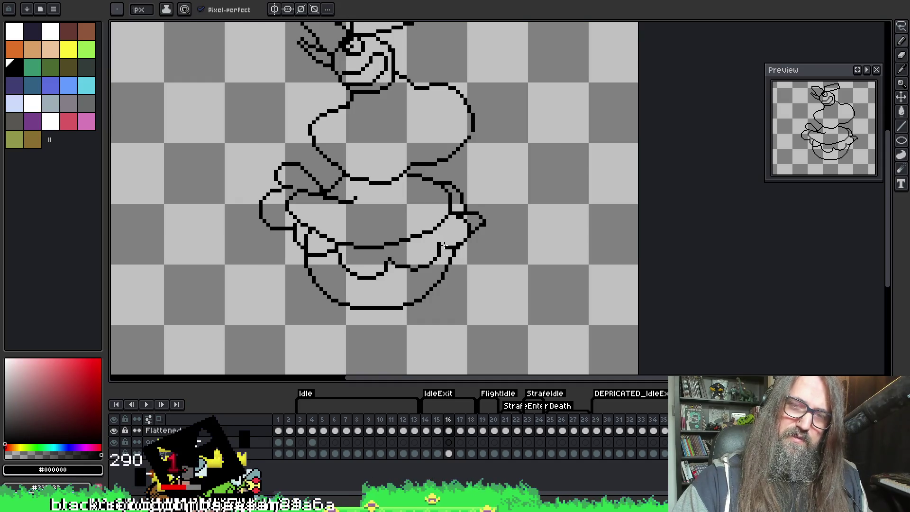
pyautogui.press('e')
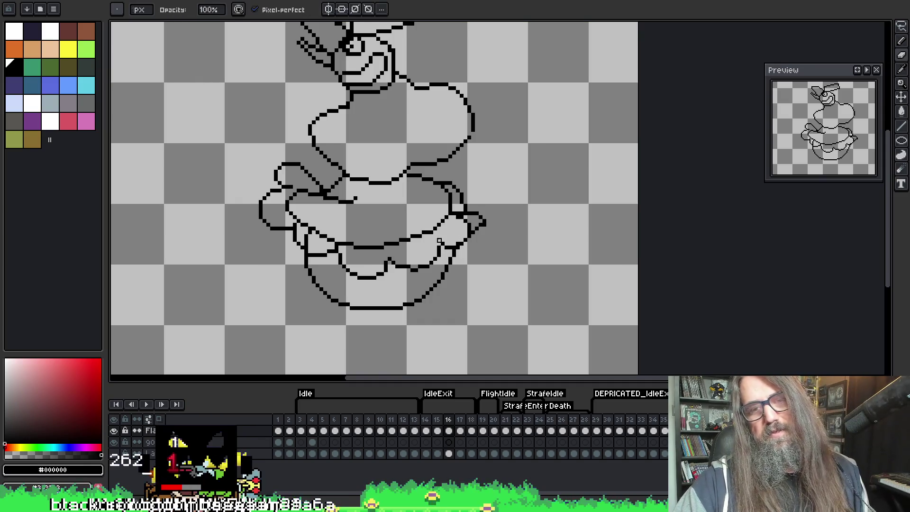
pyautogui.press('b')
pyautogui.press('e')
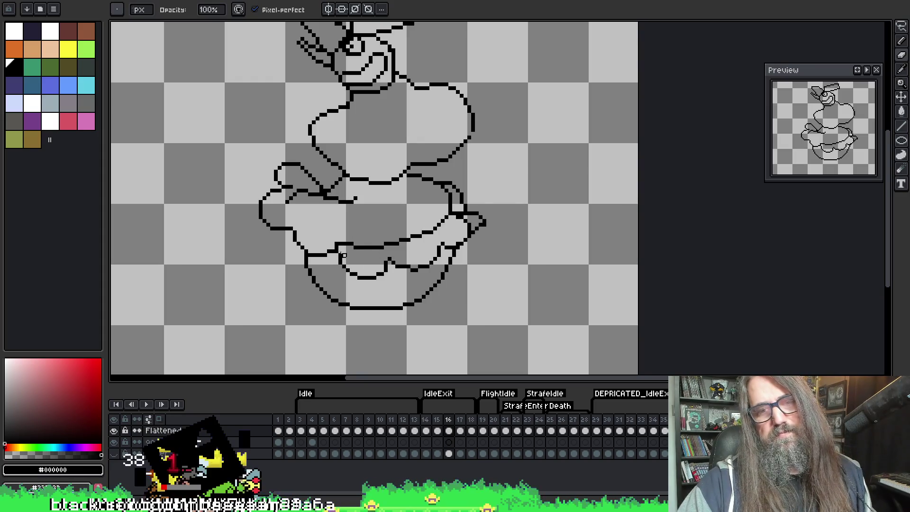
# Step: Undo the last belly stroke, draw a short curve near the left wing, and pan to the lower body
pyautogui.hotkey('ctrl', 'z')
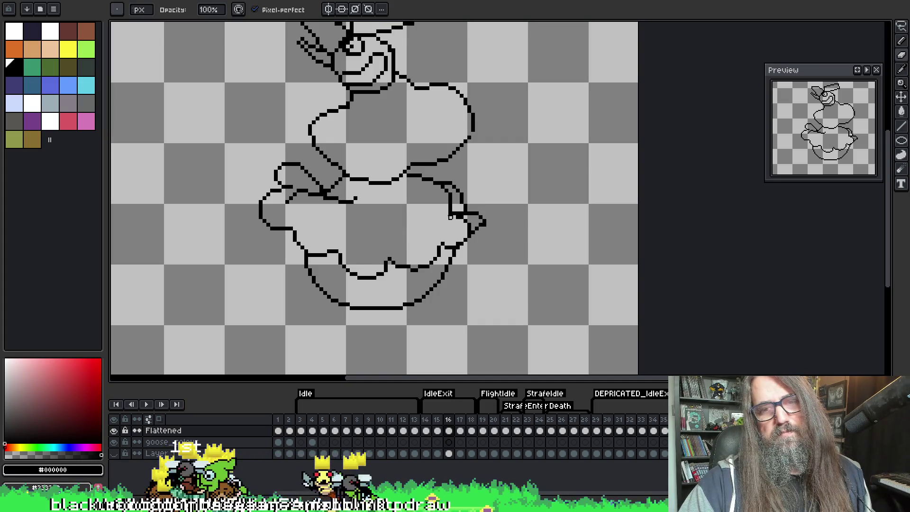
pyautogui.press('e')
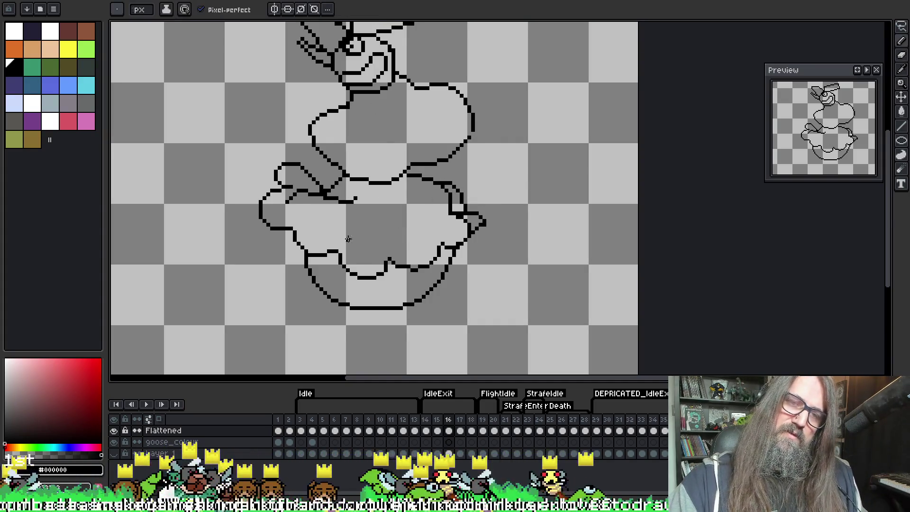
pyautogui.press('b')
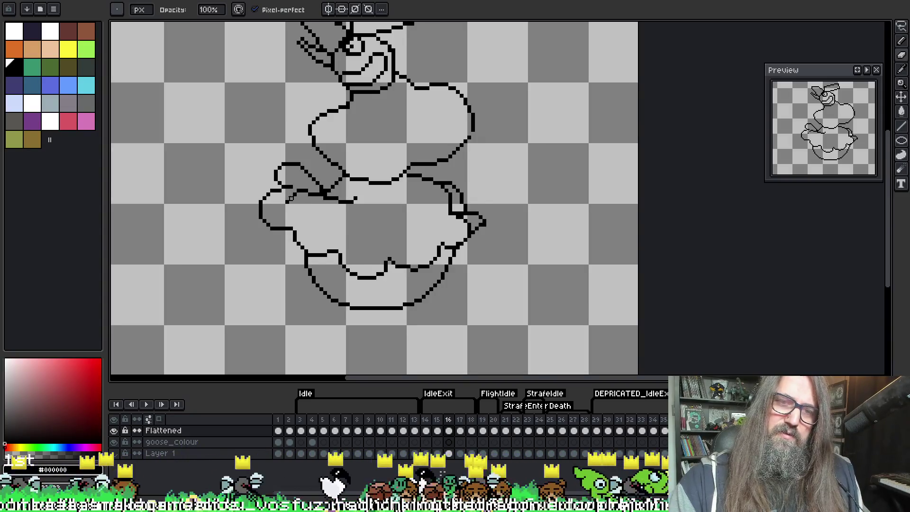
pyautogui.press('e')
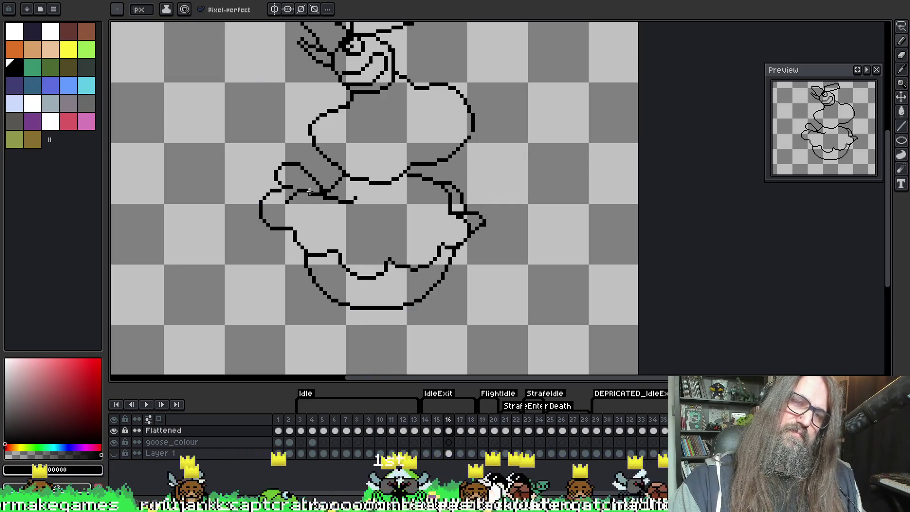
pyautogui.press('b')
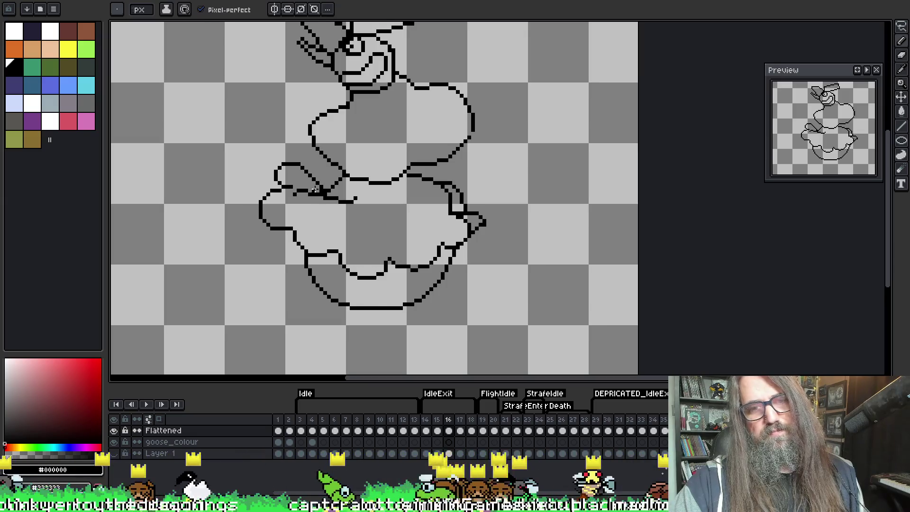
pyautogui.press('e')
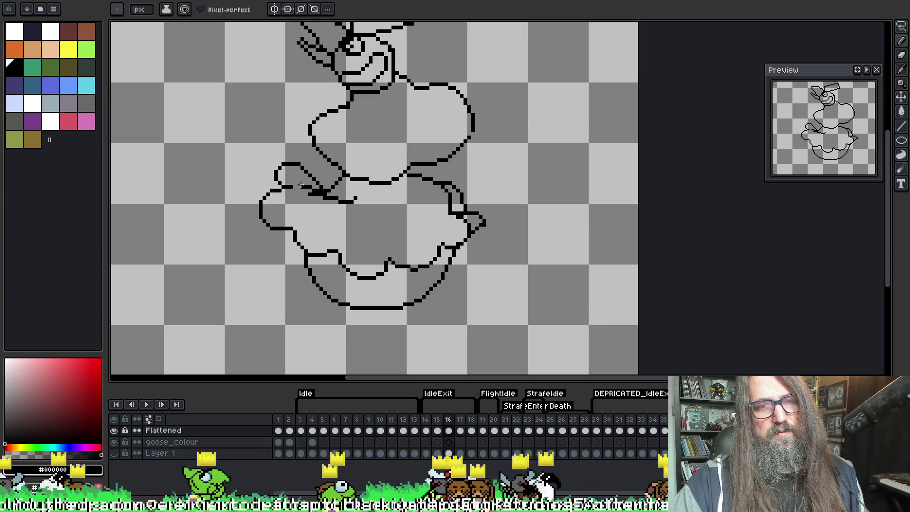
pyautogui.moveTo(295, 201)
pyautogui.mouseDown()
pyautogui.moveTo(369, 230)
pyautogui.moveTo(441, 228)
pyautogui.moveTo(446, 215)
pyautogui.mouseUp()
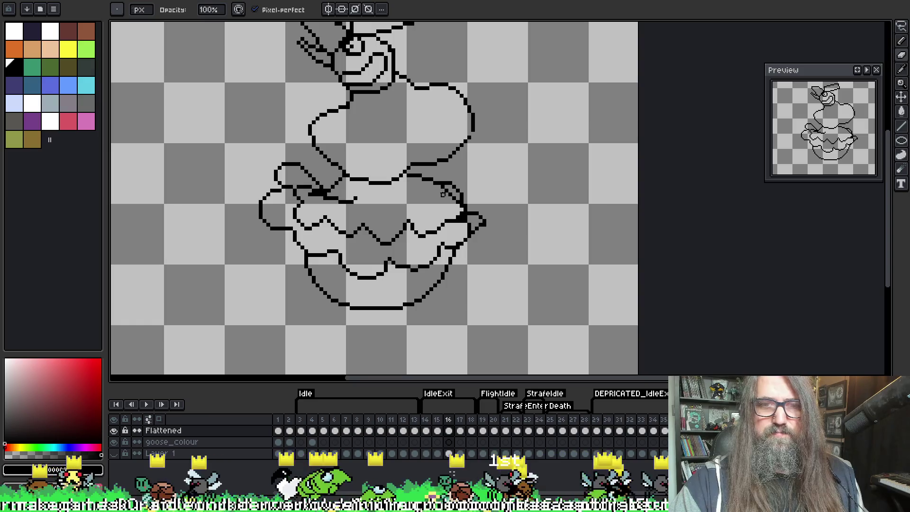
pyautogui.press('space')
pyautogui.moveTo(374, 159); pyautogui.dragTo(369, 220)
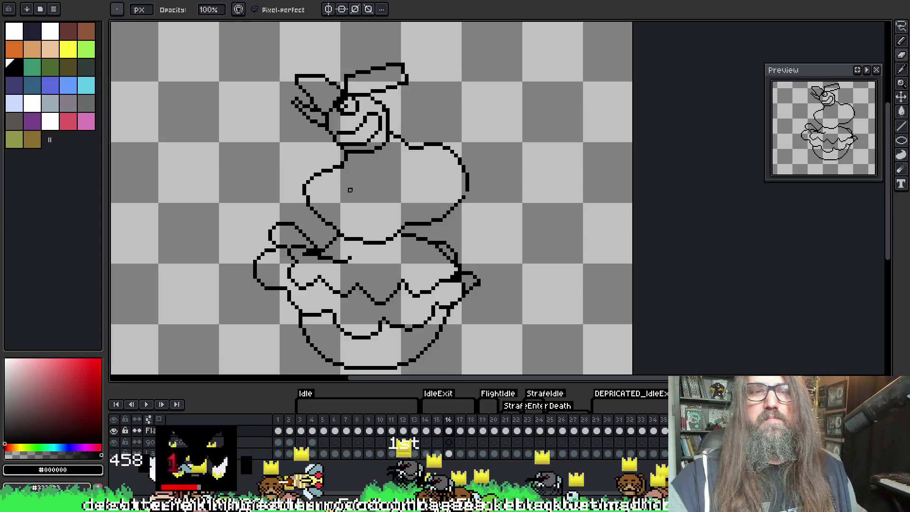
# Step: Add a short stroke along the inner curve of frame 16's bowl
pyautogui.press('alt')
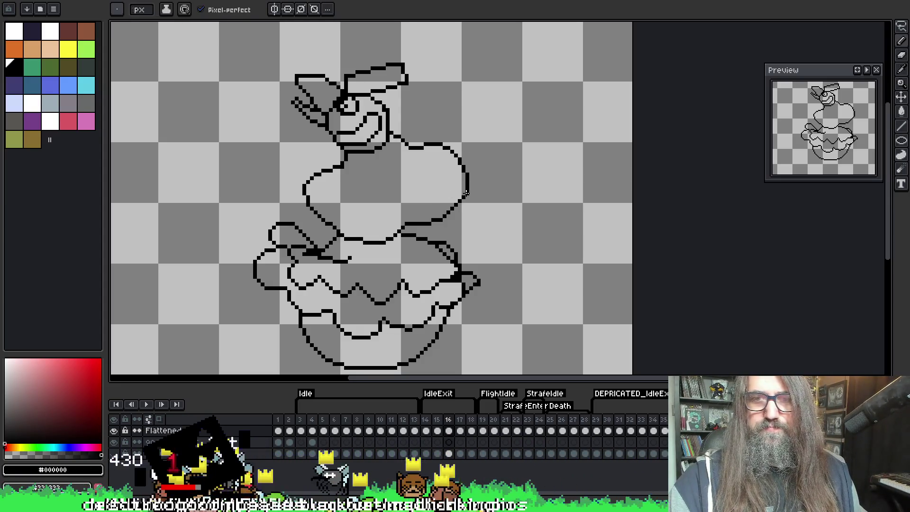
pyautogui.scroll(-3, 427, 152)
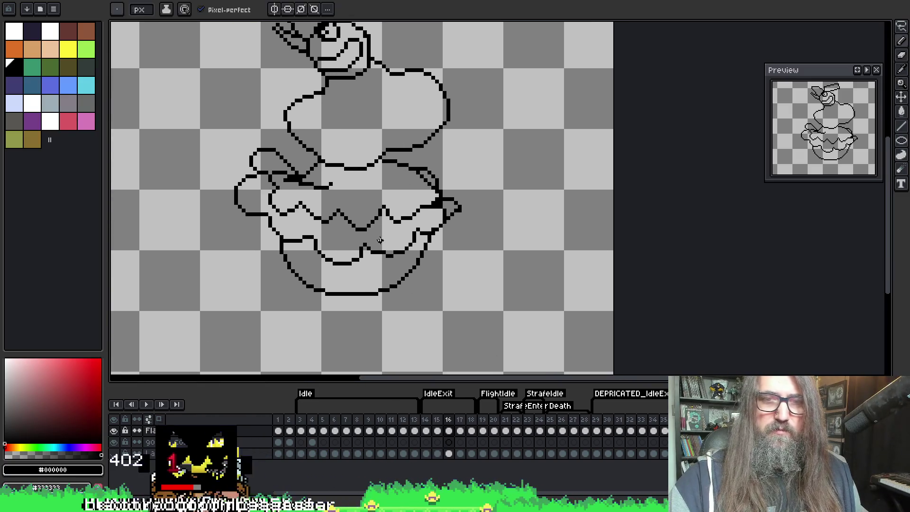
pyautogui.moveTo(358, 249); pyautogui.dragTo(366, 246)
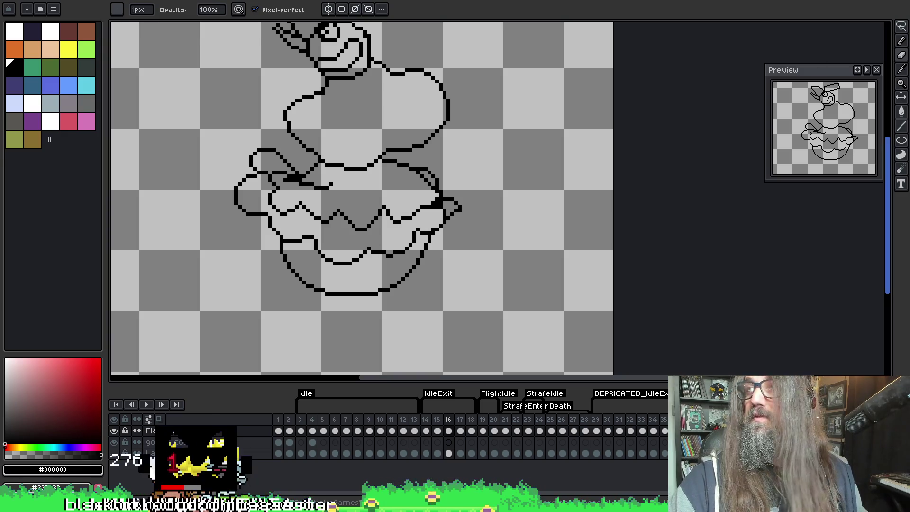
# Step: Erase a short piece of the bowl's upper rim line, undoing and redoing the erase
pyautogui.scroll(2, 483, 220)
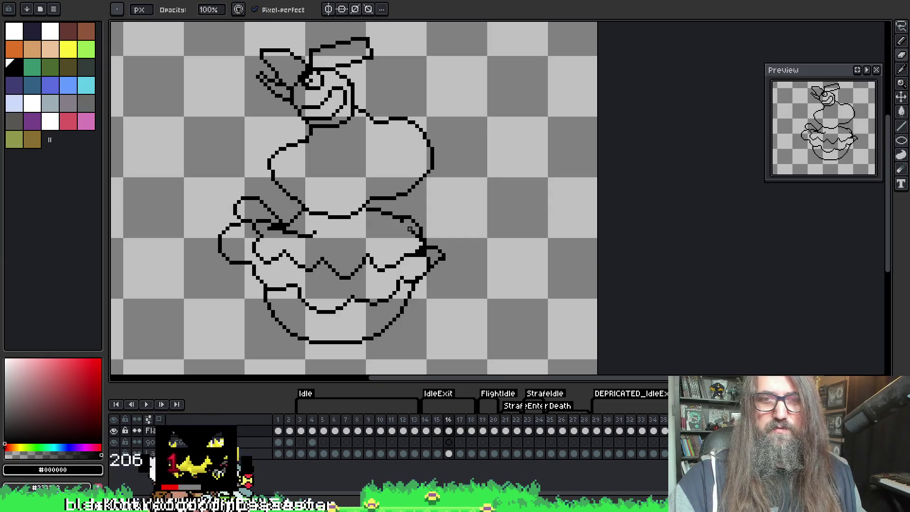
pyautogui.moveTo(402, 221); pyautogui.dragTo(422, 150)
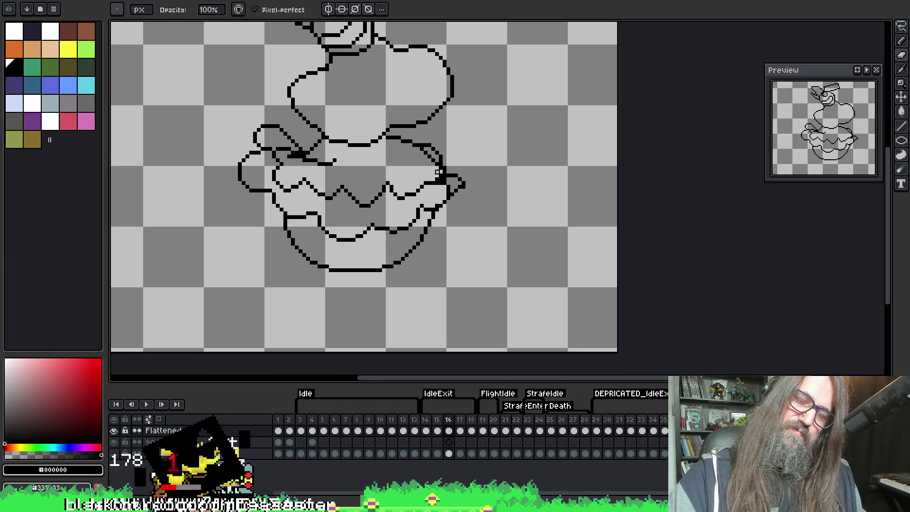
pyautogui.scroll(-2, 471, 243)
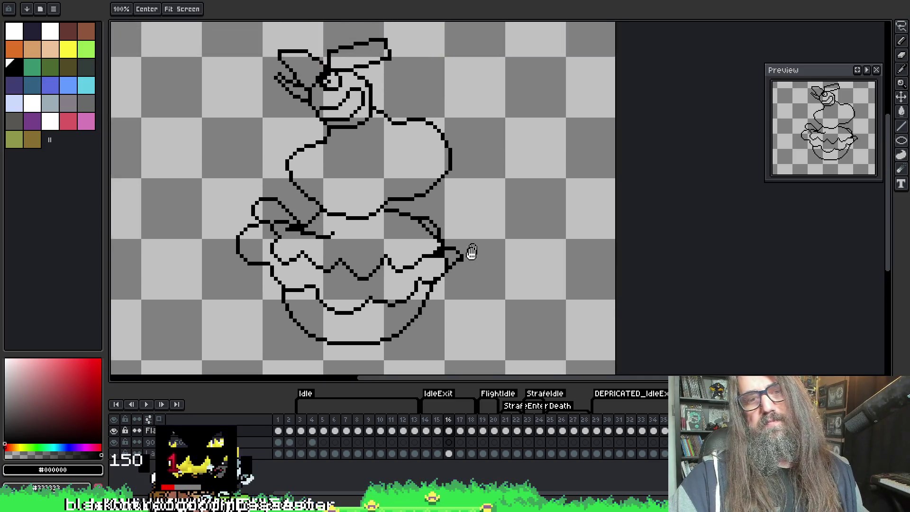
pyautogui.scroll(2, 483, 211)
pyautogui.moveTo(474, 207); pyautogui.dragTo(473, 238)
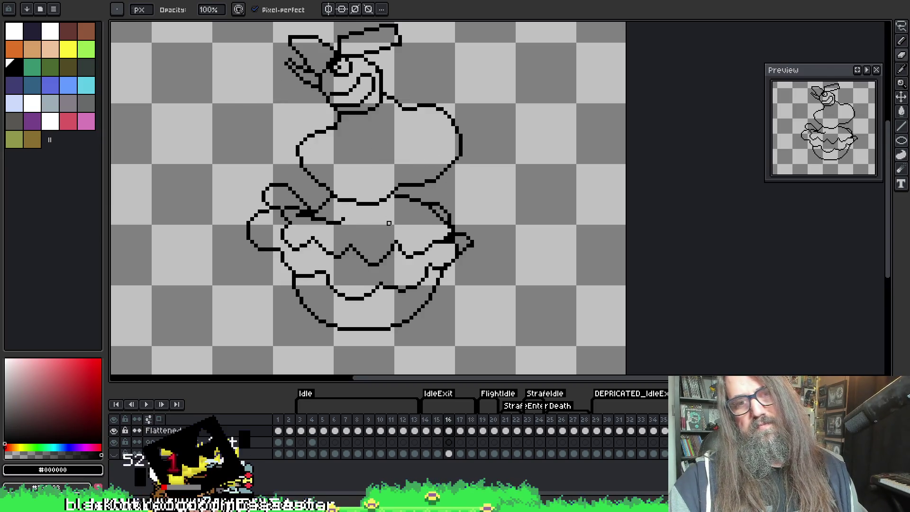
pyautogui.moveTo(373, 203); pyautogui.dragTo(358, 200)
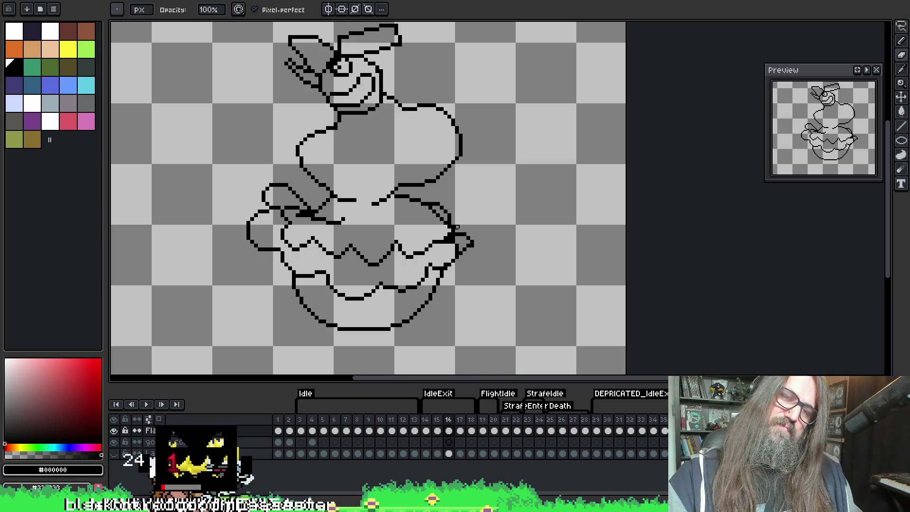
pyautogui.hotkey('ctrl', 'z')
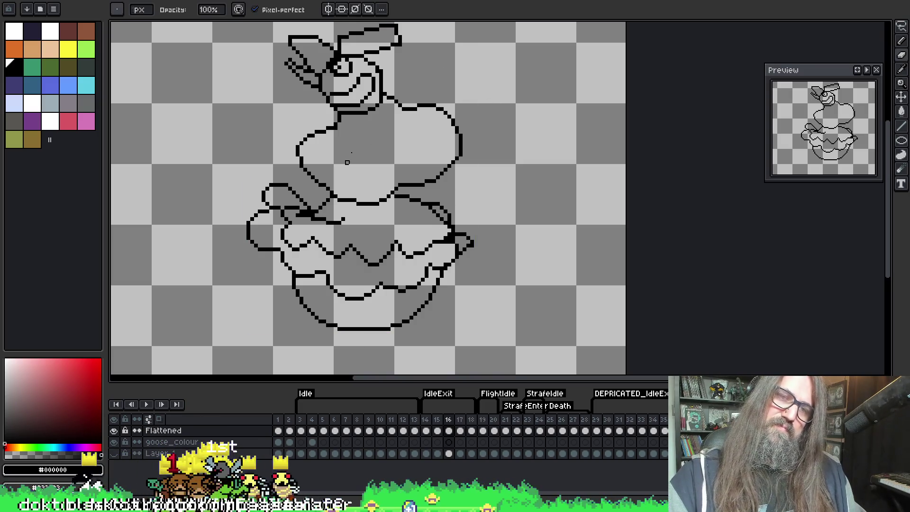
pyautogui.hotkey('ctrl', 'y')
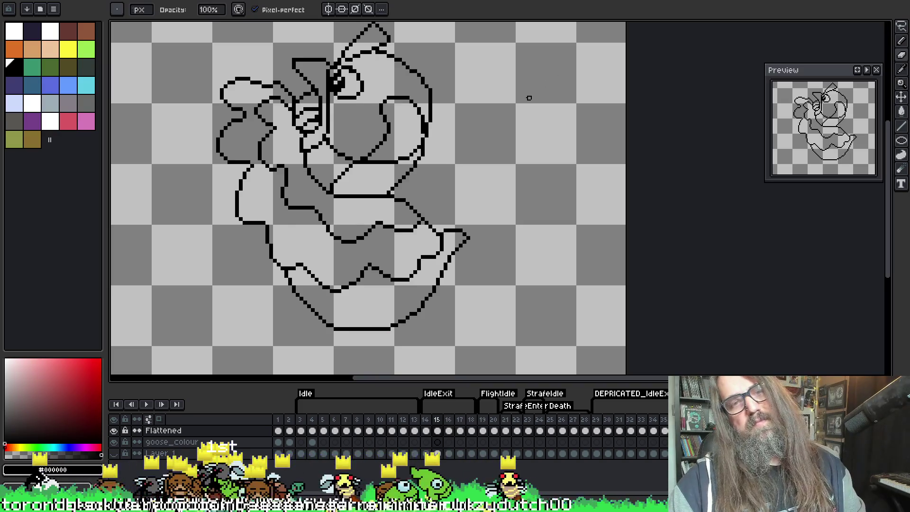
# Step: Go to frame 17 and move the goose's eye down and to the left
pyautogui.press('Right')
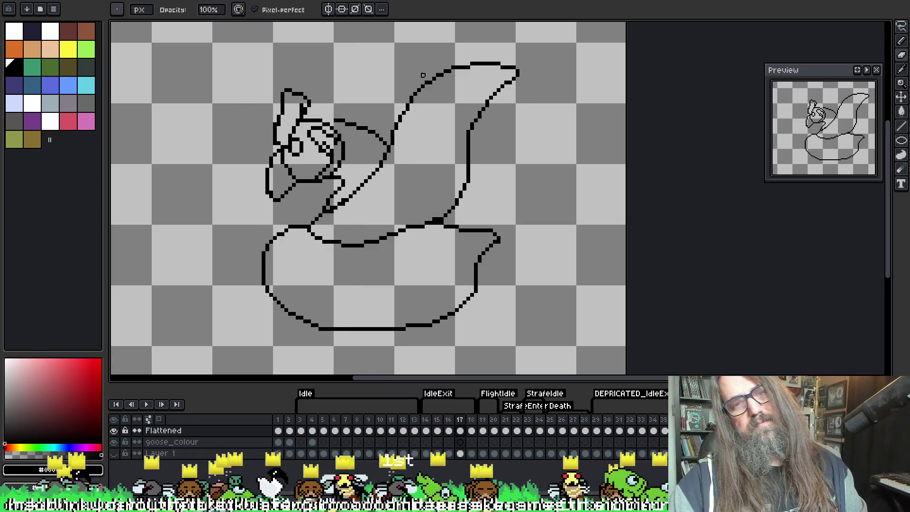
pyautogui.scroll(2, 303, 128)
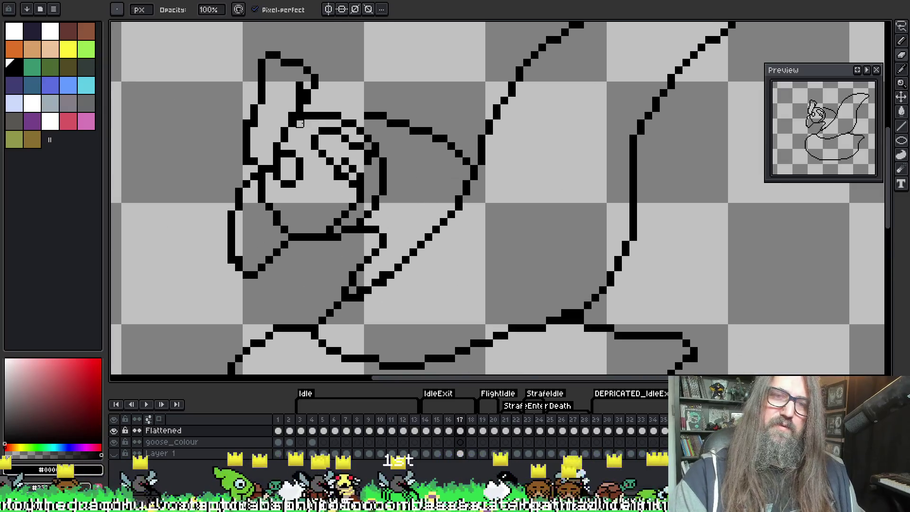
pyautogui.press('m')
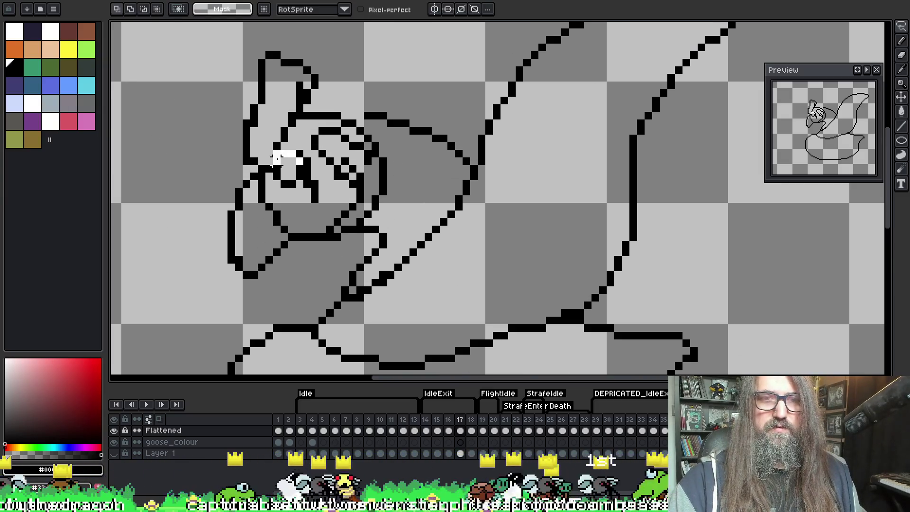
pyautogui.moveTo(278, 158); pyautogui.dragTo(266, 186)
pyautogui.press('b')
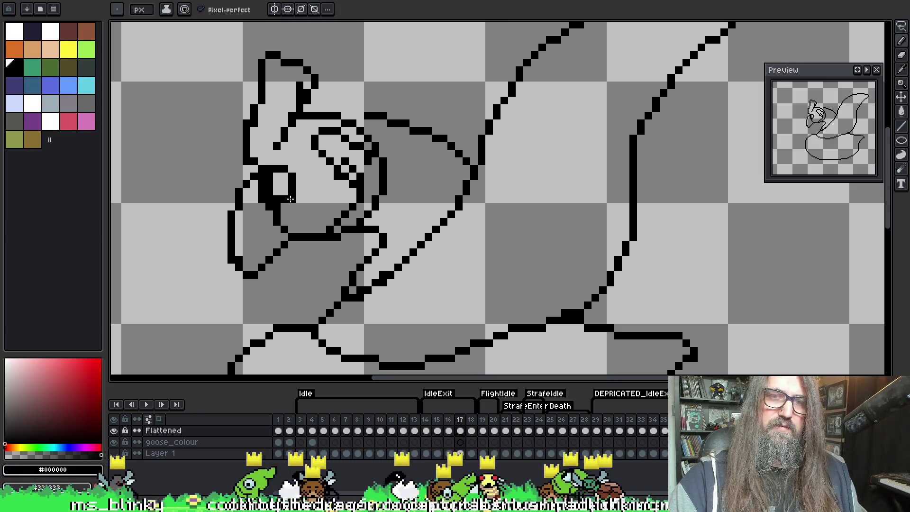
# Step: Reshape the moved eye into a hollow ring by erasing and redrawing pixels
pyautogui.press('e')
pyautogui.press('b')
pyautogui.press('e')
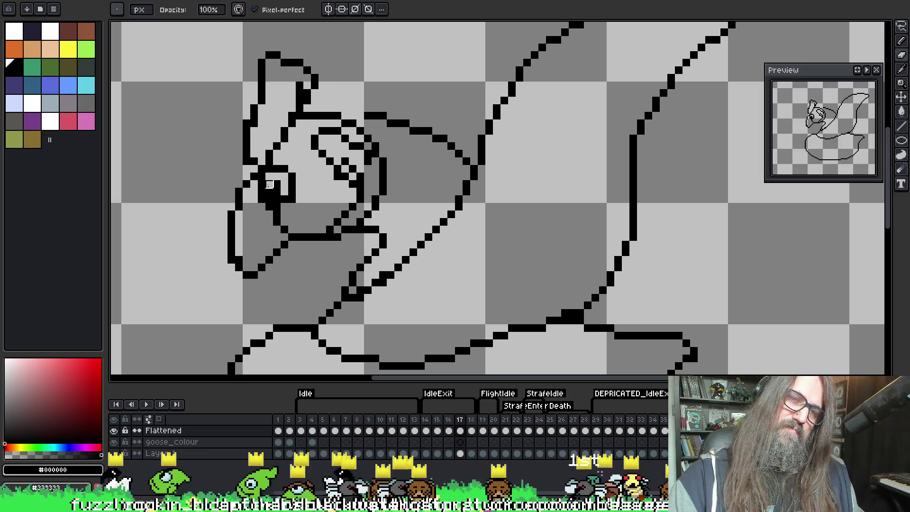
pyautogui.press('v')
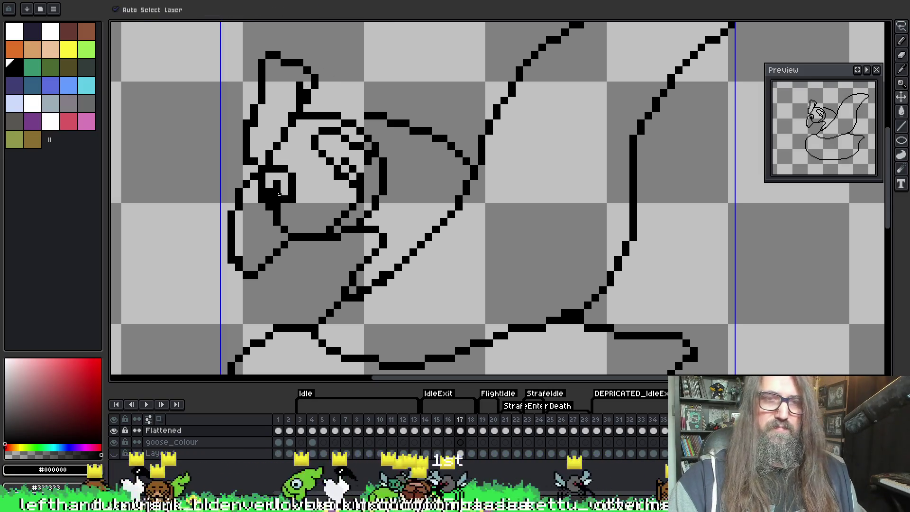
pyautogui.press('e')
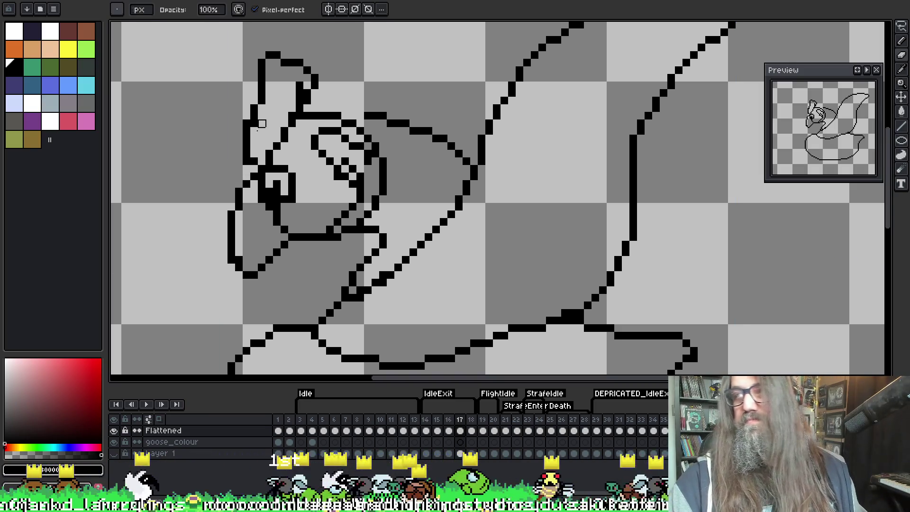
pyautogui.press('v')
pyautogui.press('e')
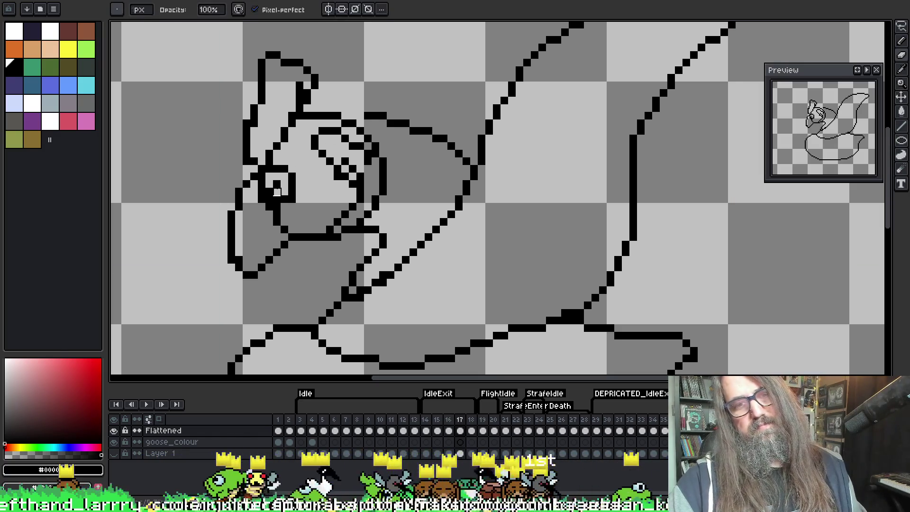
pyautogui.press('v')
pyautogui.press('e')
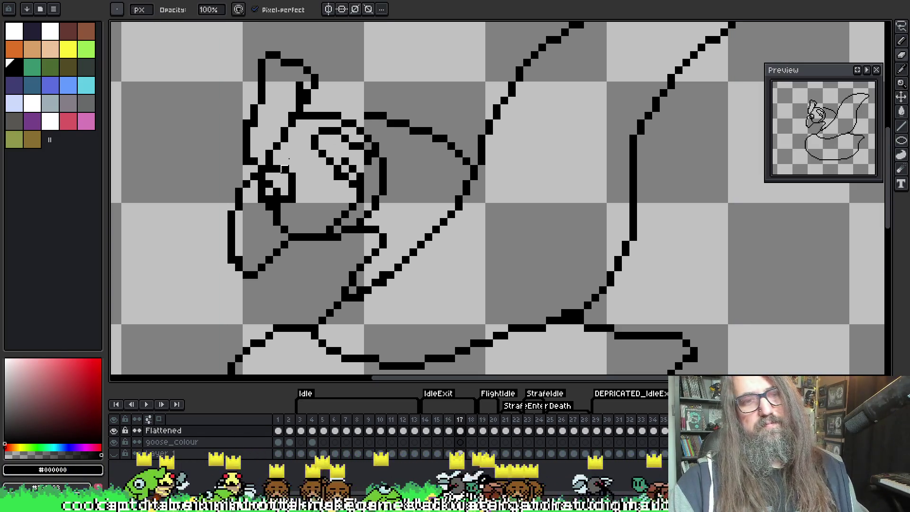
pyautogui.press('alt')
pyautogui.press('b')
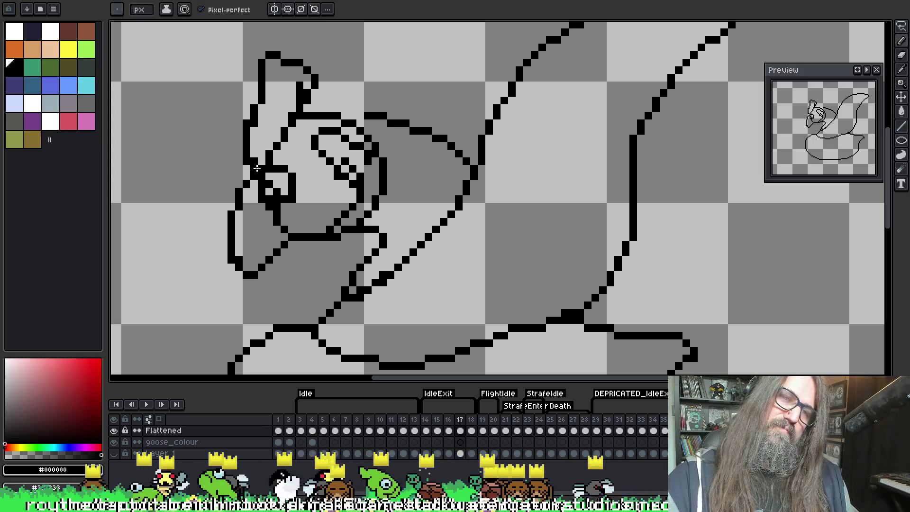
pyautogui.press('e')
pyautogui.press('alt')
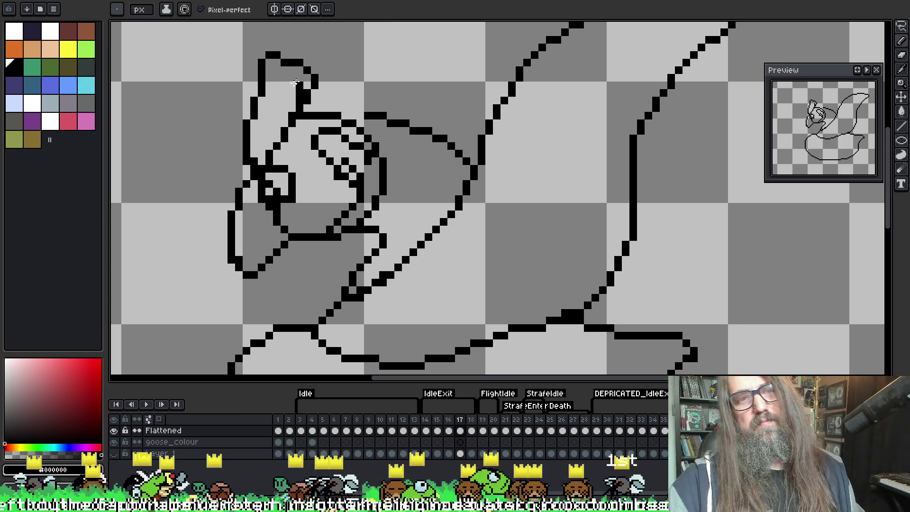
# Step: Thin the thick clump on the head outline's upper right to a single-pixel line
pyautogui.moveTo(299, 85); pyautogui.dragTo(300, 107)
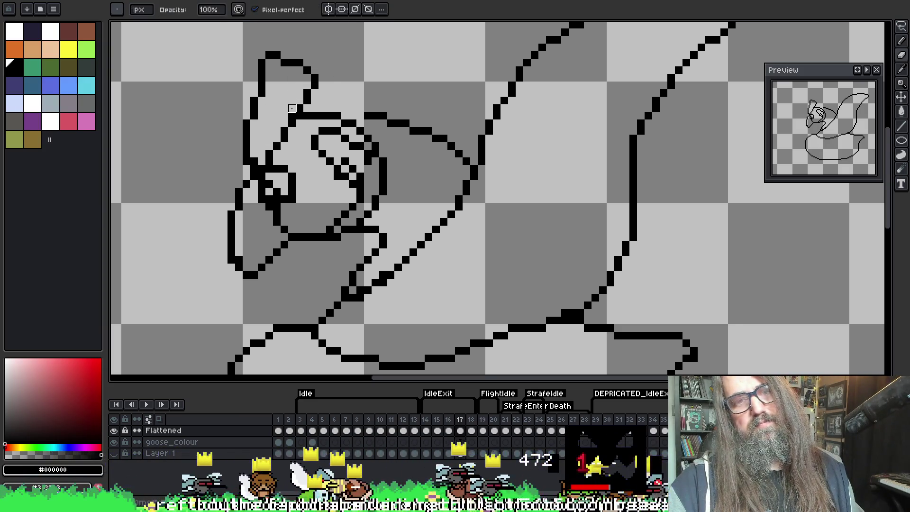
pyautogui.press('b')
pyautogui.press('alt')
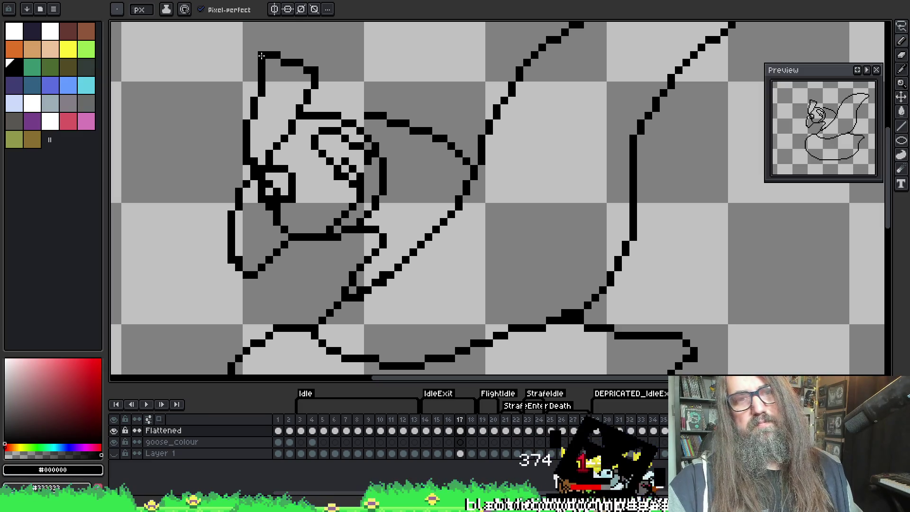
pyautogui.scroll(-2, 278, 100)
# Step: Fill a thick black block on the left outline of the goose's face
pyautogui.press('e')
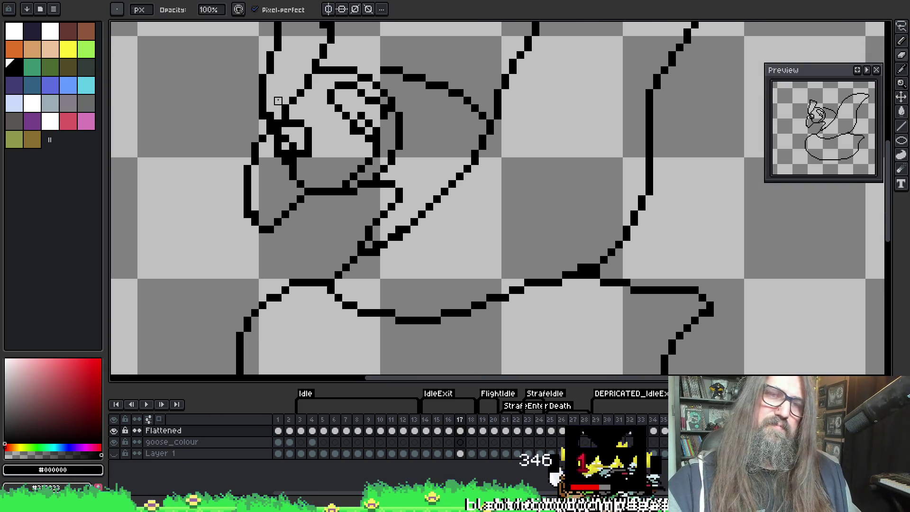
pyautogui.press('alt')
pyautogui.press('alt')
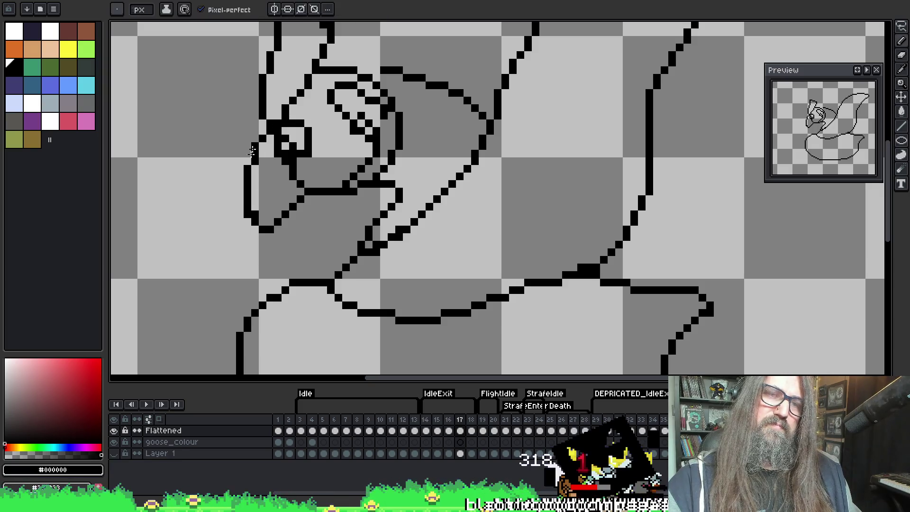
pyautogui.press('alt')
pyautogui.press('b')
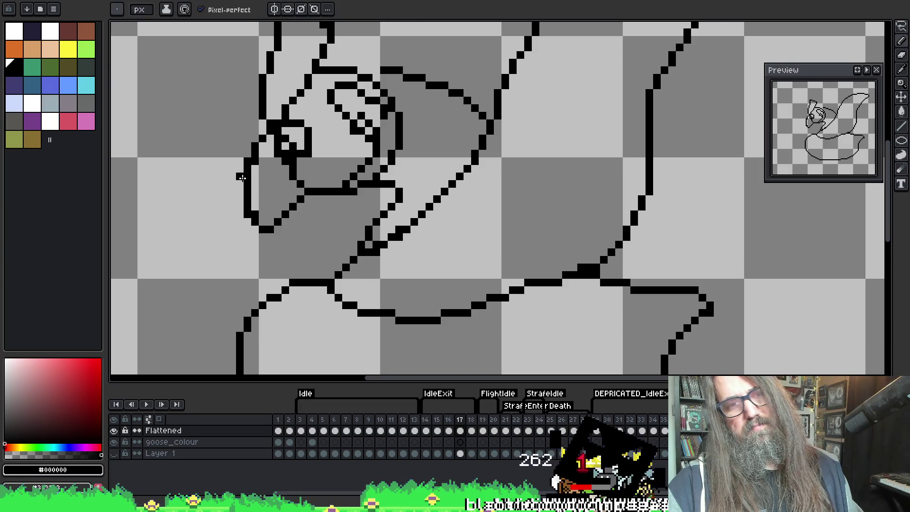
pyautogui.press('e')
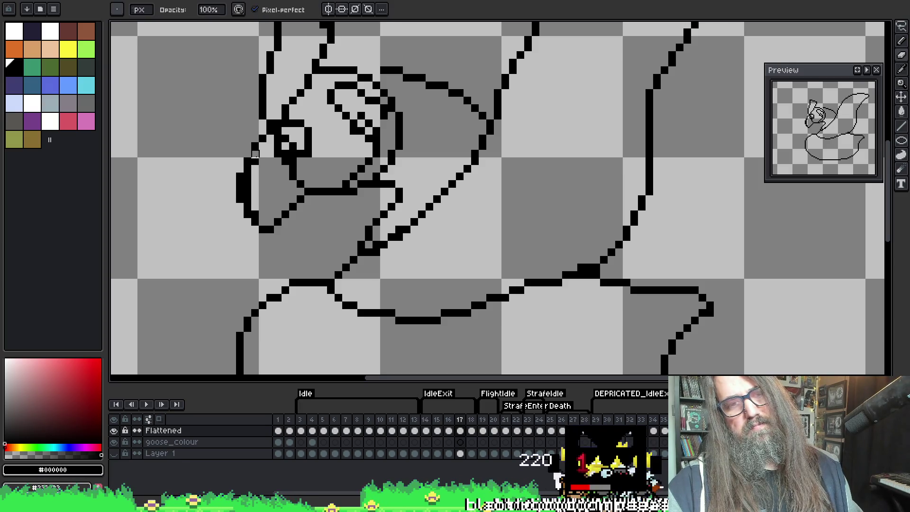
pyautogui.press('b')
pyautogui.press('e')
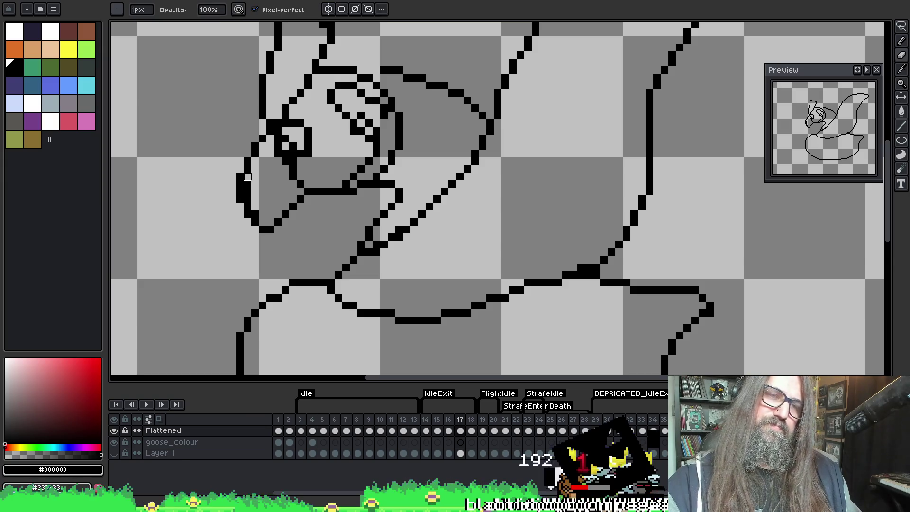
pyautogui.moveTo(240, 199); pyautogui.dragTo(247, 169)
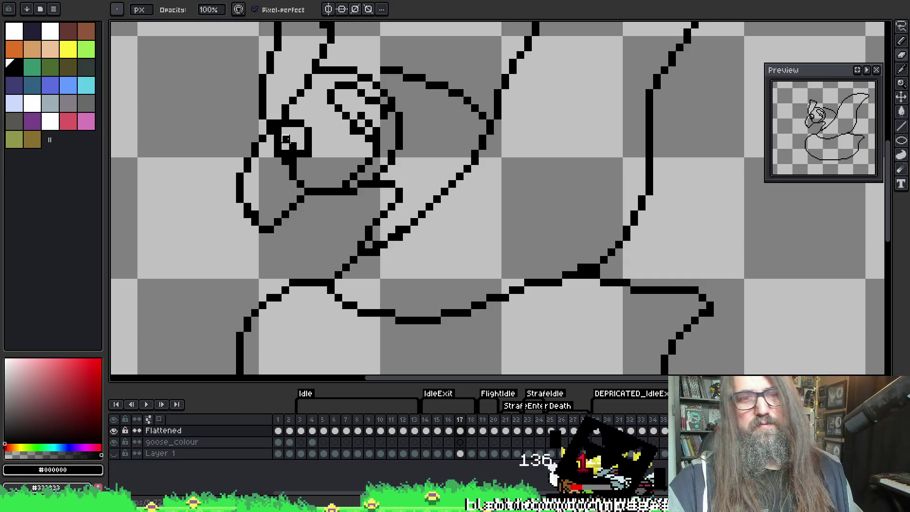
# Step: Draw the lower cheek outline below the eye and extend it downward
pyautogui.press('b')
pyautogui.moveTo(270, 146); pyautogui.dragTo(288, 87)
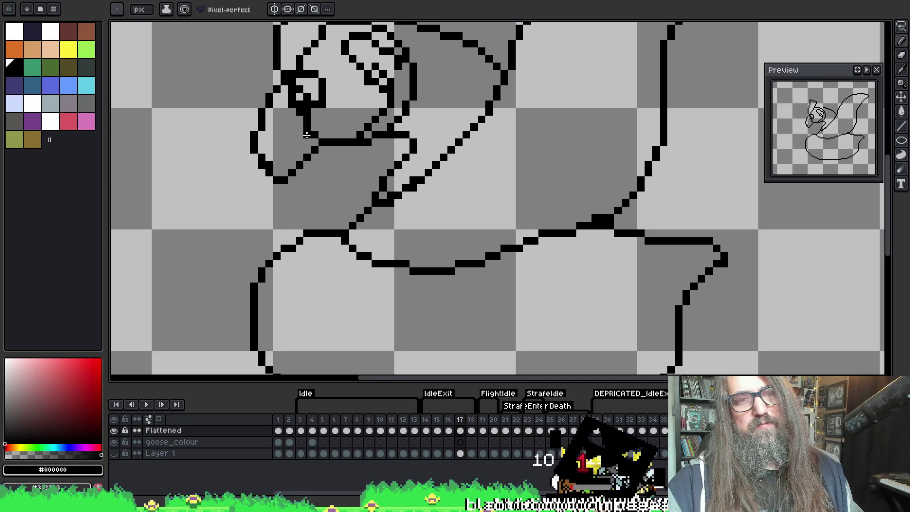
pyautogui.moveTo(286, 157); pyautogui.dragTo(273, 173)
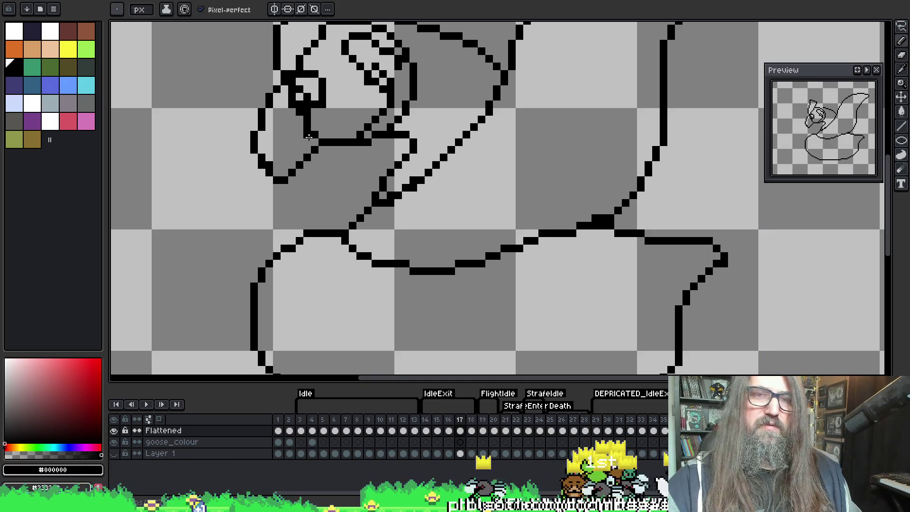
pyautogui.moveTo(307, 144); pyautogui.dragTo(283, 186)
pyautogui.press('e')
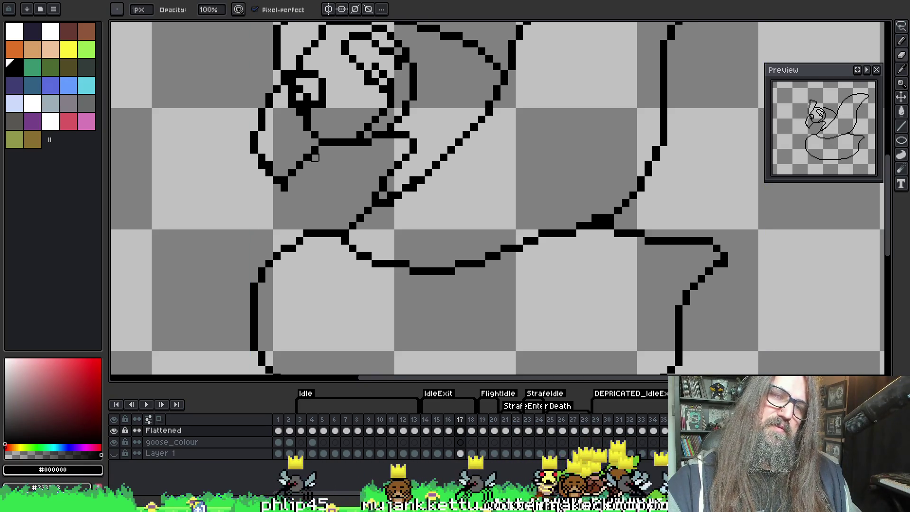
pyautogui.moveTo(315, 157); pyautogui.dragTo(315, 143)
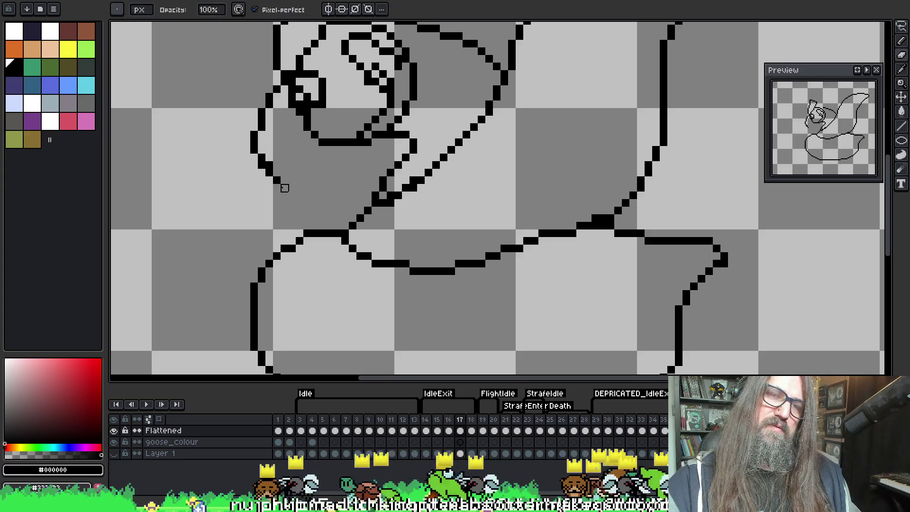
pyautogui.press('b')
pyautogui.hotkey('ctrl', 'z')
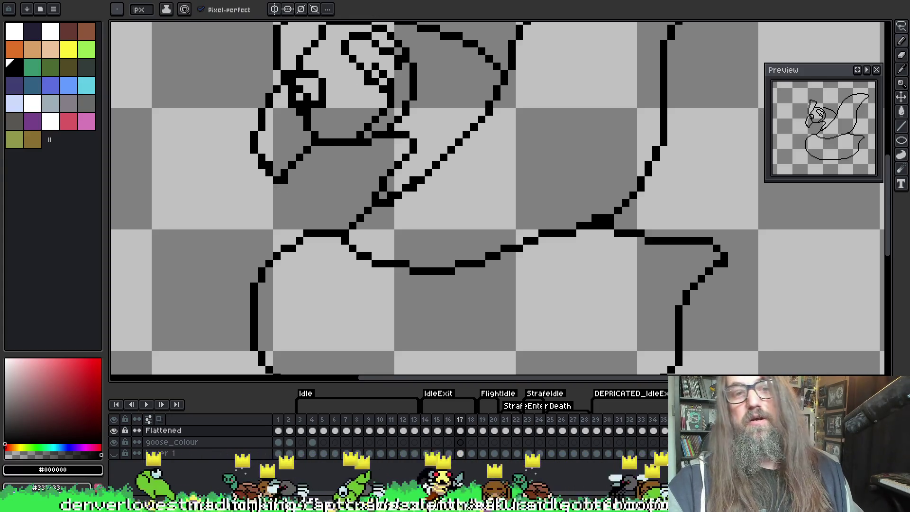
pyautogui.press('e')
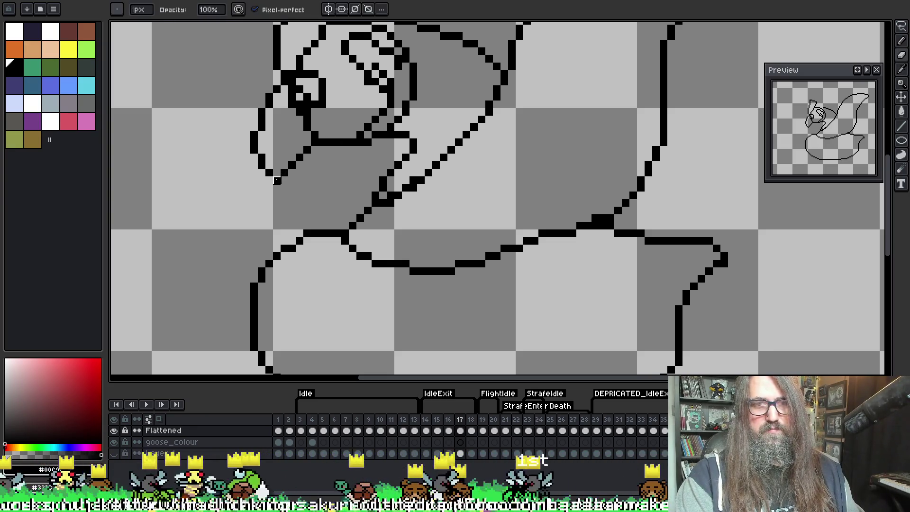
pyautogui.press('b')
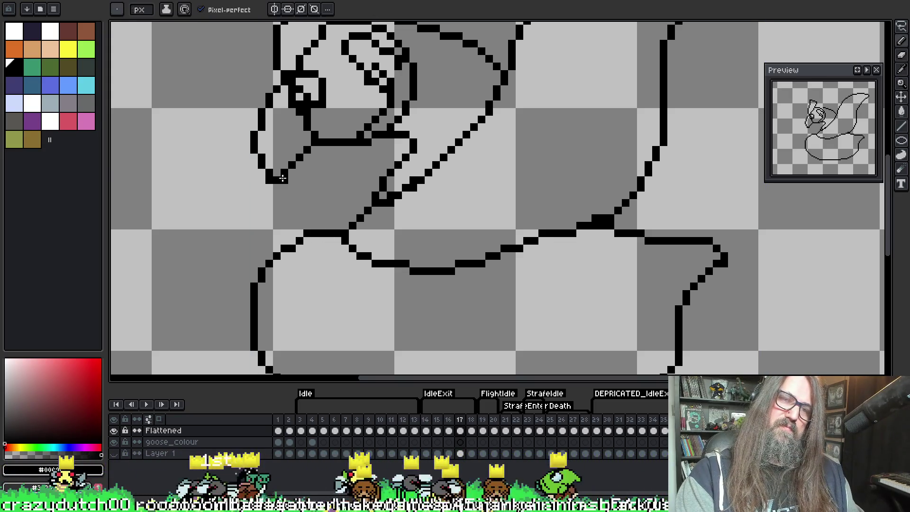
# Step: Reshape the inner head curve beside the eye, removing stray pixels and adding one black pixel
pyautogui.press('e')
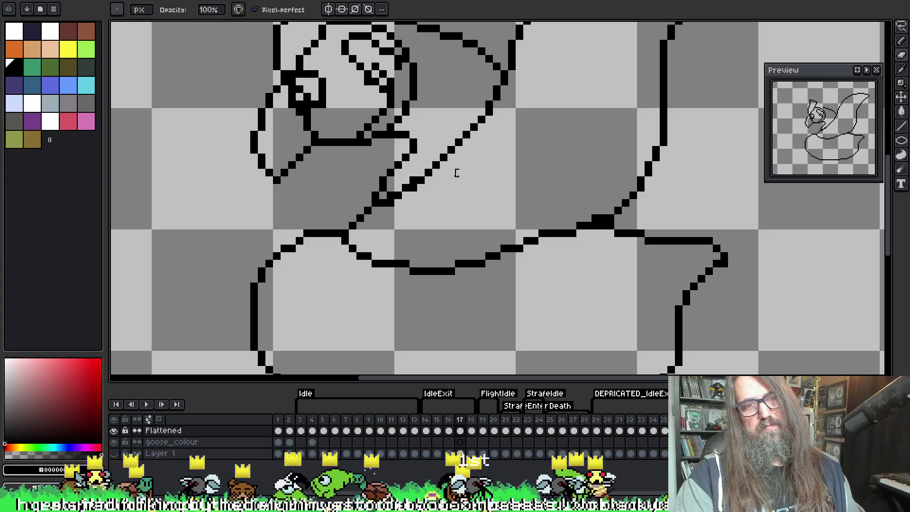
pyautogui.scroll(-1, 317, 162)
pyautogui.scroll(1, 329, 280)
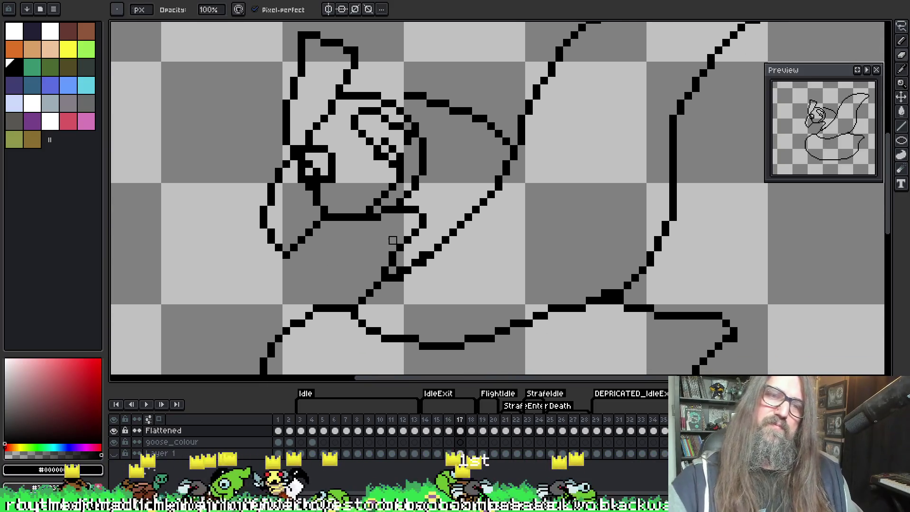
pyautogui.press('b')
pyautogui.press('e')
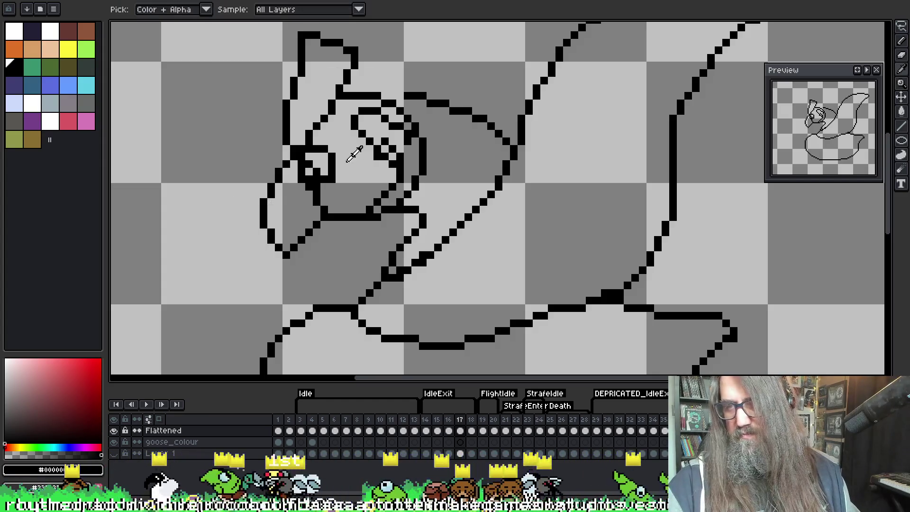
pyautogui.moveTo(368, 141); pyautogui.dragTo(347, 134)
pyautogui.press('b')
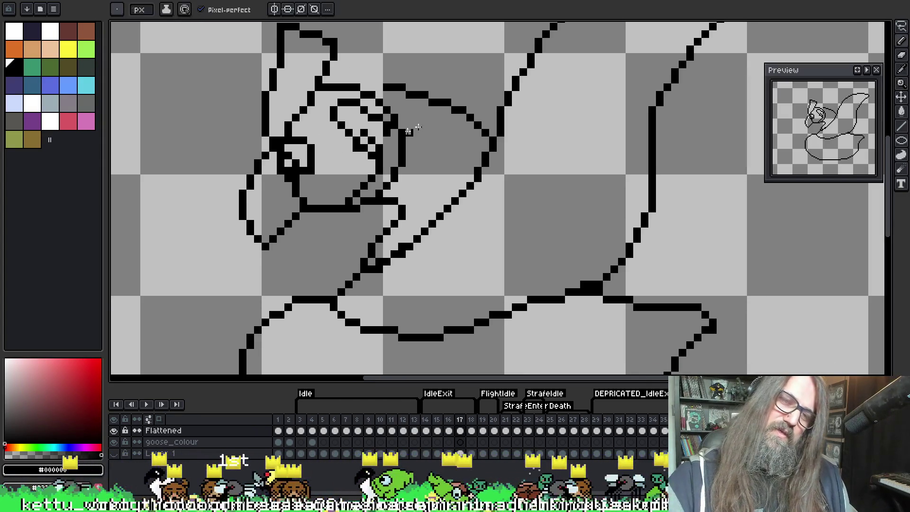
pyautogui.press('e')
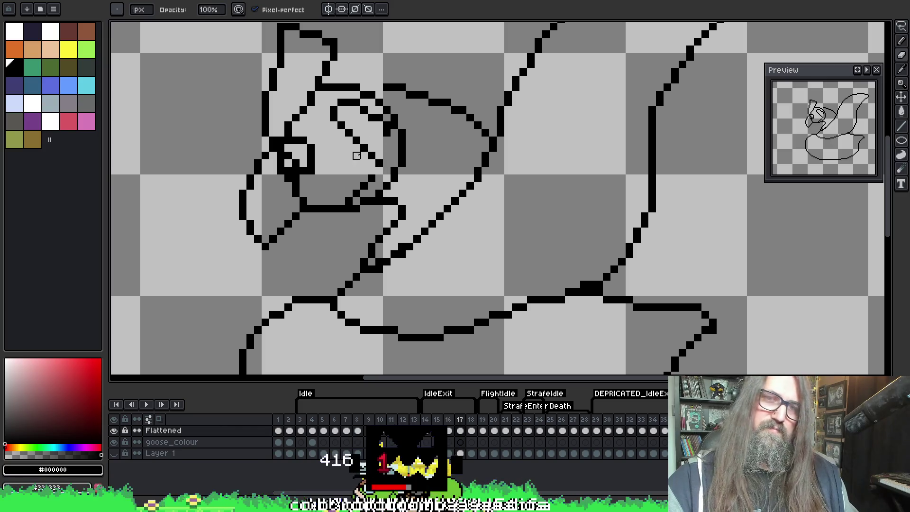
pyautogui.press('b')
pyautogui.press('e')
pyautogui.press('b')
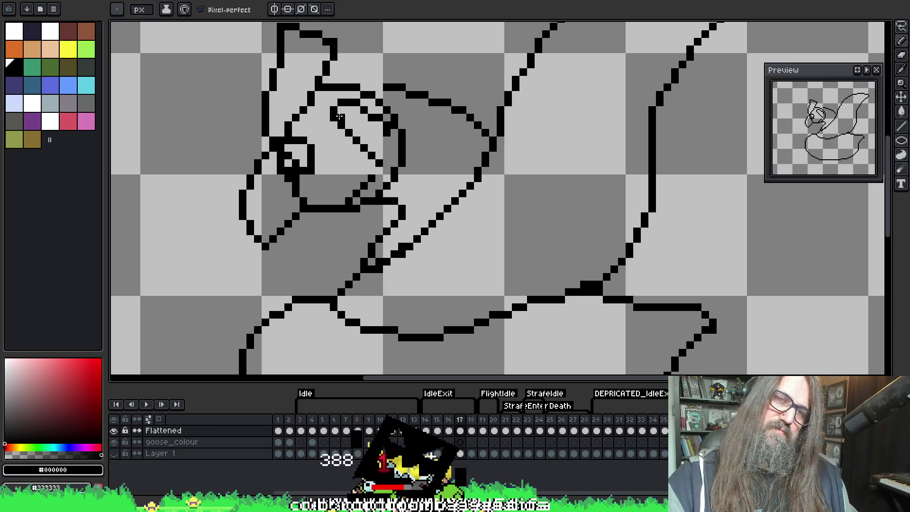
pyautogui.press('e')
pyautogui.moveTo(337, 114); pyautogui.dragTo(356, 103)
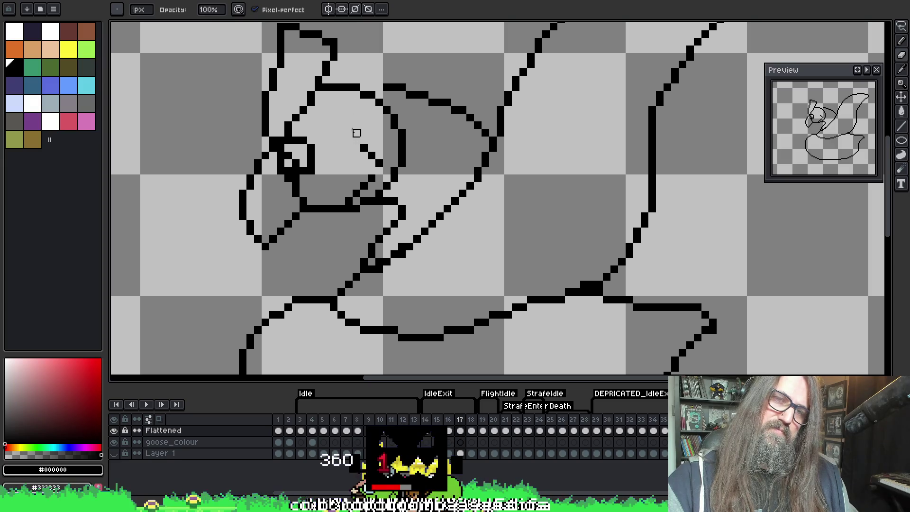
pyautogui.press('b')
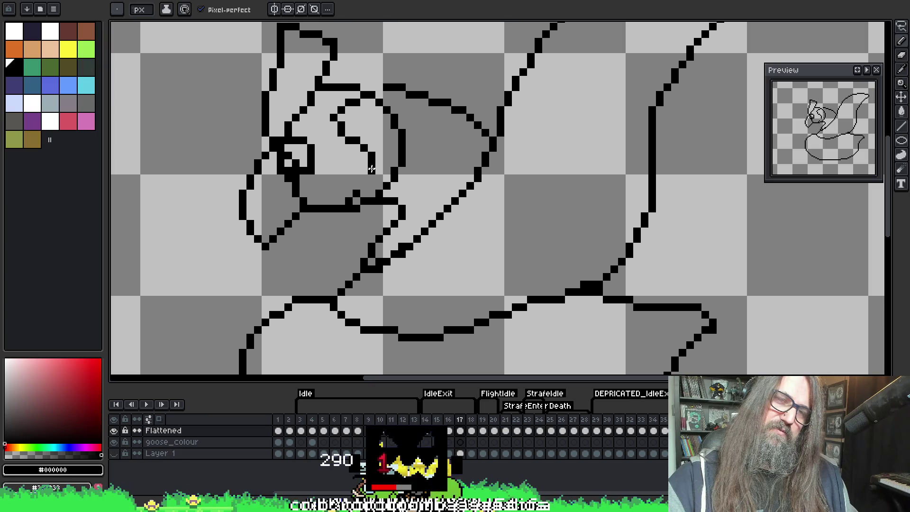
pyautogui.hotkey('ctrl', 'z')
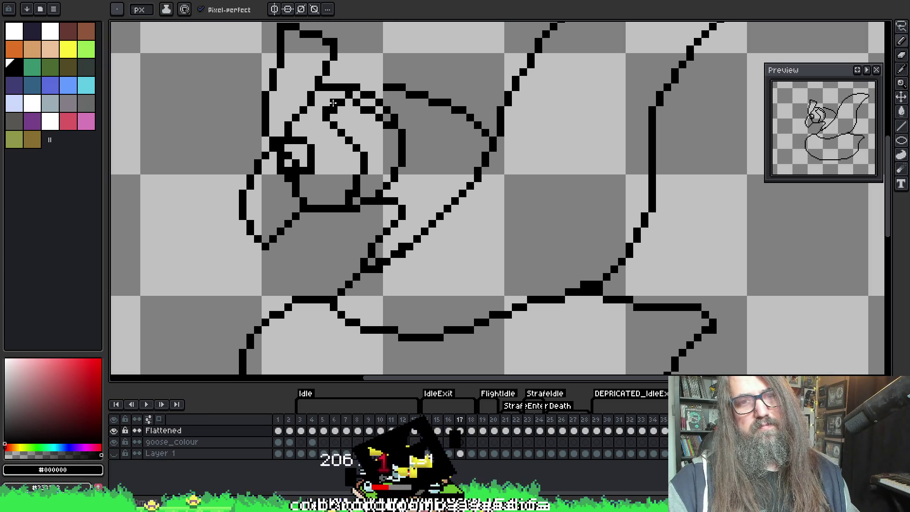
pyautogui.click(333, 102)
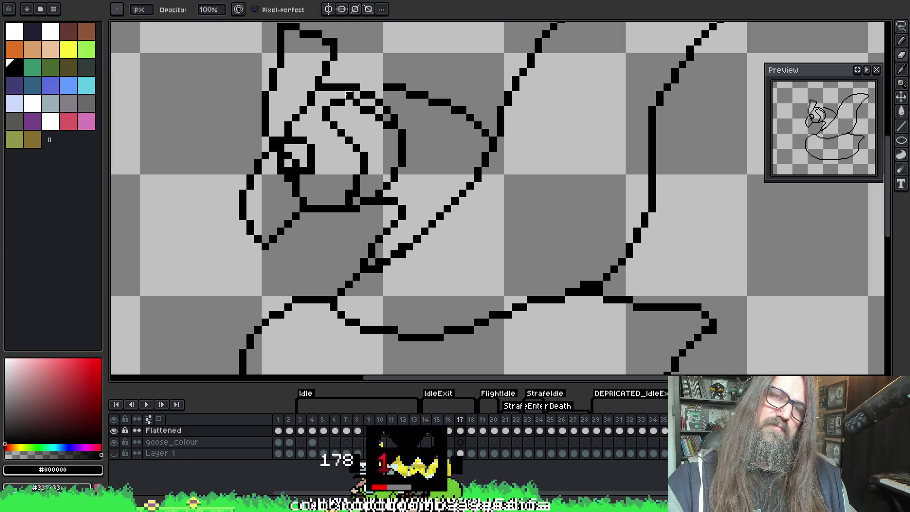
pyautogui.press('e')
pyautogui.press('b')
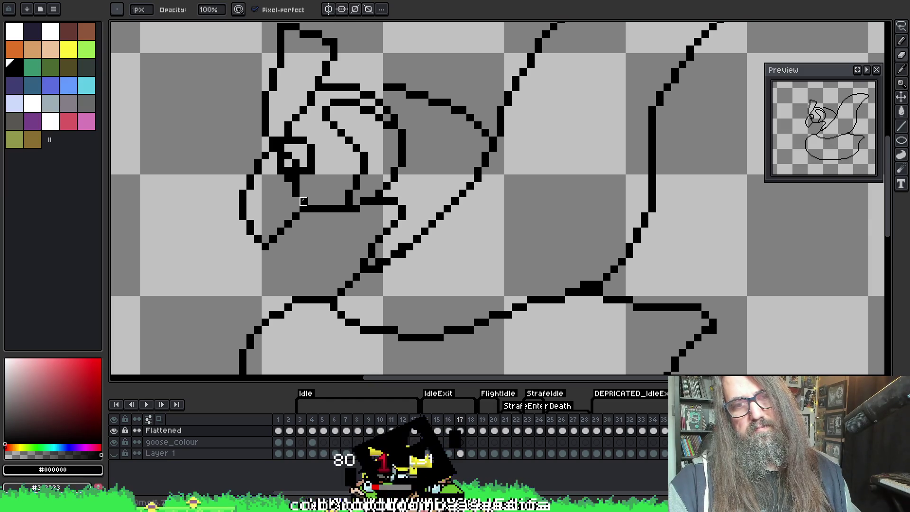
# Step: Redraw the lower beak edge with a diagonal line closing the beak against the head
pyautogui.moveTo(326, 147)
pyautogui.mouseDown()
pyautogui.moveTo(333, 175)
pyautogui.moveTo(340, 162)
pyautogui.mouseUp()
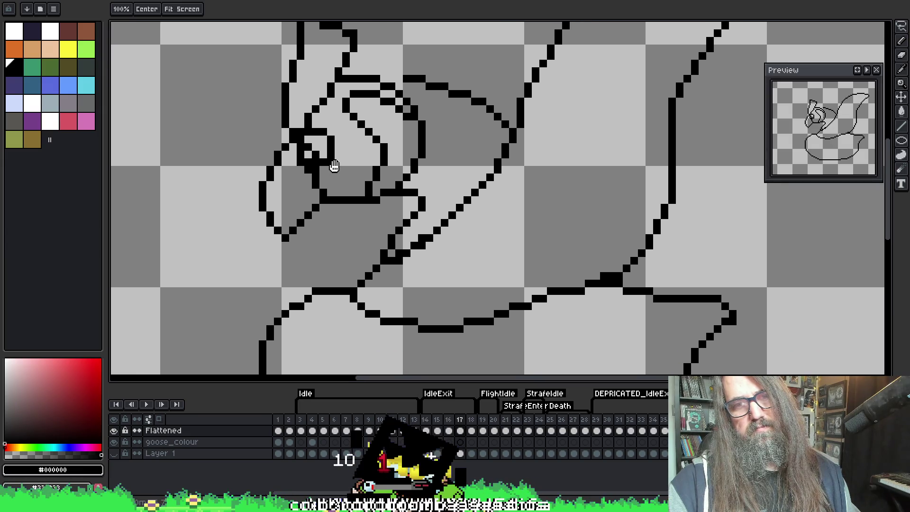
pyautogui.moveTo(313, 210); pyautogui.dragTo(306, 223)
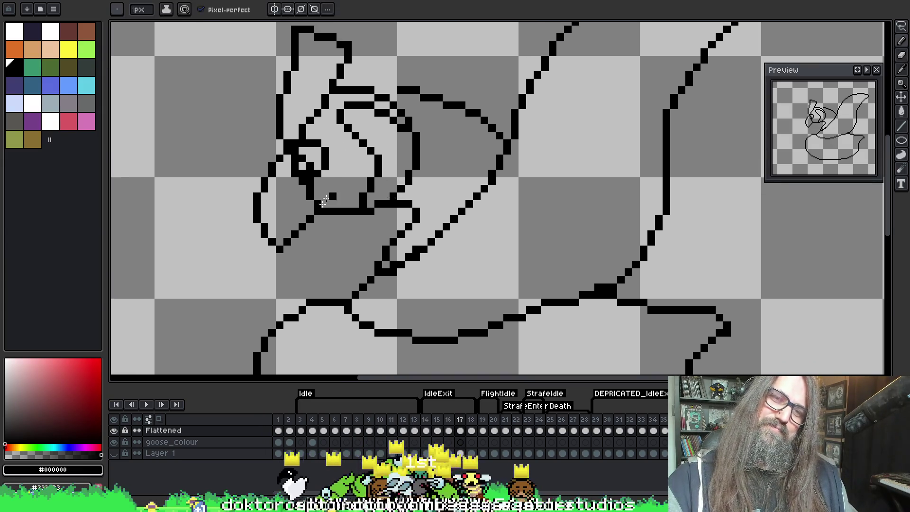
pyautogui.hotkey('ctrl', 'z')
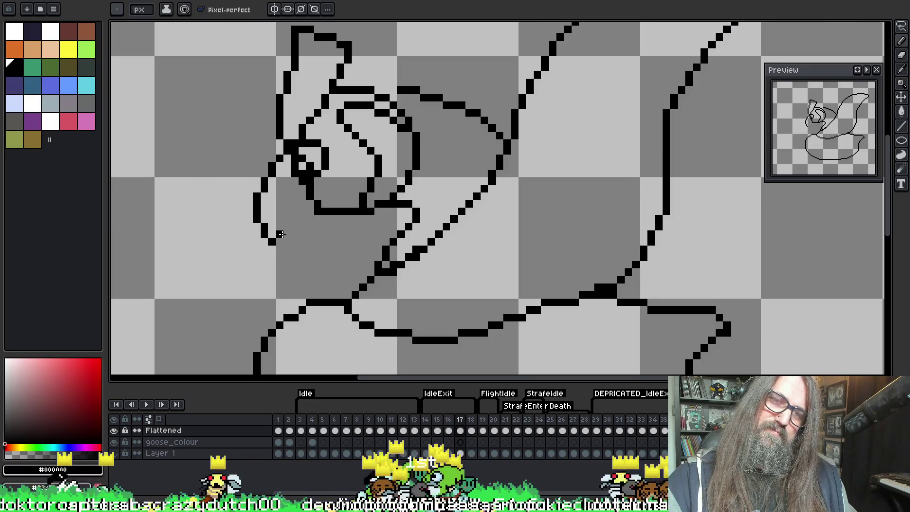
pyautogui.click(279, 248)
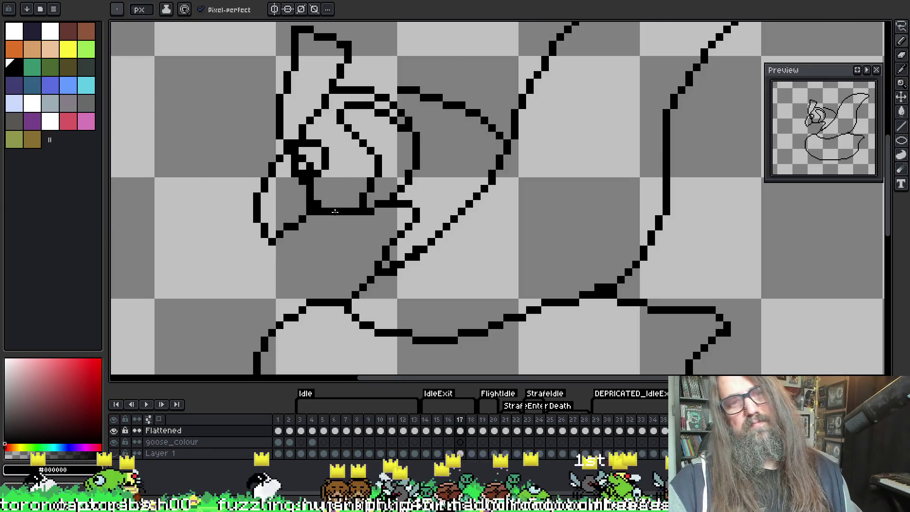
pyautogui.moveTo(312, 208); pyautogui.dragTo(274, 243)
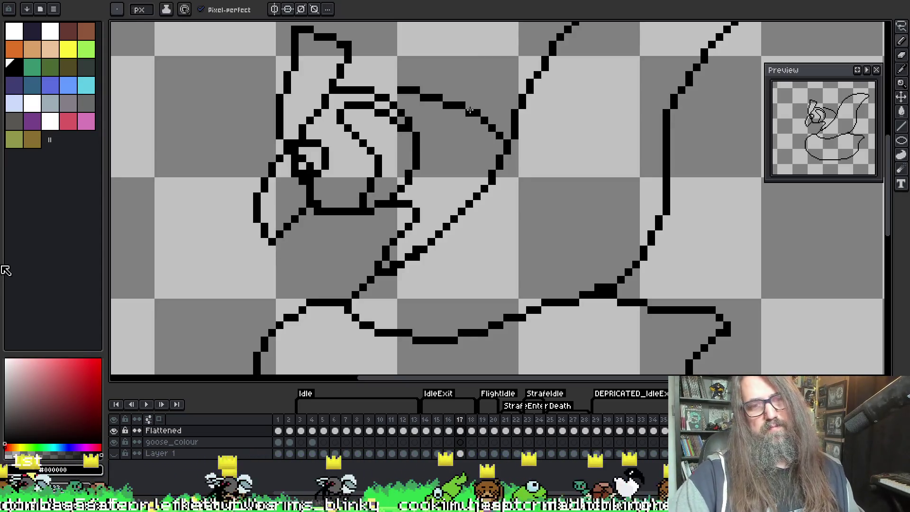
pyautogui.press('g')
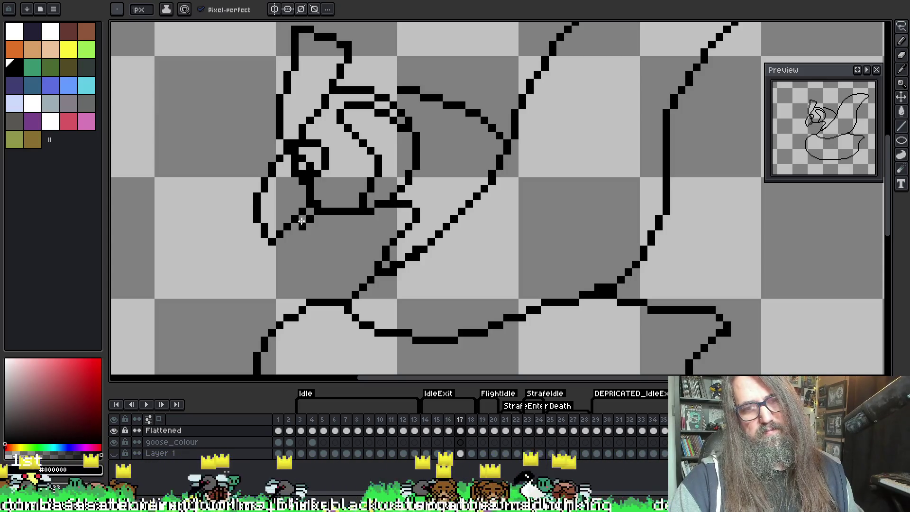
pyautogui.press('b')
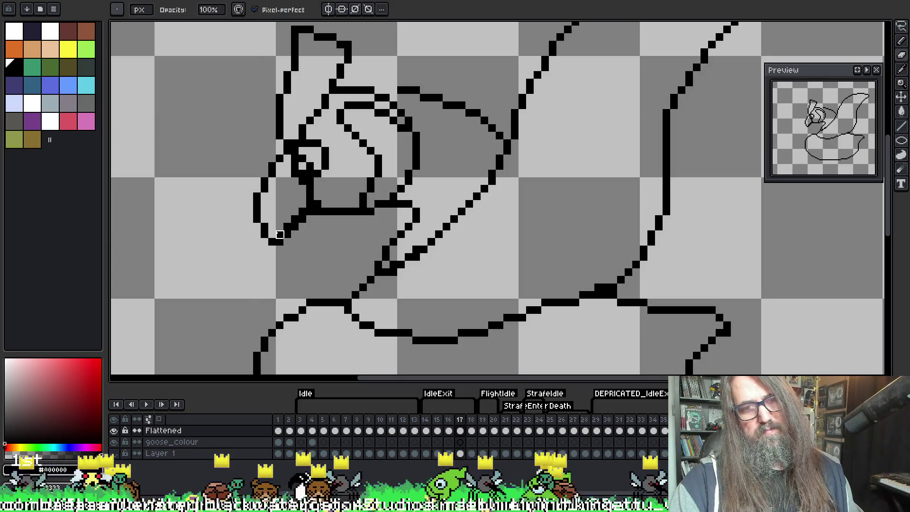
pyautogui.press('e')
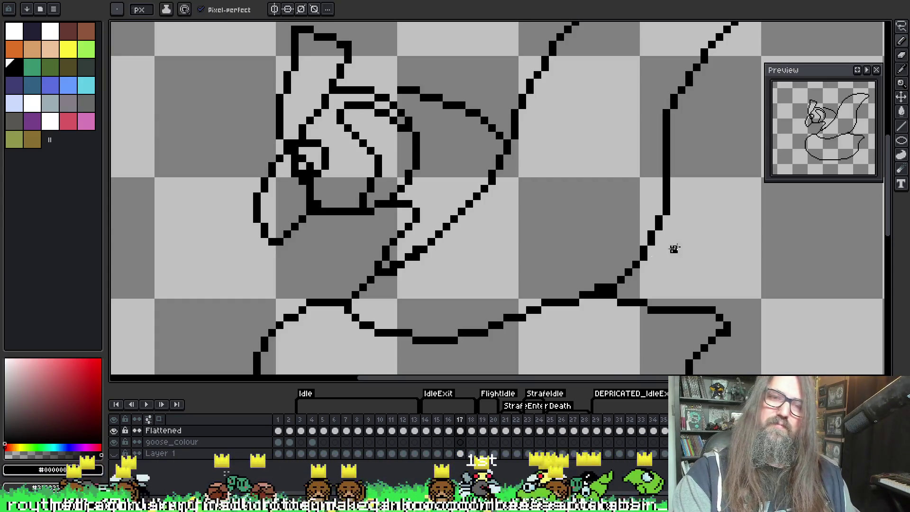
# Step: Flip back to frame 14, then forward through frame 16 to frame 17
pyautogui.scroll(-2, 682, 242)
pyautogui.scroll(-1, 553, 197)
pyautogui.scroll(1, 479, 199)
pyautogui.scroll(1, 488, 217)
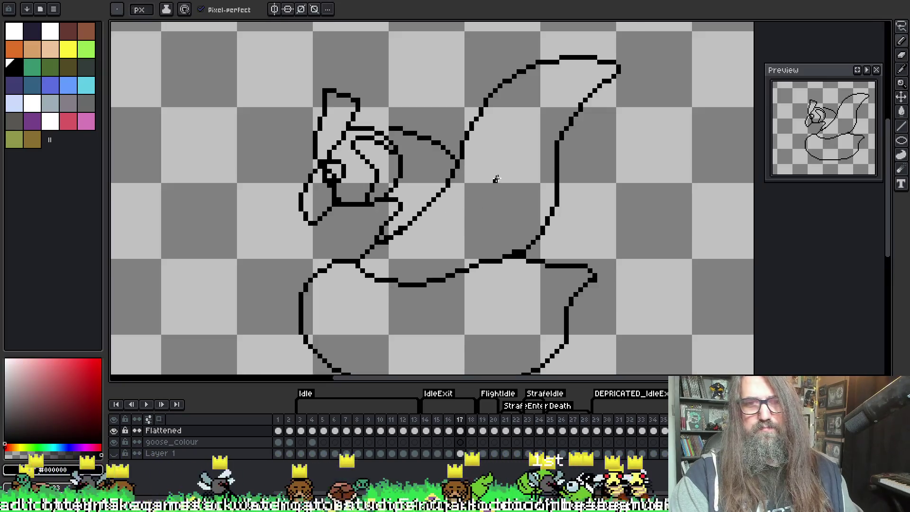
pyautogui.press(',')
pyautogui.press(',')
pyautogui.press(',')
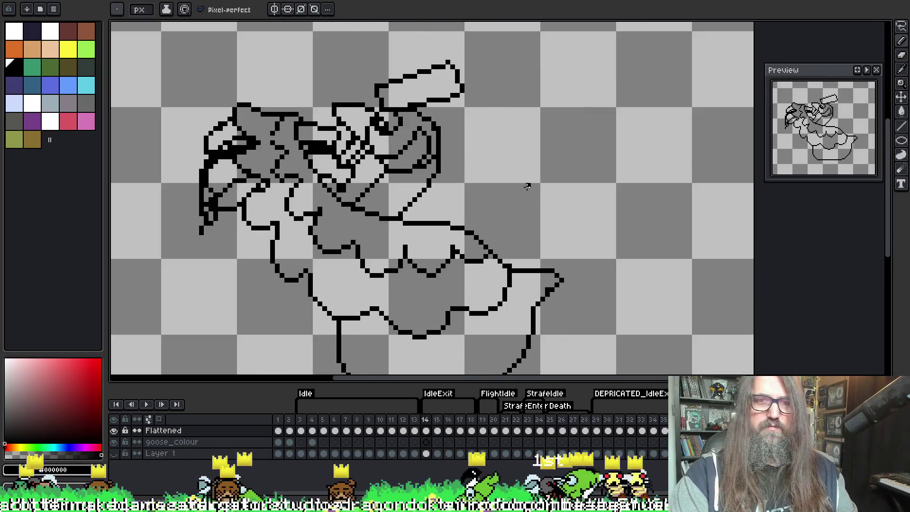
pyautogui.press('.')
pyautogui.press('.')
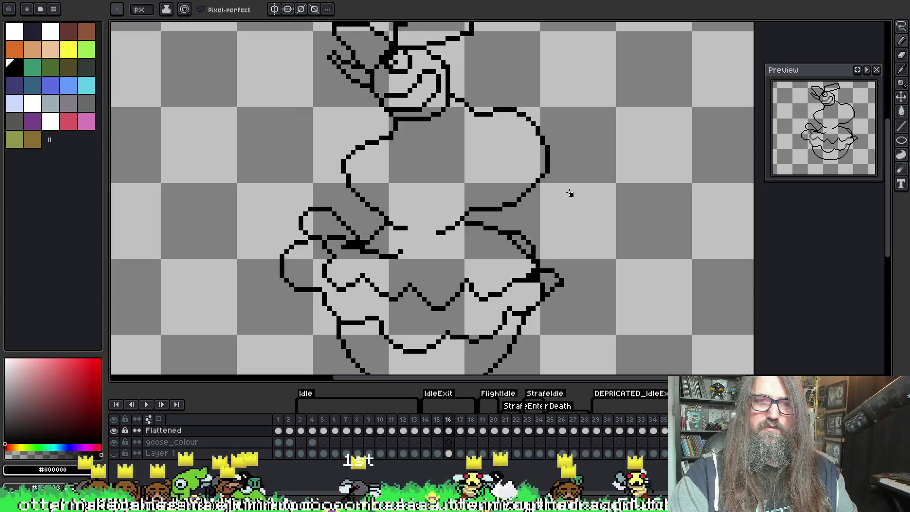
pyautogui.scroll(-1, 549, 229)
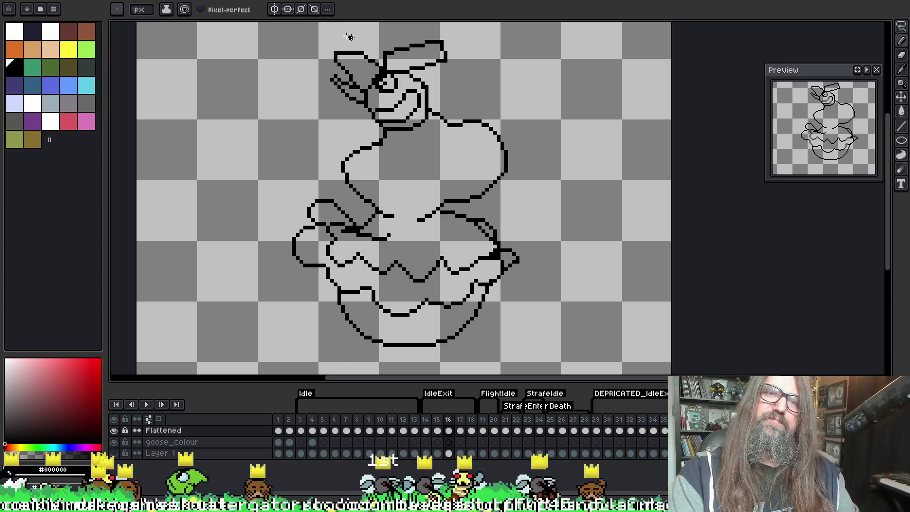
pyautogui.scroll(1, 364, 42)
pyautogui.press('.')
pyautogui.scroll(1, 484, 148)
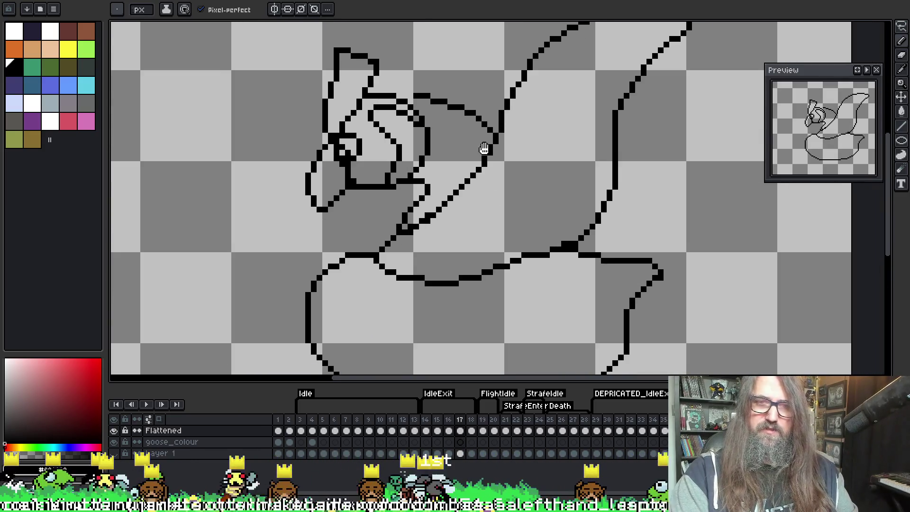
pyautogui.scroll(2, 287, 201)
# Step: Redraw the left part of frame 17's goose head outline
pyautogui.moveTo(299, 190)
pyautogui.mouseDown()
pyautogui.moveTo(311, 213)
pyautogui.moveTo(355, 191)
pyautogui.mouseUp()
pyautogui.press('e')
pyautogui.scroll(-2, 356, 191)
pyautogui.moveTo(443, 61)
pyautogui.mouseDown()
pyautogui.moveTo(476, 91)
pyautogui.moveTo(419, 158)
pyautogui.mouseUp()
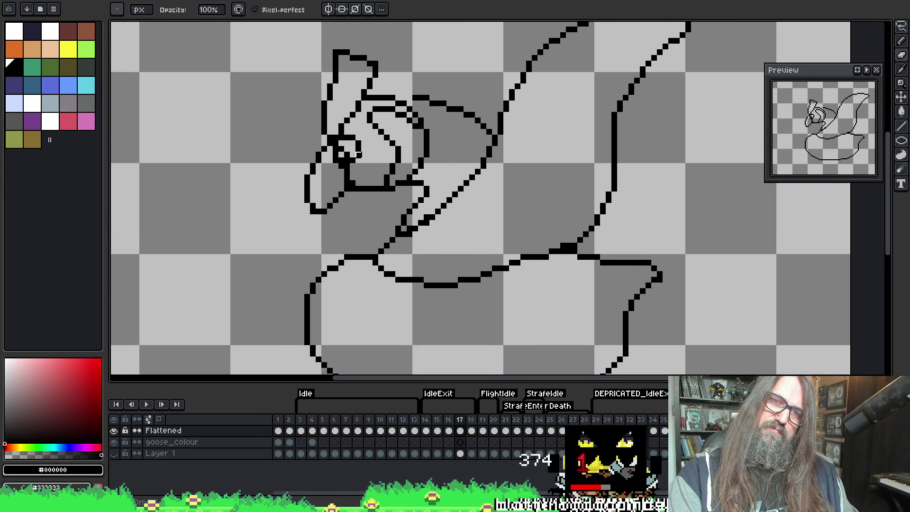
# Step: Pan to show the whole goose and compare frame 17 against frame 16
pyautogui.press('e')
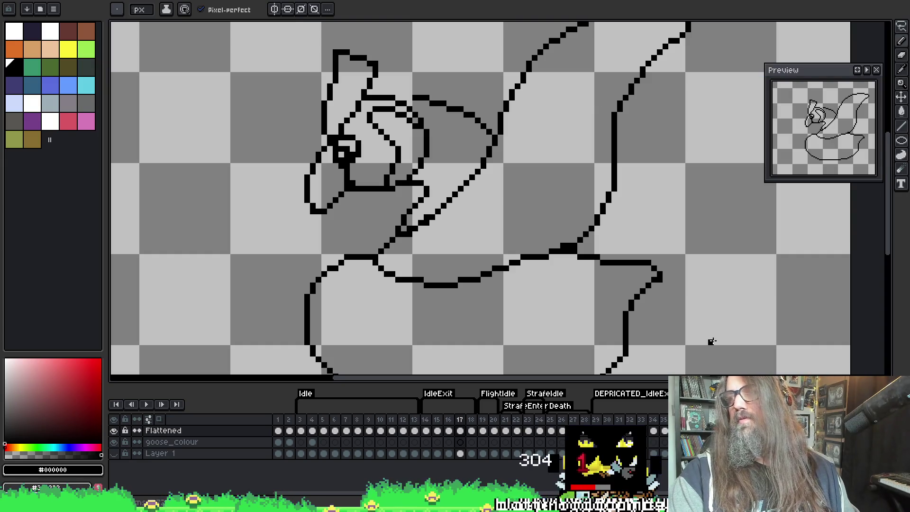
pyautogui.press('space')
pyautogui.moveTo(487, 203)
pyautogui.mouseDown()
pyautogui.moveTo(413, 237)
pyautogui.moveTo(424, 257)
pyautogui.mouseUp()
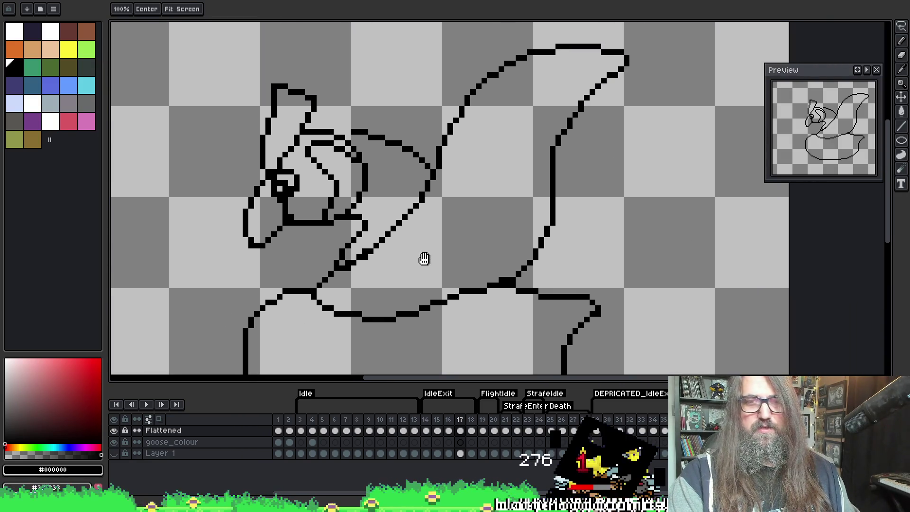
pyautogui.scroll(-2, 436, 139)
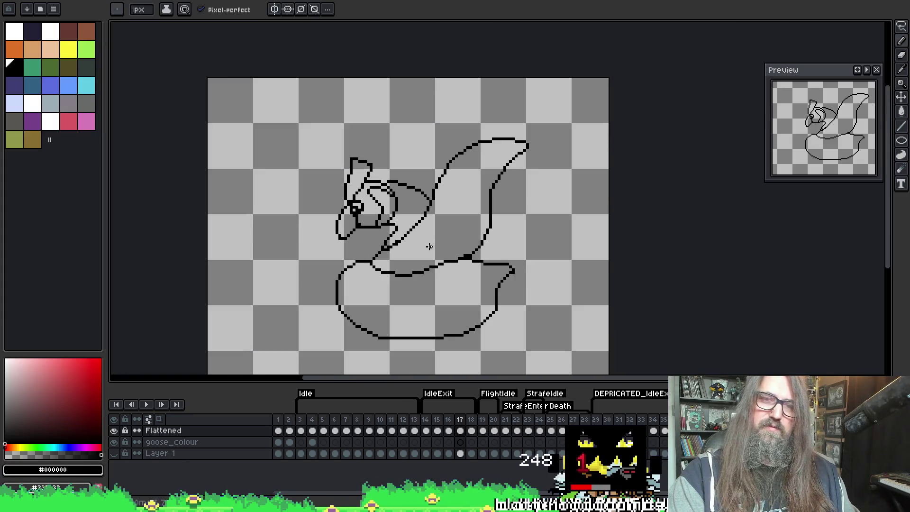
pyautogui.press('space')
pyautogui.moveTo(427, 240); pyautogui.dragTo(421, 170)
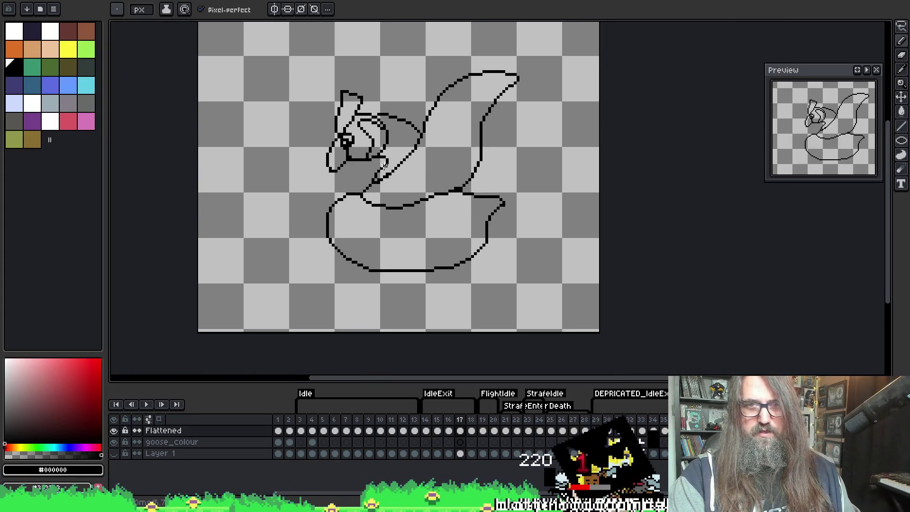
pyautogui.press(',')
pyautogui.press('.')
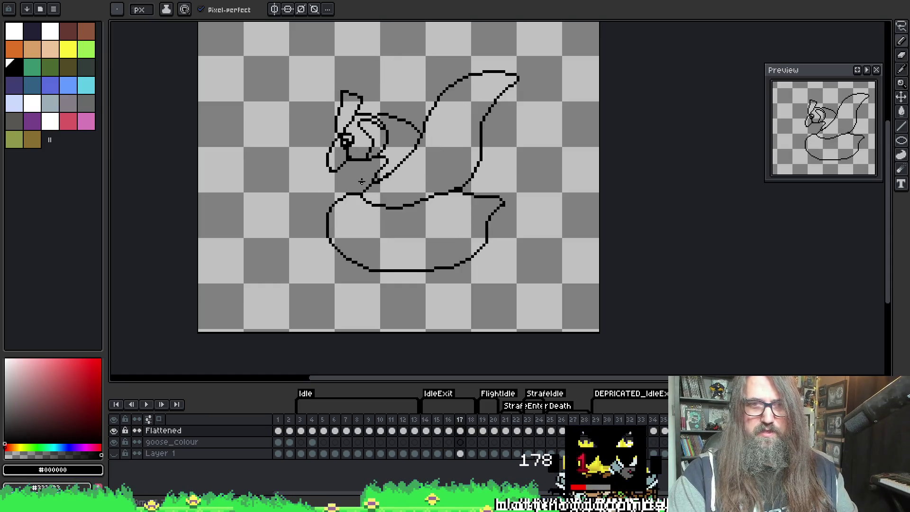
pyautogui.scroll(2, 369, 183)
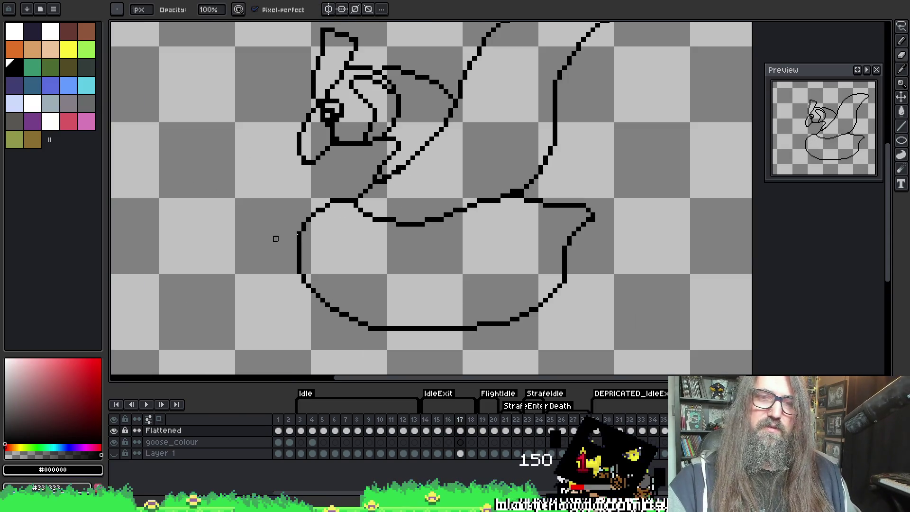
# Step: Join the neck to the body's left edge and add a small curl at the wing base
pyautogui.moveTo(340, 198); pyautogui.dragTo(300, 231)
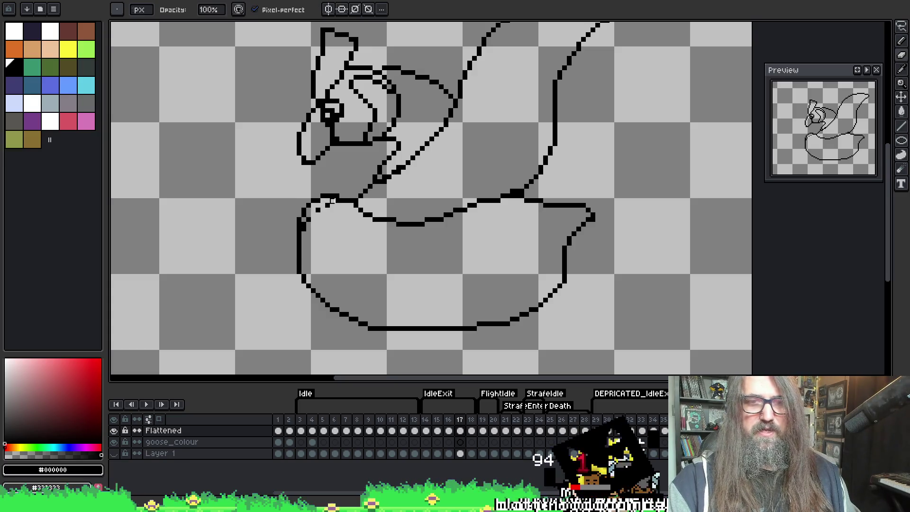
pyautogui.press('e')
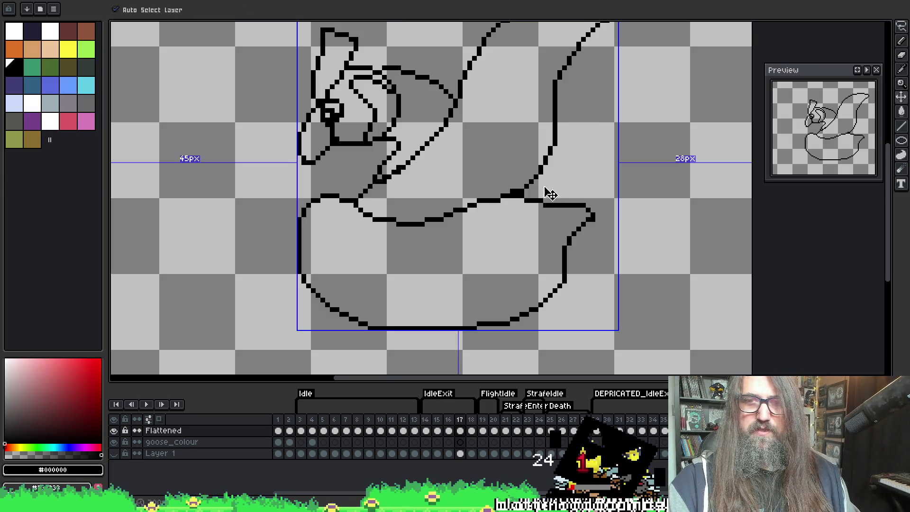
pyautogui.moveTo(516, 195); pyautogui.dragTo(546, 206)
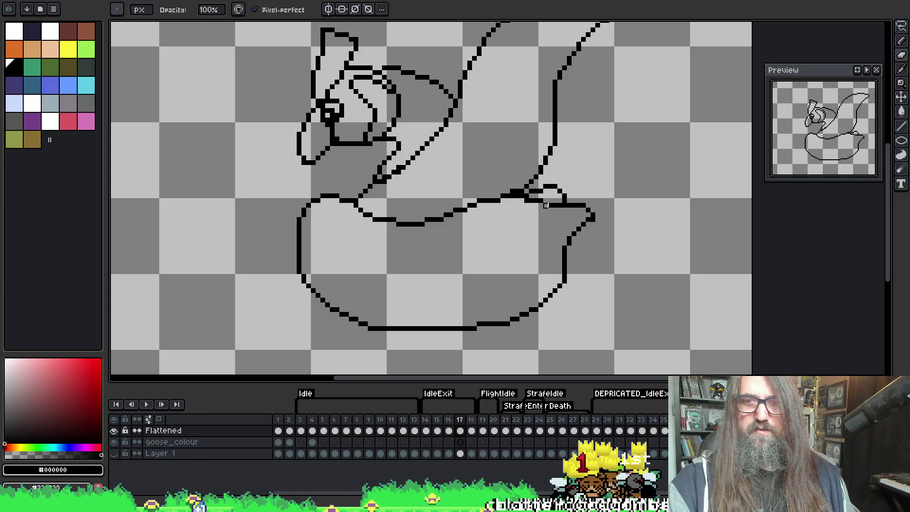
pyautogui.moveTo(533, 202); pyautogui.dragTo(559, 204)
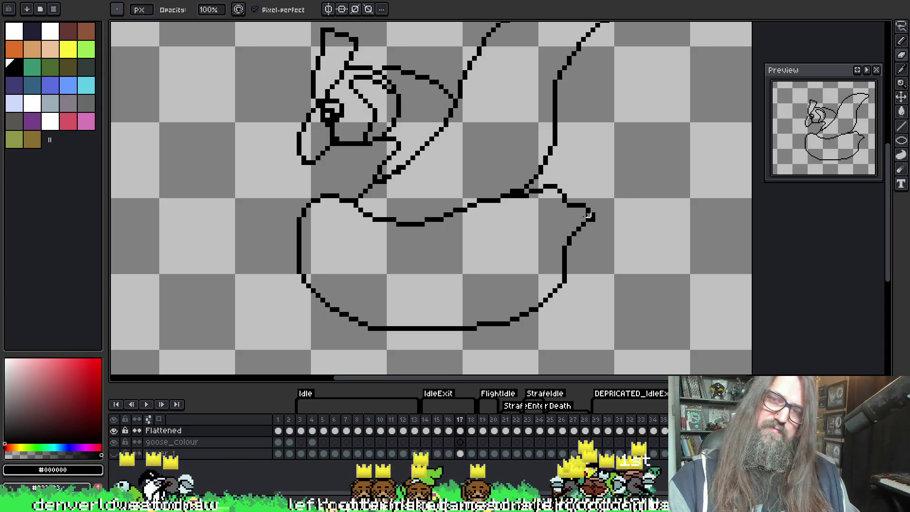
pyautogui.press('i')
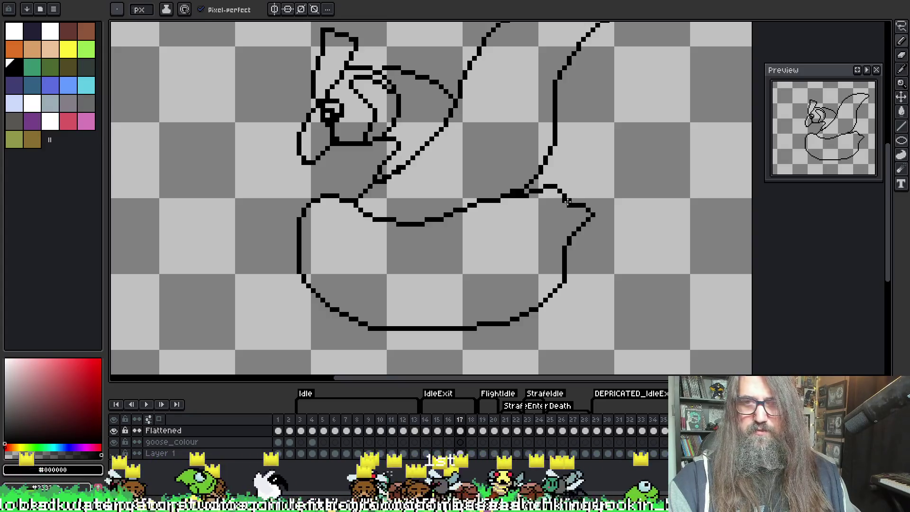
pyautogui.press('b')
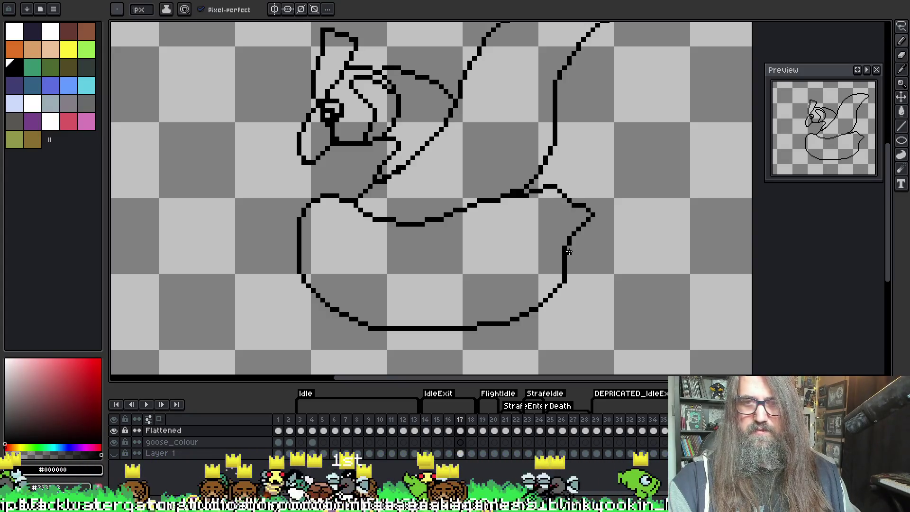
# Step: Clean stray wing-tip pixels, try a hooked tip, then revert to a simple pointed tip
pyautogui.press('e')
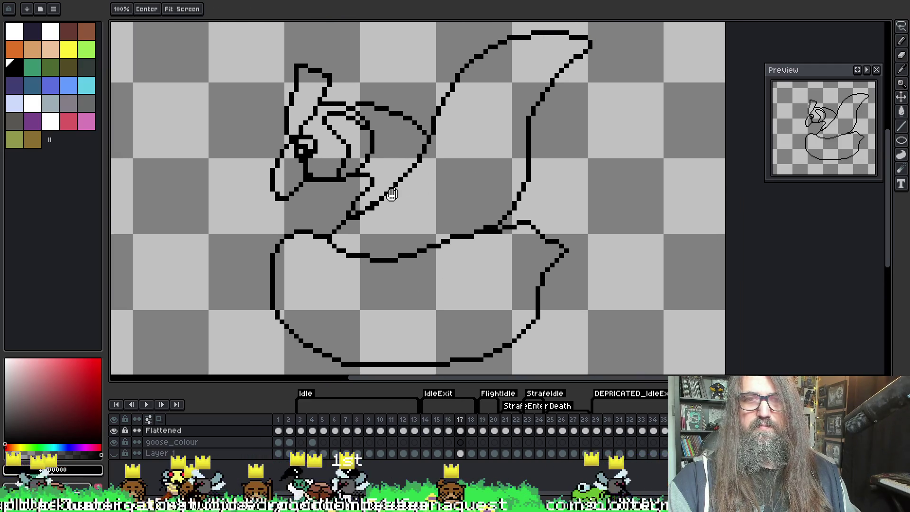
pyautogui.moveTo(491, 213); pyautogui.dragTo(425, 295)
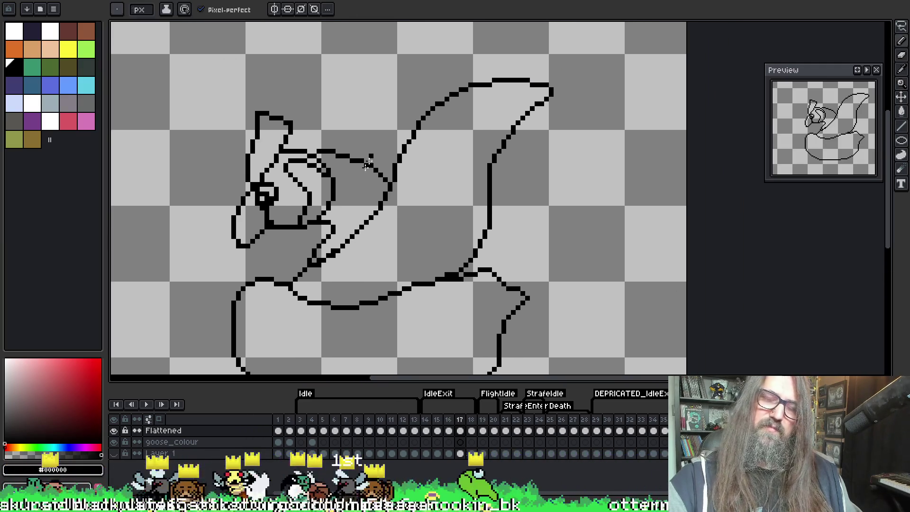
pyautogui.click(484, 142)
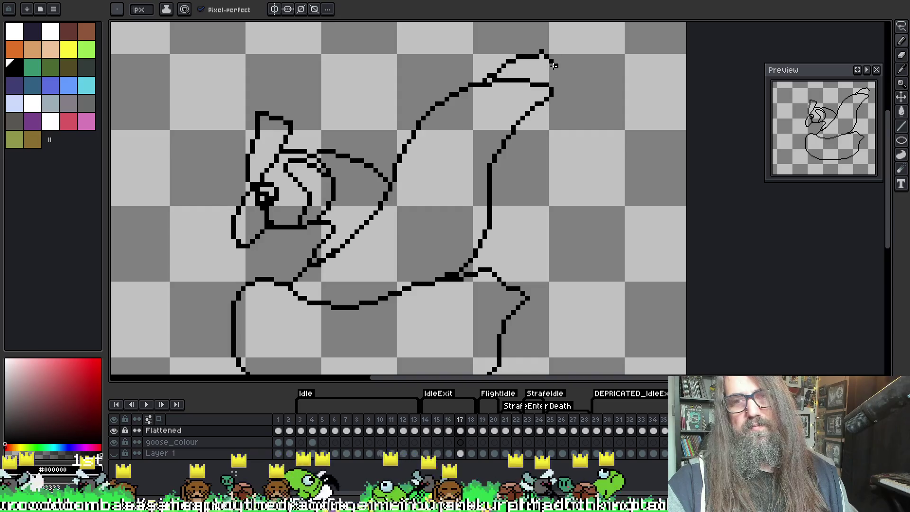
pyautogui.moveTo(567, 57)
pyautogui.mouseDown()
pyautogui.moveTo(482, 84)
pyautogui.moveTo(571, 61)
pyautogui.mouseUp()
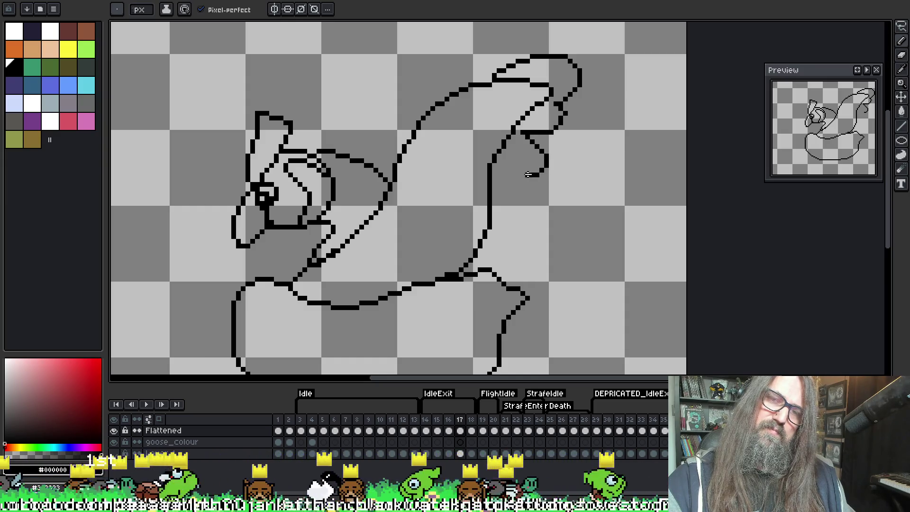
pyautogui.moveTo(494, 161); pyautogui.dragTo(520, 174)
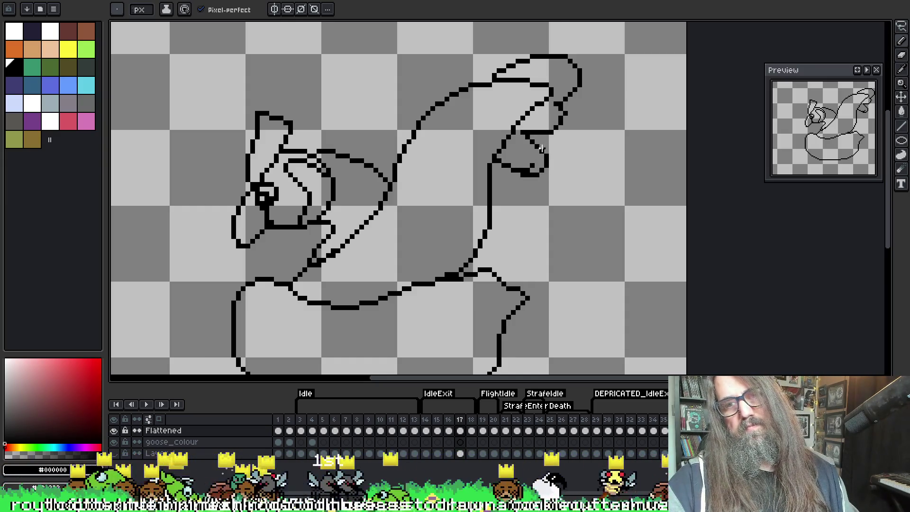
pyautogui.moveTo(531, 138)
pyautogui.mouseDown()
pyautogui.moveTo(549, 154)
pyautogui.moveTo(528, 138)
pyautogui.mouseUp()
pyautogui.press('e')
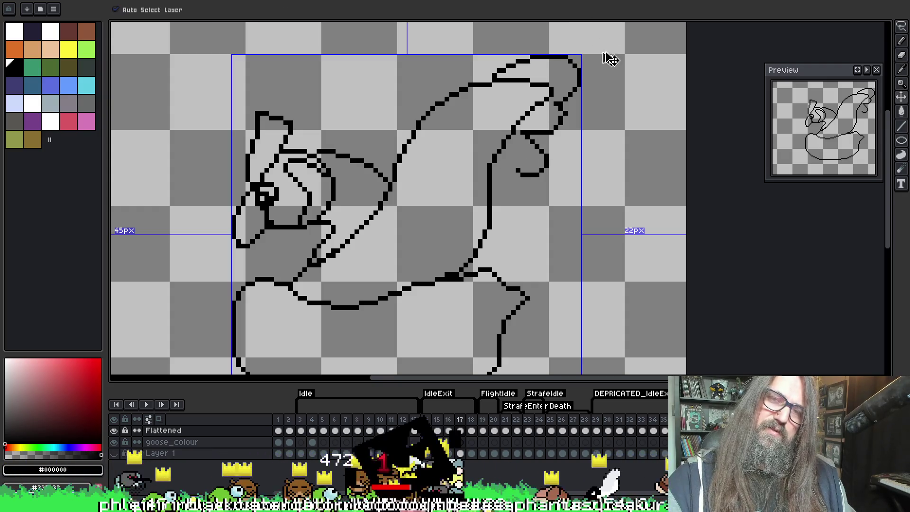
pyautogui.hotkey('ctrl', 'z')
pyautogui.hotkey('ctrl', 'z')
pyautogui.hotkey('ctrl', 'z')
pyautogui.press('b')
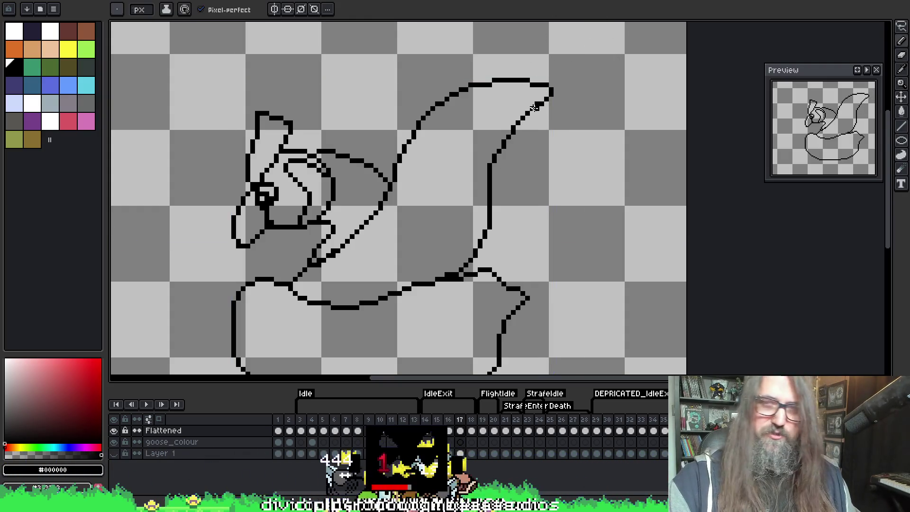
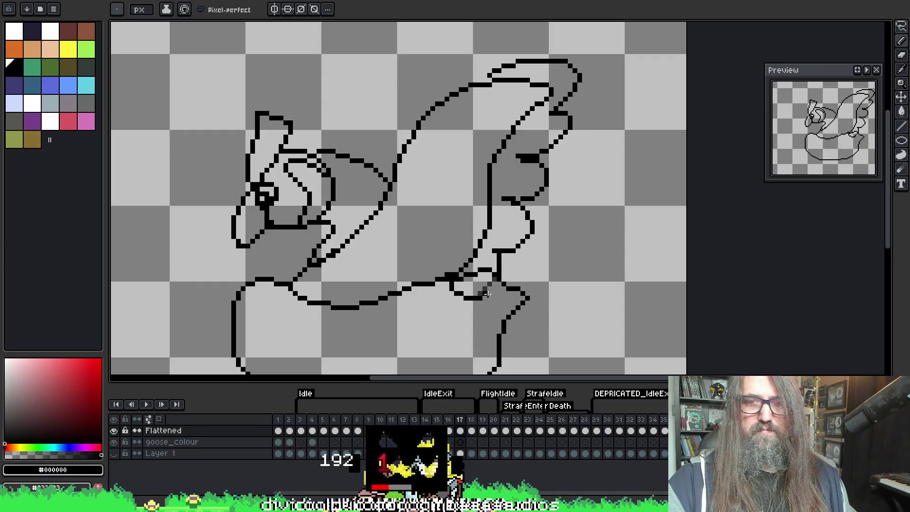
# Step: Redraw the curve under the goose's body as one clean pencil stroke, undoing the failed attempts
pyautogui.press('e')
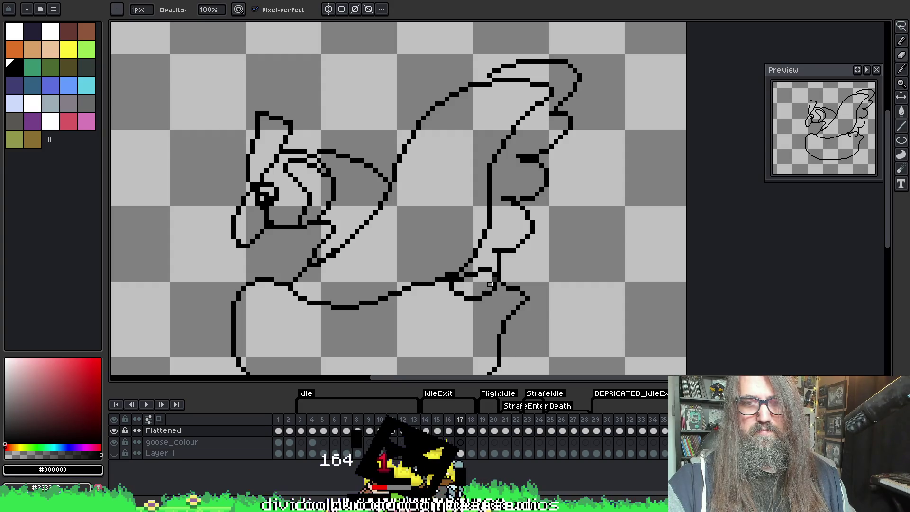
pyautogui.press('b')
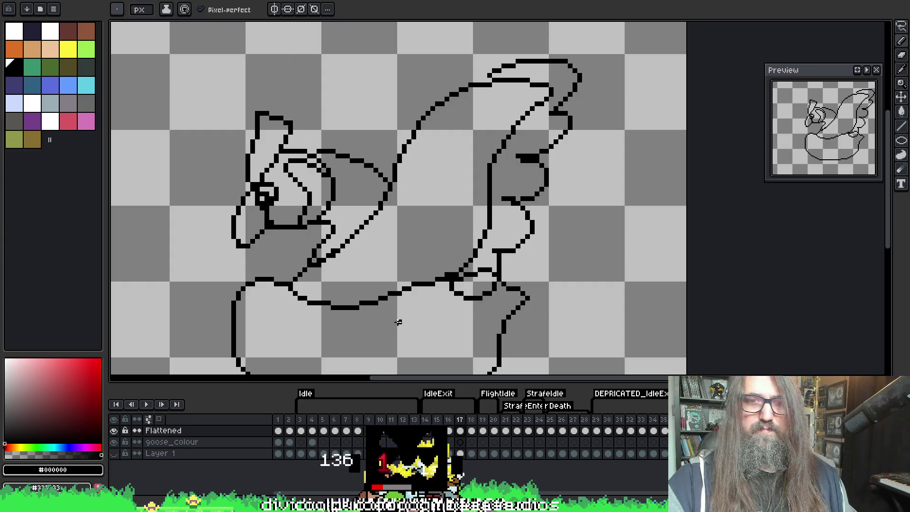
pyautogui.hotkey('ctrl', 'z')
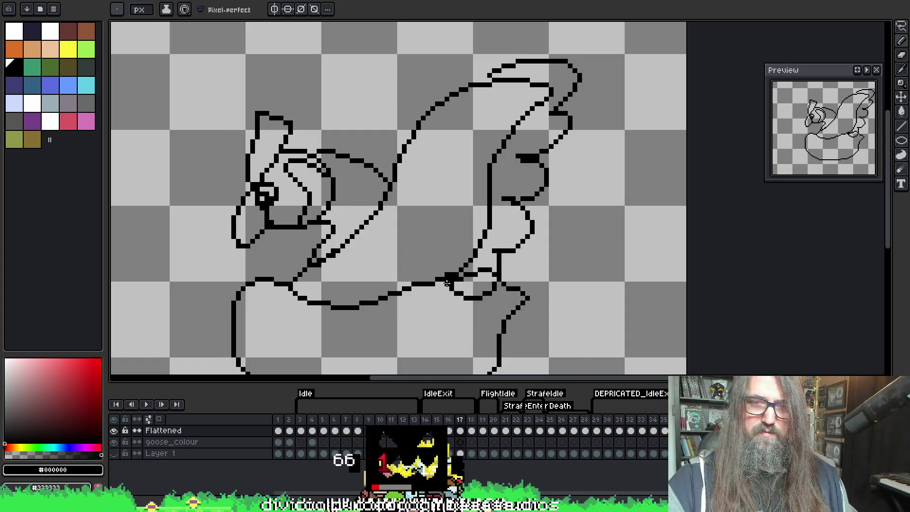
pyautogui.moveTo(453, 300); pyautogui.dragTo(394, 316)
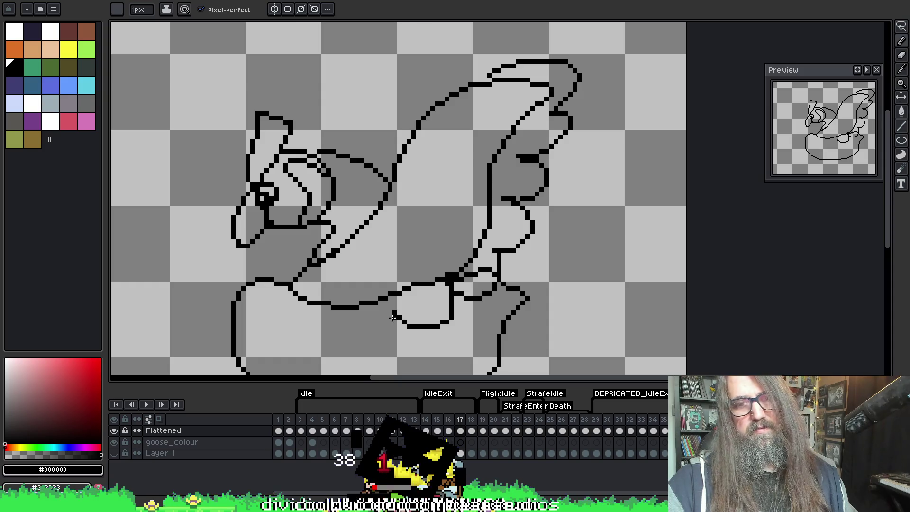
pyautogui.hotkey('ctrl', 'z')
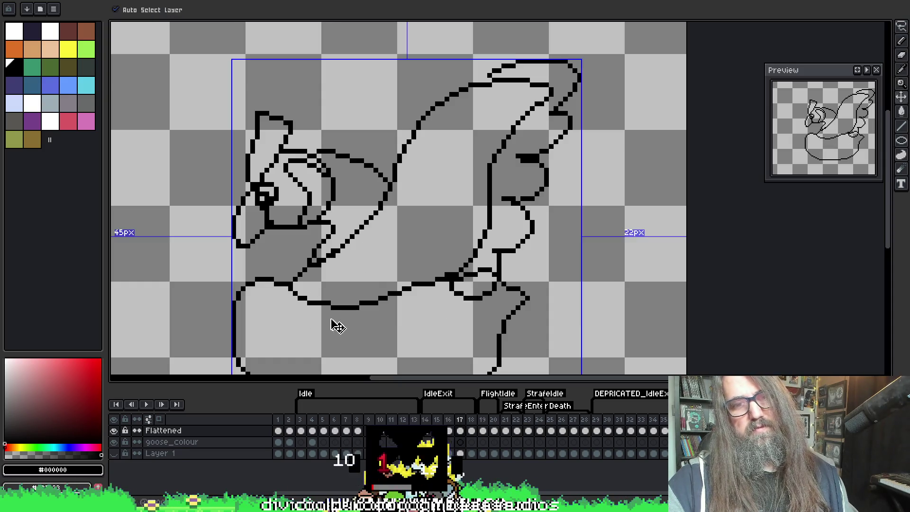
pyautogui.moveTo(315, 313)
pyautogui.mouseDown()
pyautogui.moveTo(416, 316)
pyautogui.moveTo(448, 284)
pyautogui.mouseUp()
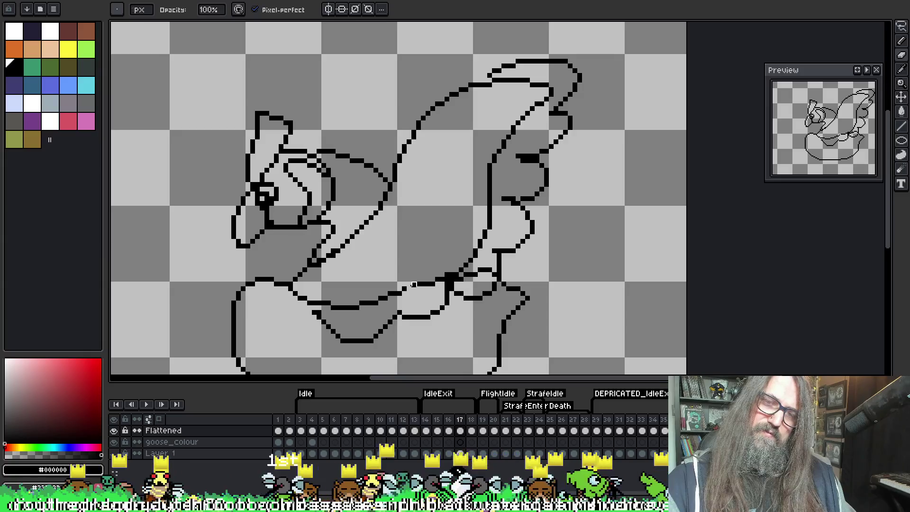
# Step: Erase the old leftover lines below the wing and the doubled pixels near the neck
pyautogui.keyDown('alt'); pyautogui.click(409, 284); pyautogui.keyUp('alt')
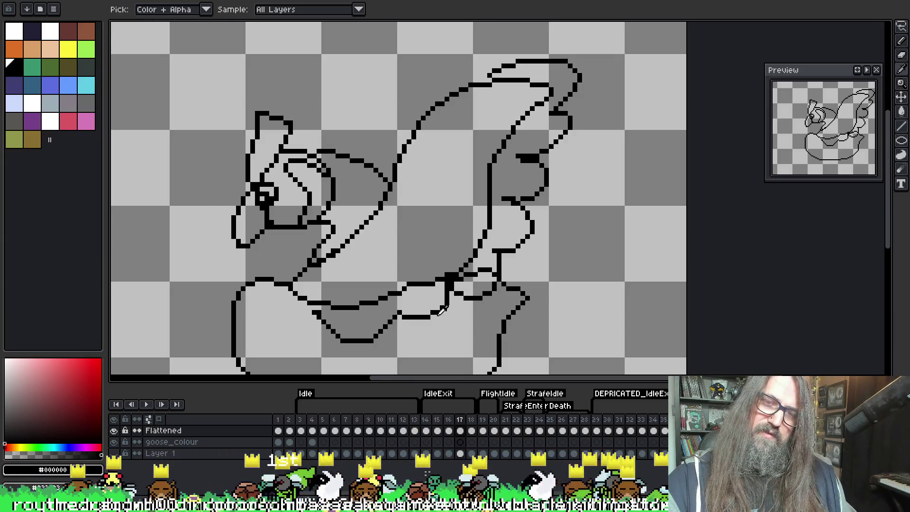
pyautogui.moveTo(433, 313)
pyautogui.mouseDown()
pyautogui.moveTo(446, 303)
pyautogui.moveTo(403, 316)
pyautogui.mouseUp()
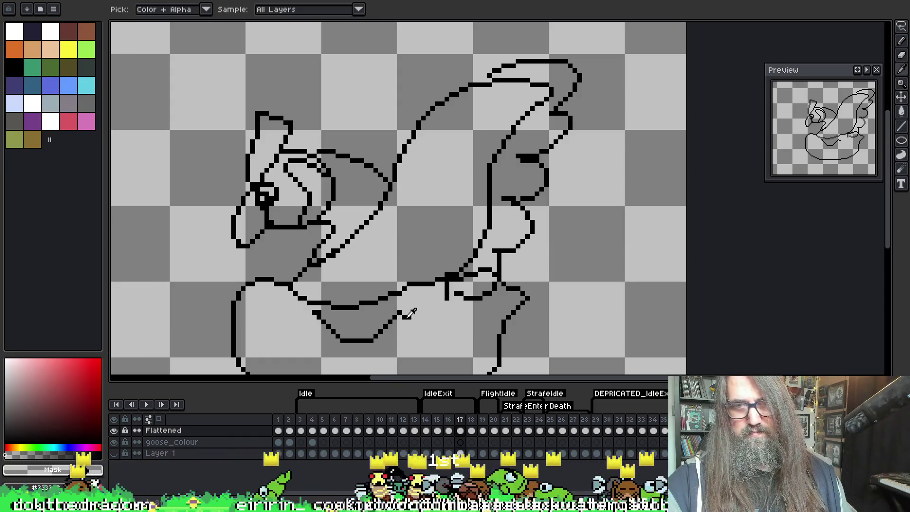
pyautogui.keyDown('alt'); pyautogui.click(406, 316); pyautogui.keyUp('alt')
pyautogui.moveTo(450, 289); pyautogui.dragTo(408, 317)
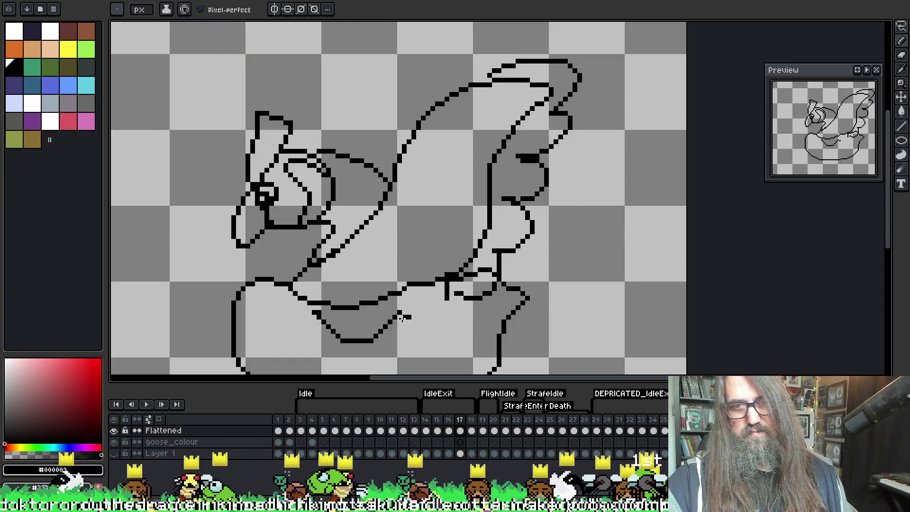
pyautogui.press('e')
pyautogui.moveTo(448, 282); pyautogui.dragTo(443, 294)
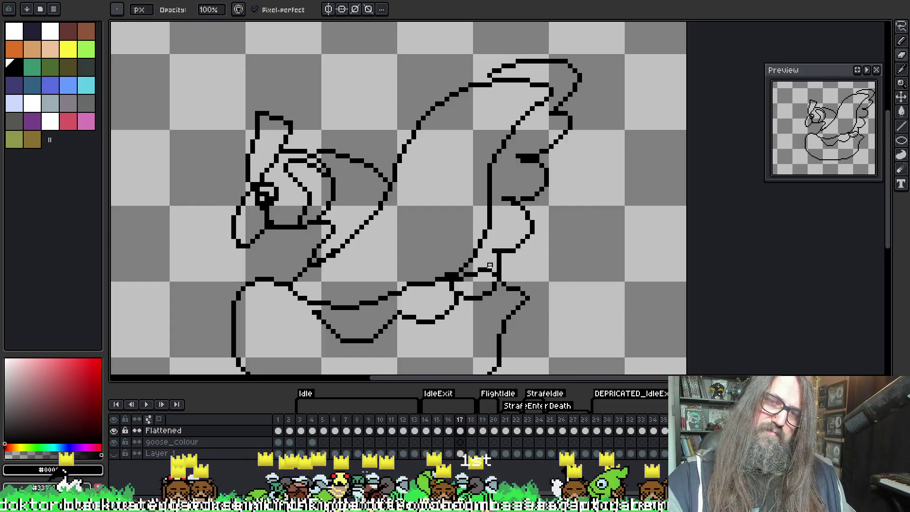
pyautogui.moveTo(484, 266); pyautogui.dragTo(461, 280)
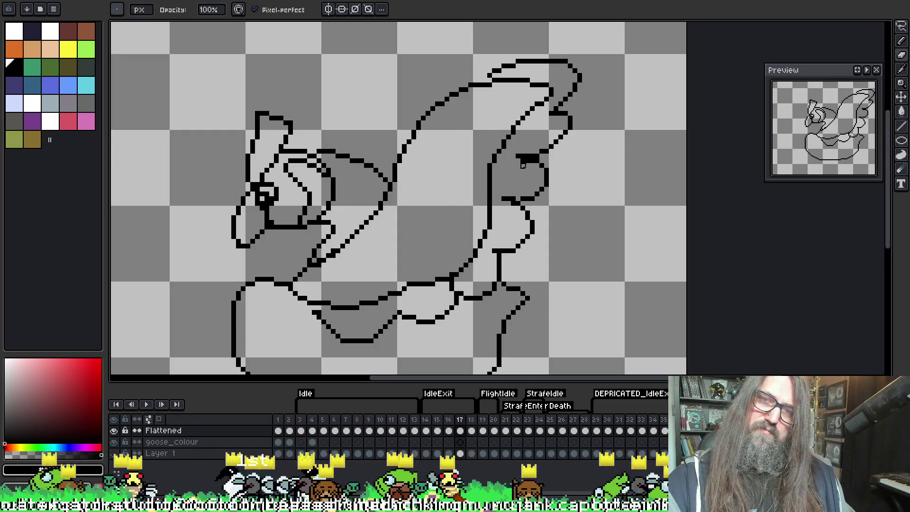
# Step: Thin the wingtip outline and erase the doubled inner line along the wing's top with a larger brush
pyautogui.moveTo(518, 159); pyautogui.dragTo(533, 161)
pyautogui.press('+')
pyautogui.press('+')
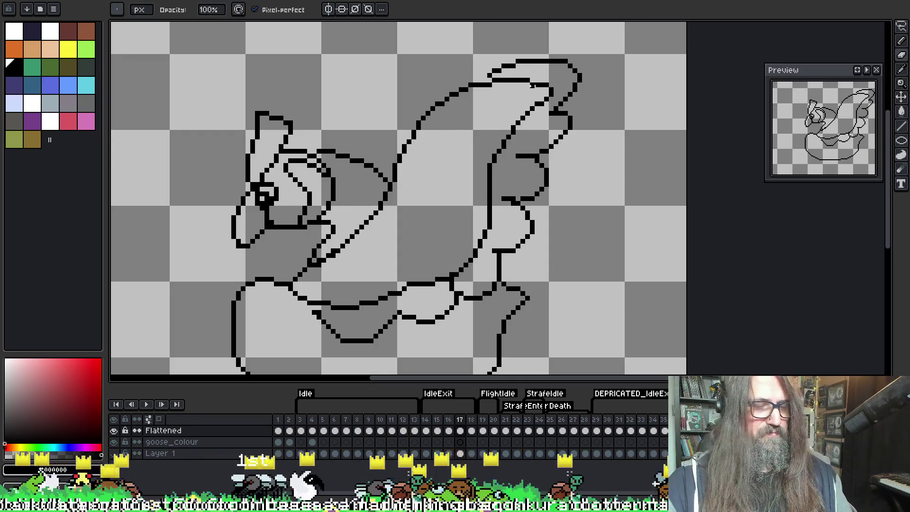
pyautogui.moveTo(525, 101)
pyautogui.mouseDown()
pyautogui.moveTo(532, 81)
pyautogui.moveTo(493, 92)
pyautogui.moveTo(501, 142)
pyautogui.moveTo(473, 263)
pyautogui.moveTo(376, 295)
pyautogui.moveTo(321, 305)
pyautogui.moveTo(303, 296)
pyautogui.mouseUp()
pyautogui.press('i')
pyautogui.click(333, 302)
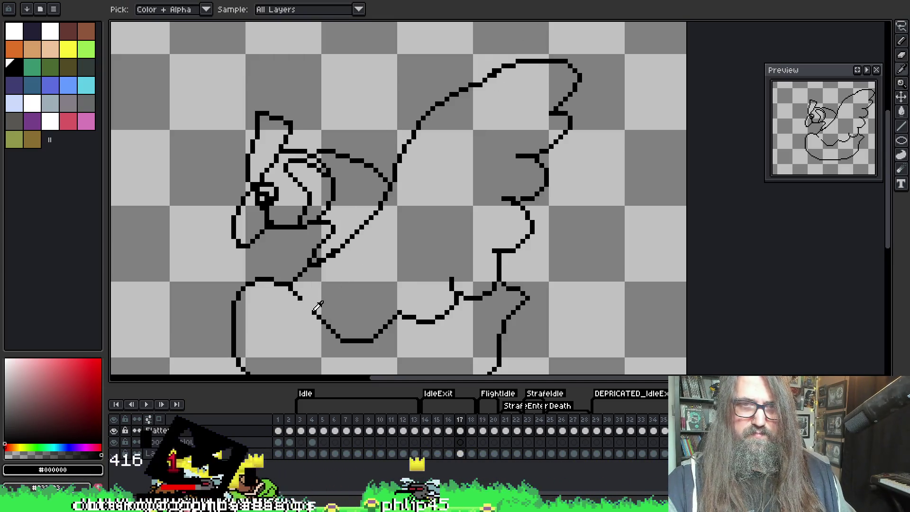
# Step: Fill the gap in the goose's lower outline with black and erase a pixel near the wingtip
pyautogui.press('b')
pyautogui.keyDown('alt'); pyautogui.click(304, 303); pyautogui.keyUp('alt')
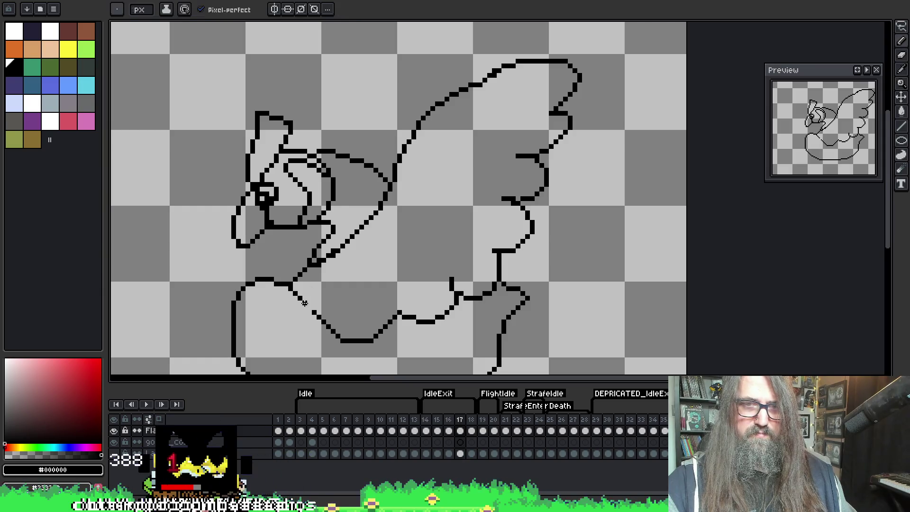
pyautogui.click(309, 308)
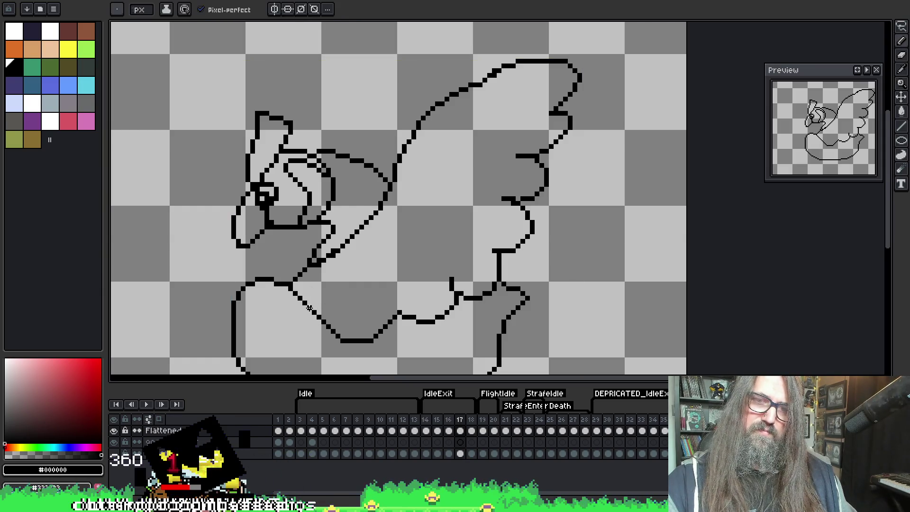
pyautogui.press('e')
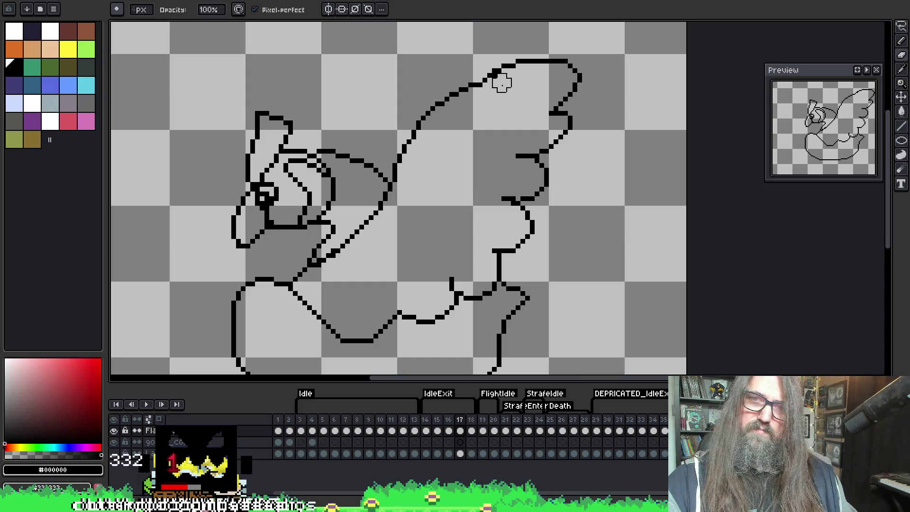
pyautogui.keyDown('alt'); pyautogui.click(478, 83); pyautogui.keyUp('alt')
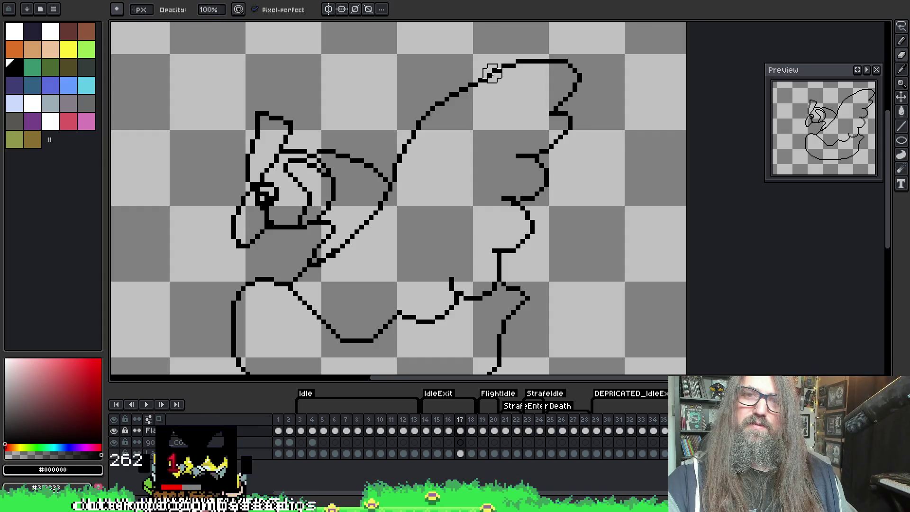
# Step: Draw a black inner line down the top of the wing, then undo those strokes
pyautogui.press('b')
pyautogui.press('e')
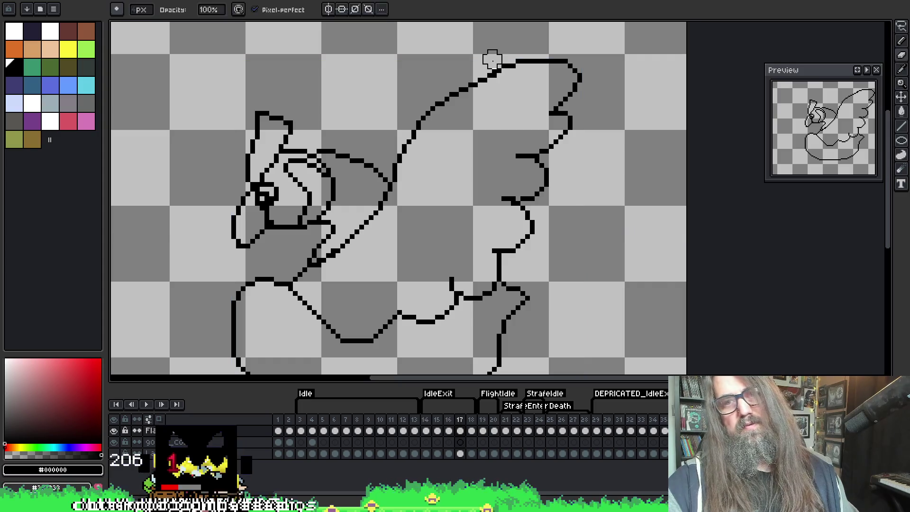
pyautogui.press('b')
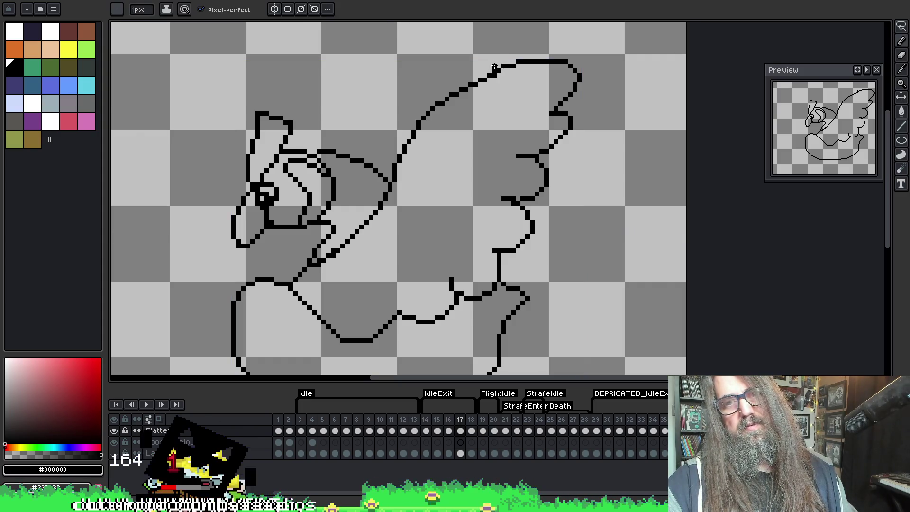
pyautogui.press('e')
pyautogui.press('i')
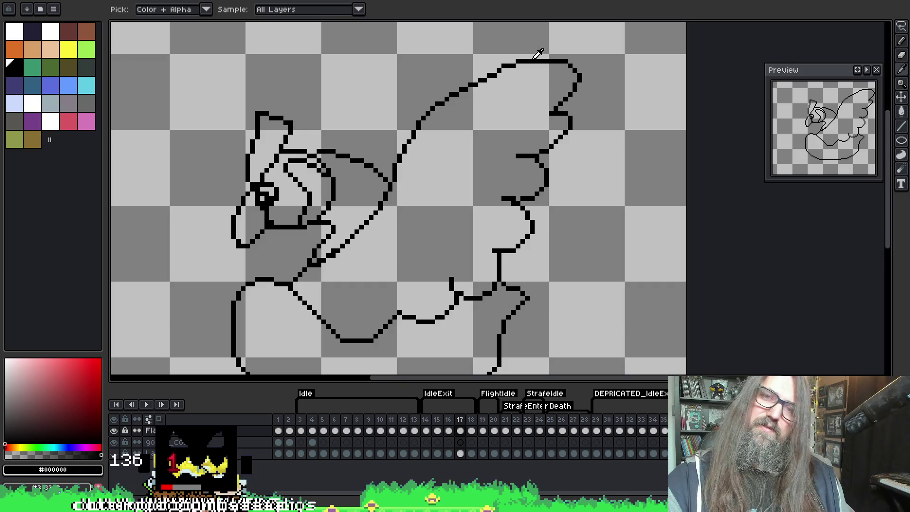
pyautogui.press('b')
pyautogui.click(452, 160)
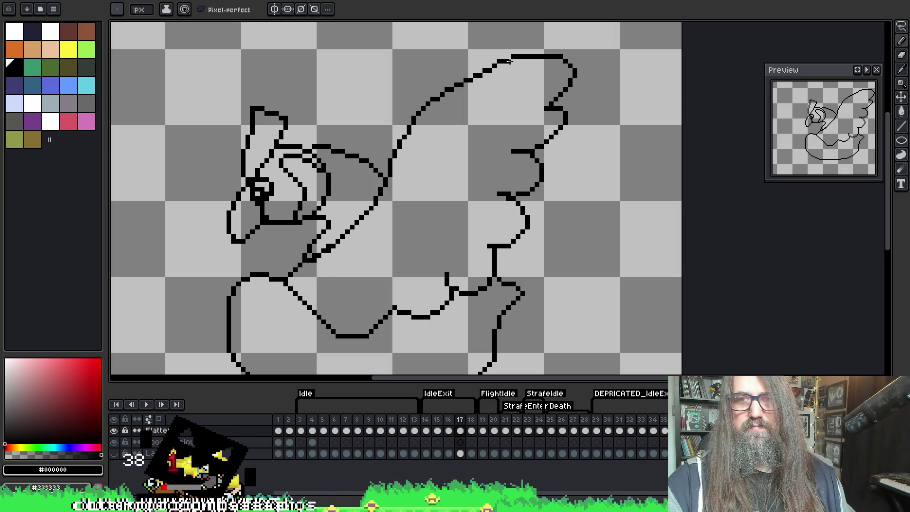
pyautogui.moveTo(520, 129); pyautogui.dragTo(489, 188)
pyautogui.hotkey('ctrl', 'z')
pyautogui.hotkey('ctrl', 'z')
pyautogui.hotkey('ctrl', 'z')
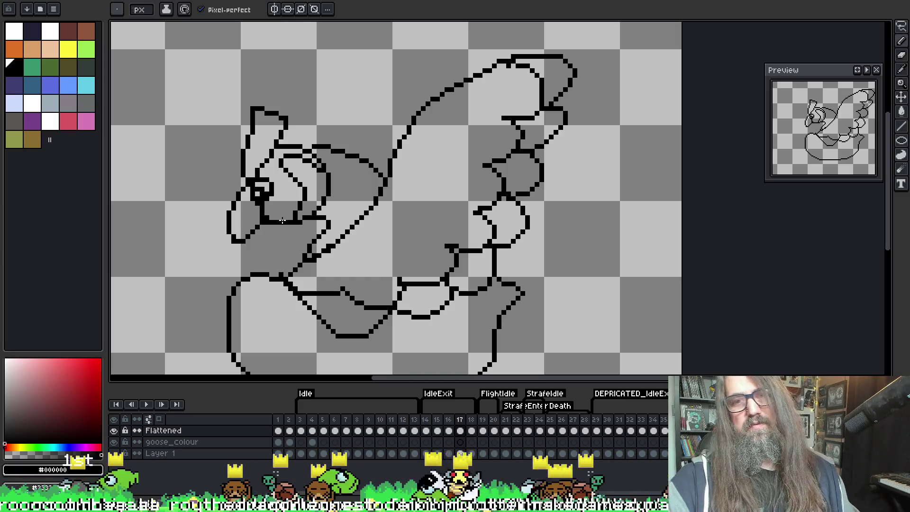
# Step: Play the goose animation to review the frames
pyautogui.press('Return')
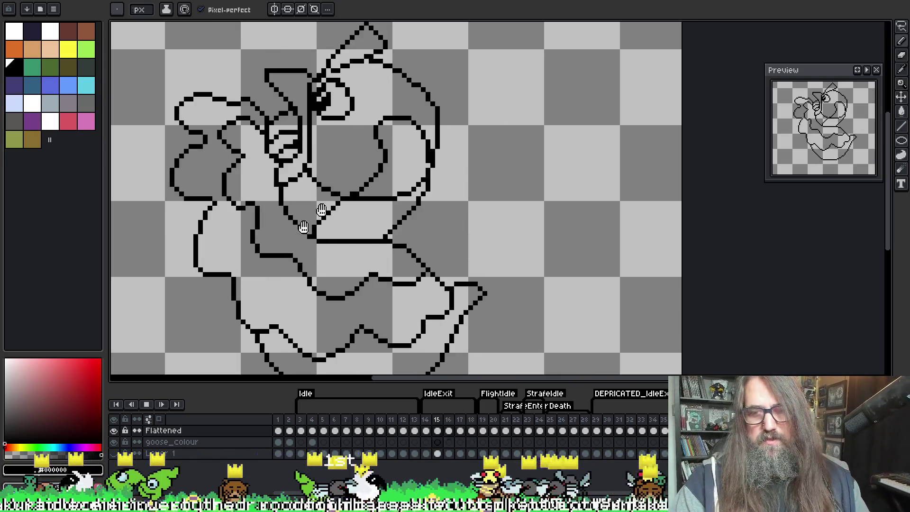
pyautogui.scroll(-2, 491, 173)
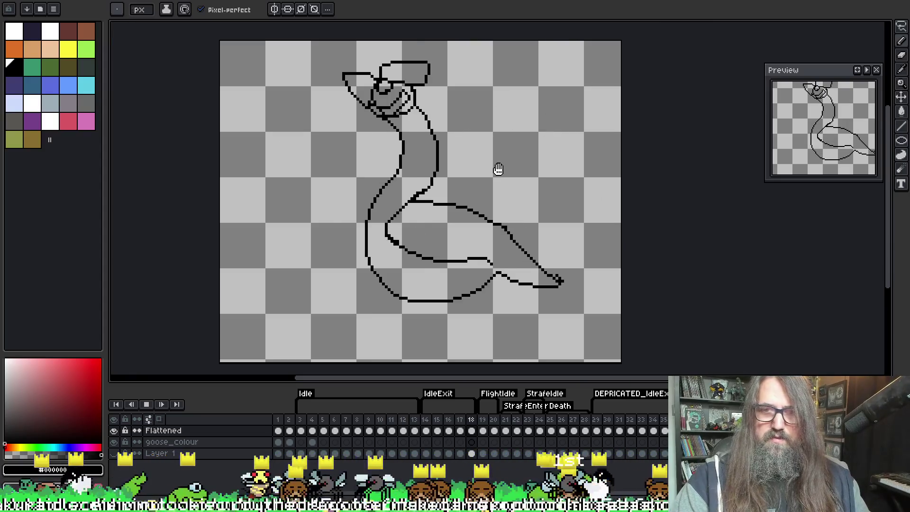
pyautogui.press('Return')
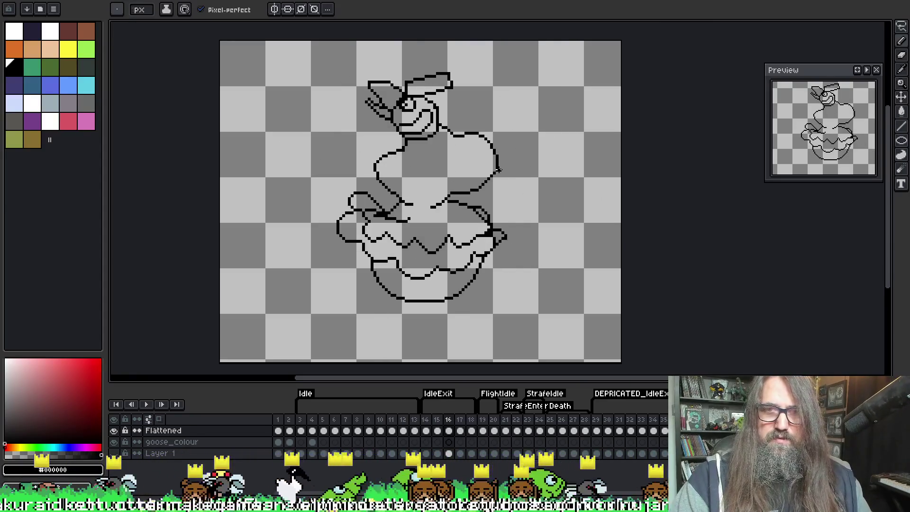
pyautogui.press('Right')
pyautogui.scroll(1, 468, 155)
pyautogui.scroll(2, 441, 161)
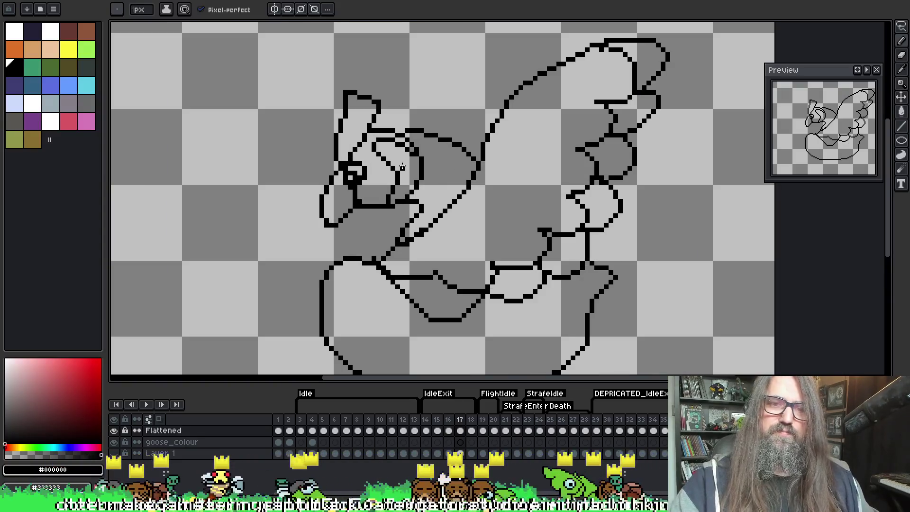
pyautogui.scroll(1, 402, 168)
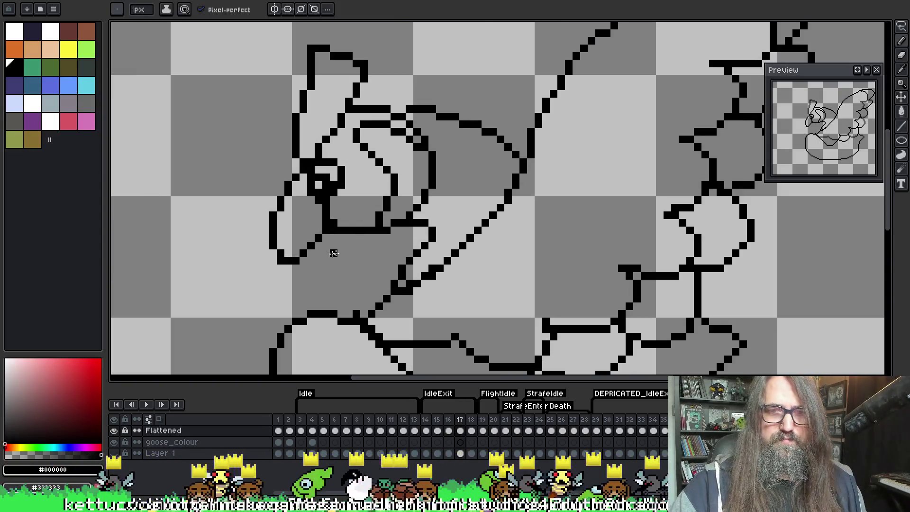
pyautogui.moveTo(341, 237); pyautogui.dragTo(285, 277)
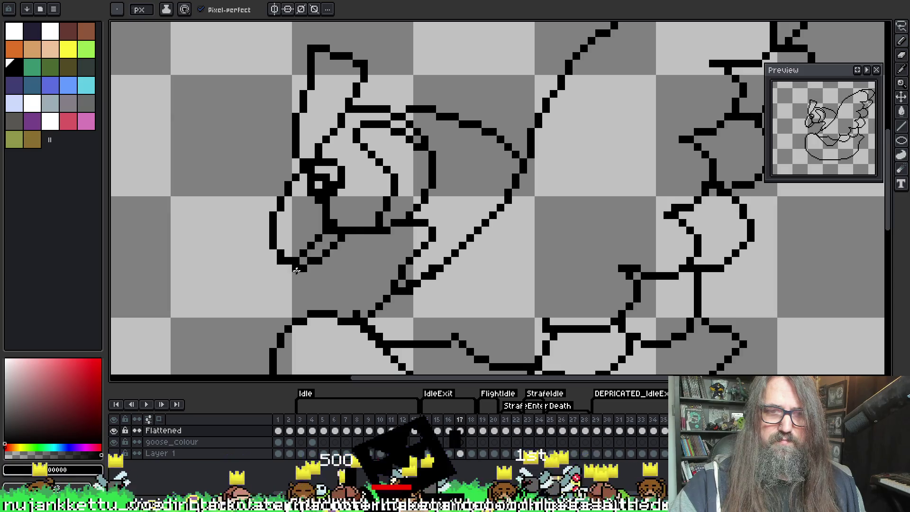
pyautogui.press('e')
pyautogui.moveTo(305, 240); pyautogui.dragTo(284, 272)
pyautogui.press('b')
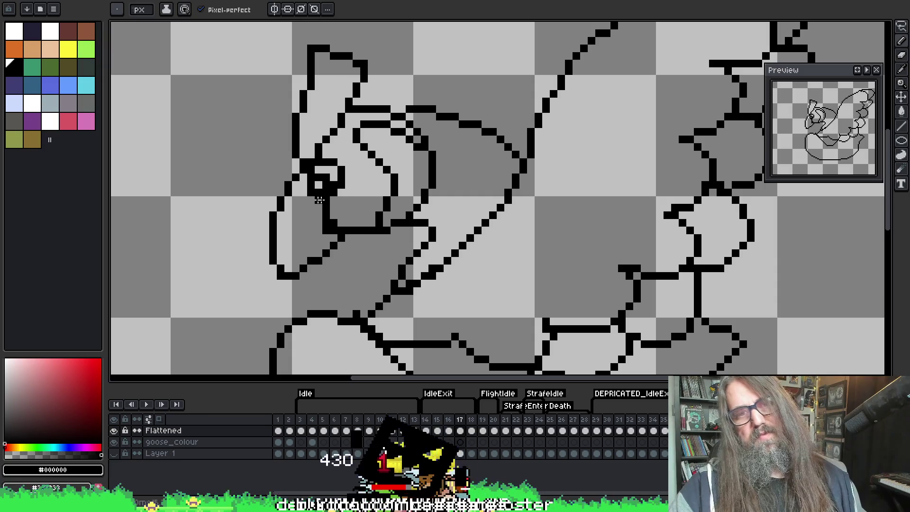
pyautogui.press('e')
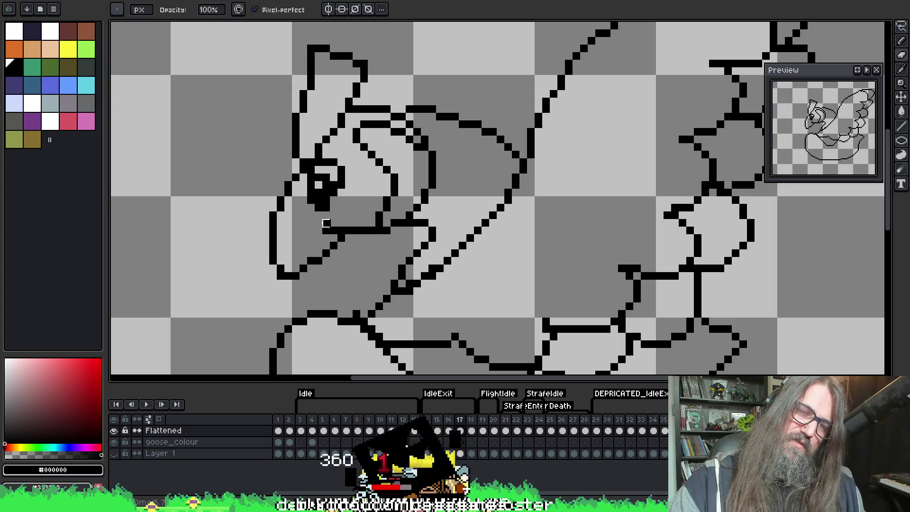
pyautogui.click(321, 213)
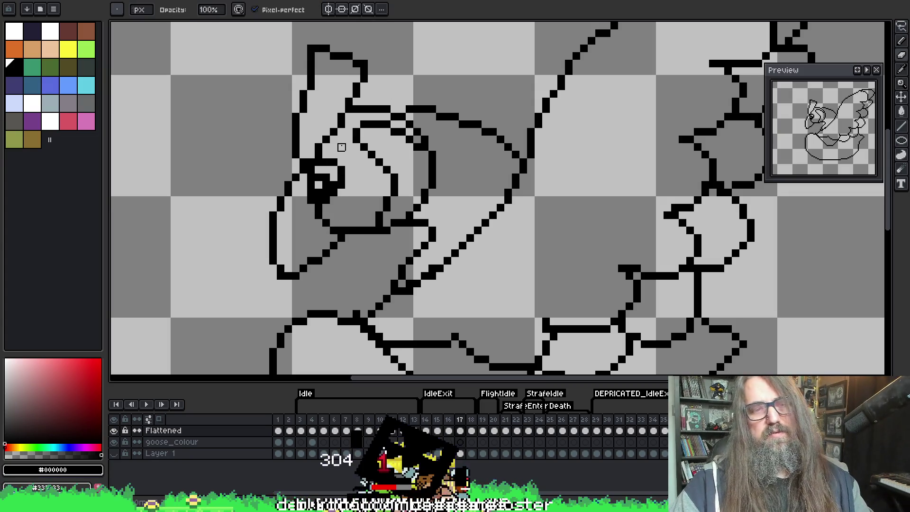
pyautogui.scroll(-4, 341, 147)
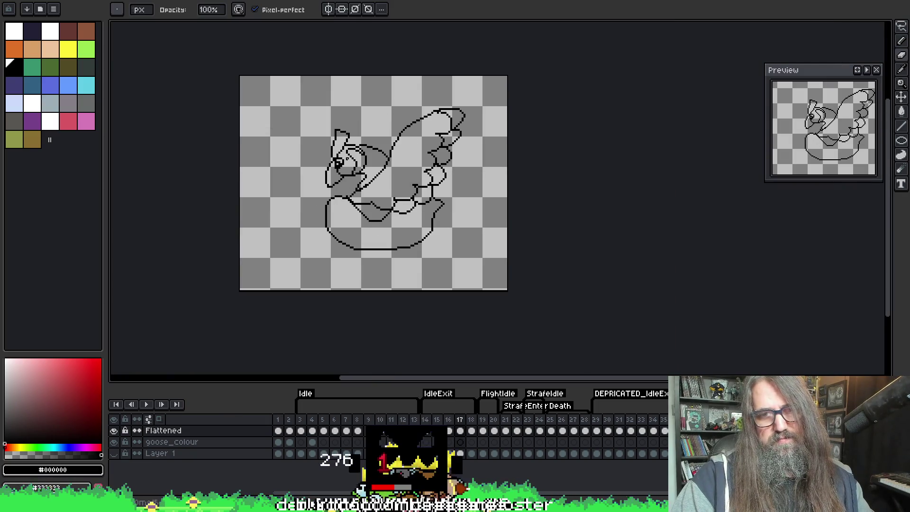
pyautogui.scroll(3, 339, 163)
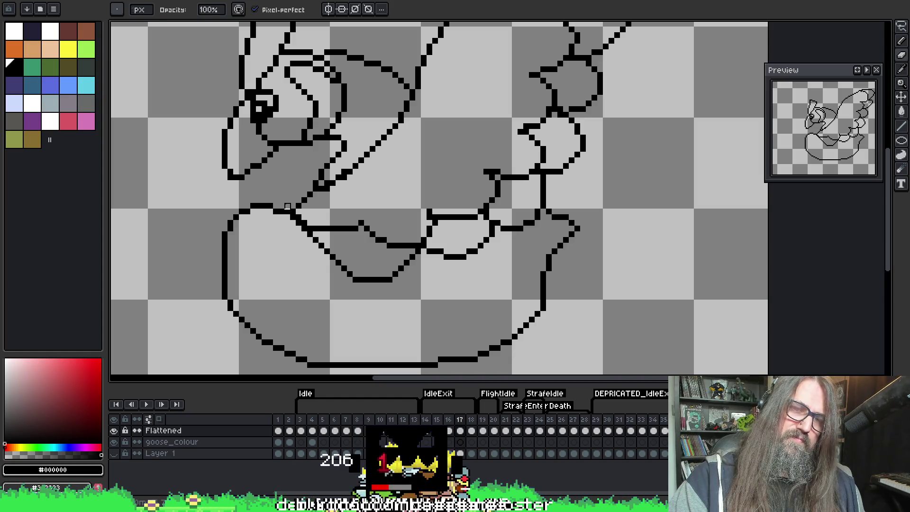
pyautogui.press('alt')
pyautogui.scroll(-4, 411, 207)
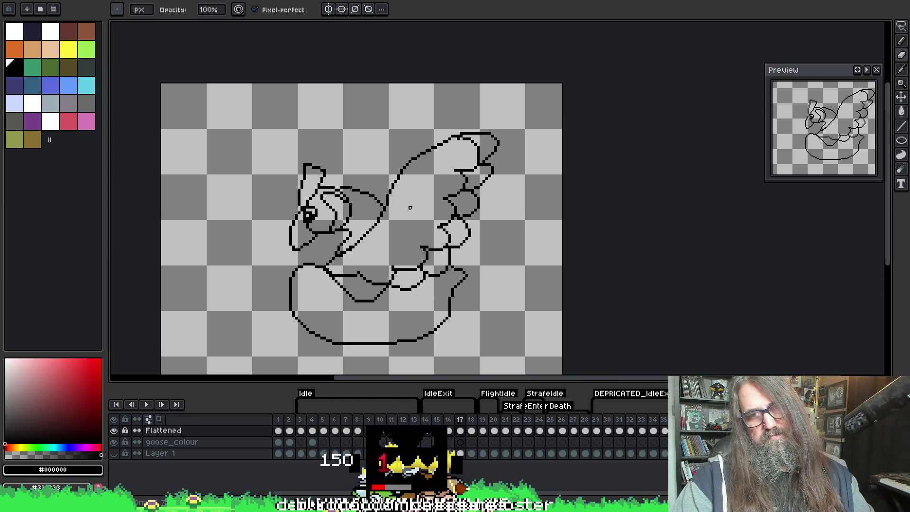
pyautogui.press('Right')
# Step: Zoom in on the head, erase stray pixels beside the eye and fill the grey eye pixels black
pyautogui.scroll(1, 379, 196)
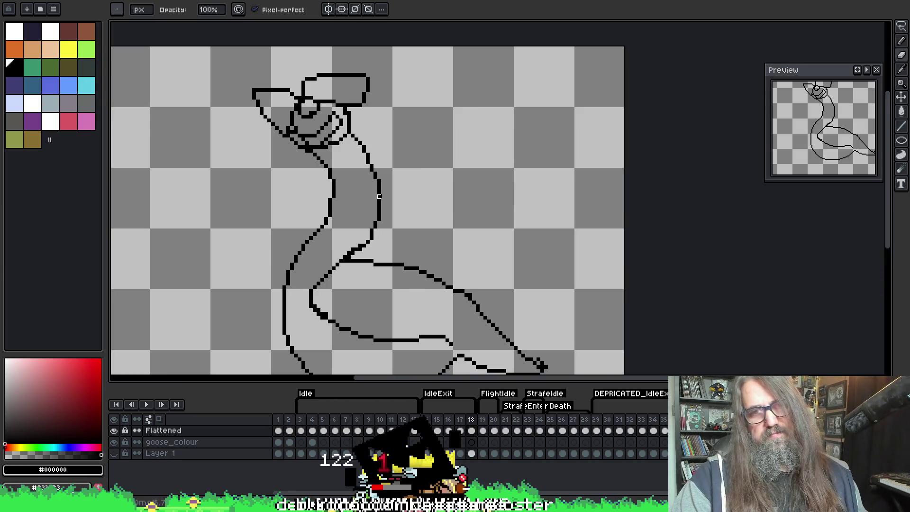
pyautogui.scroll(1, 335, 146)
pyautogui.scroll(1, 322, 156)
pyautogui.scroll(1, 307, 163)
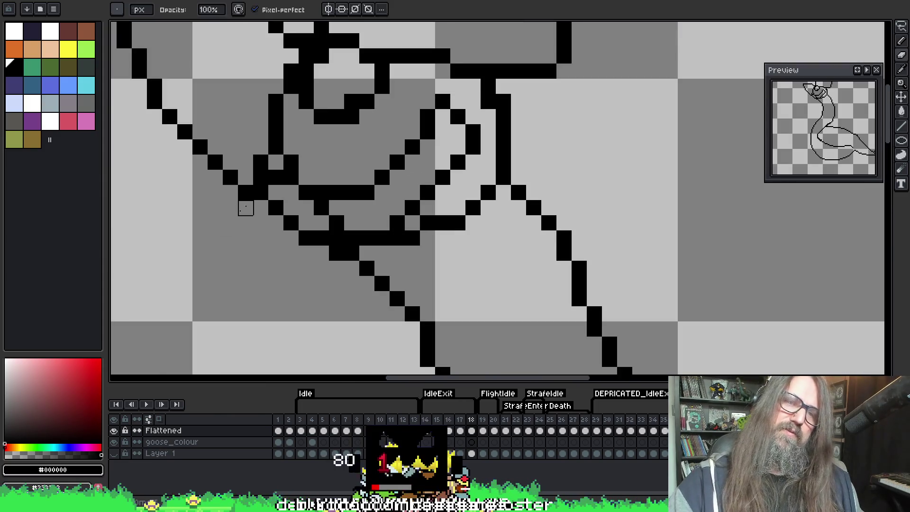
pyautogui.scroll(-1, 315, 203)
pyautogui.scroll(1, 380, 179)
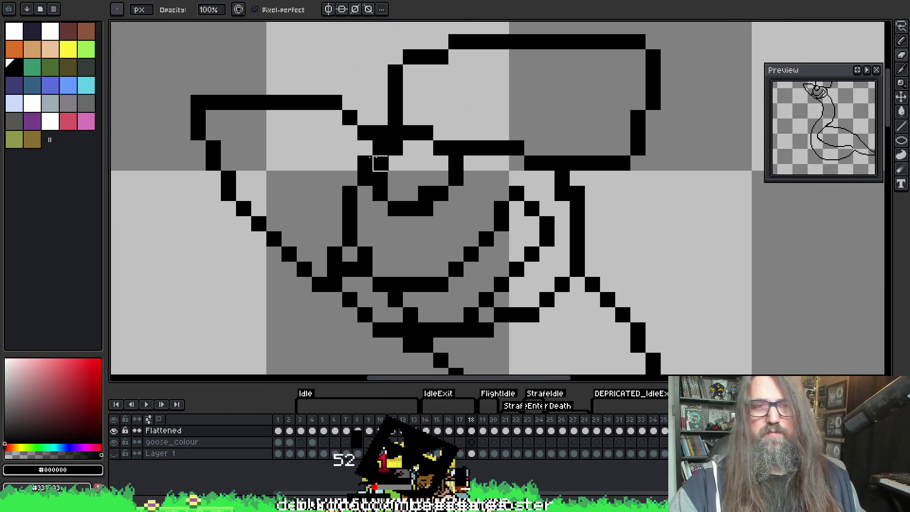
pyautogui.rightClick(381, 178)
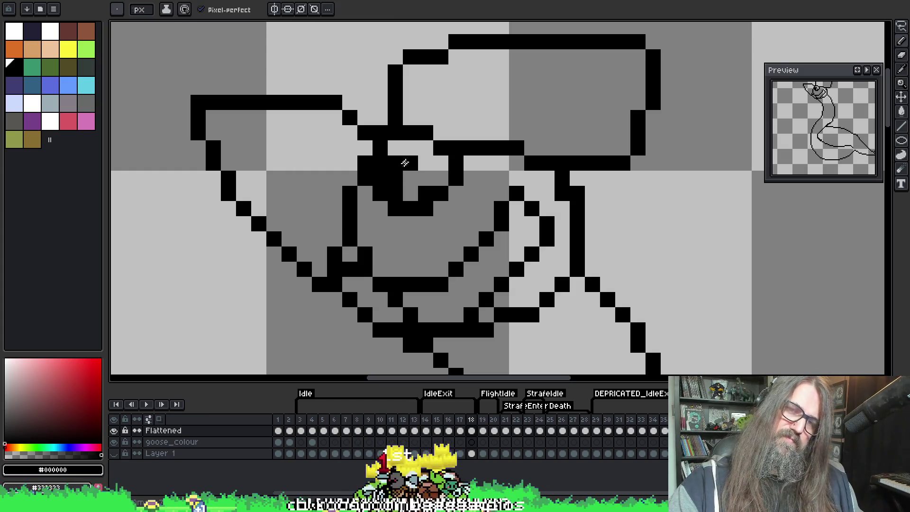
pyautogui.click(410, 178)
pyautogui.rightClick(395, 179)
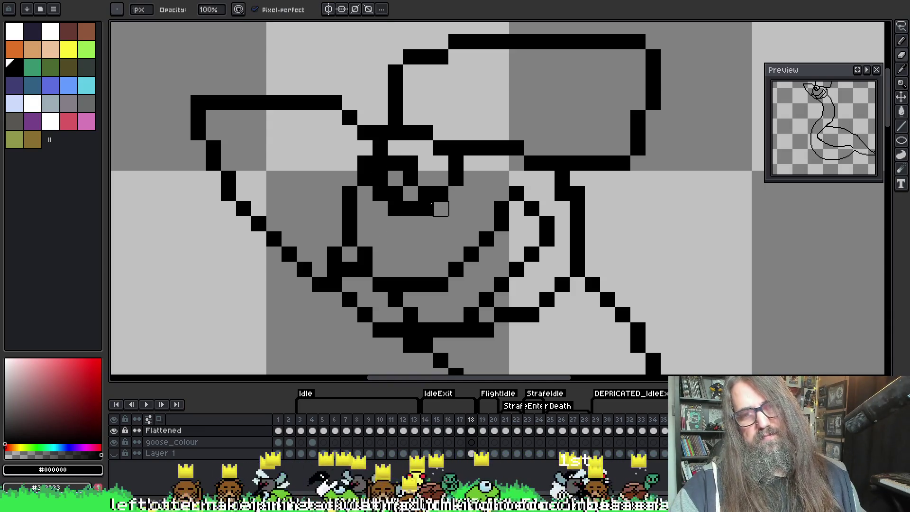
pyautogui.rightClick(425, 210)
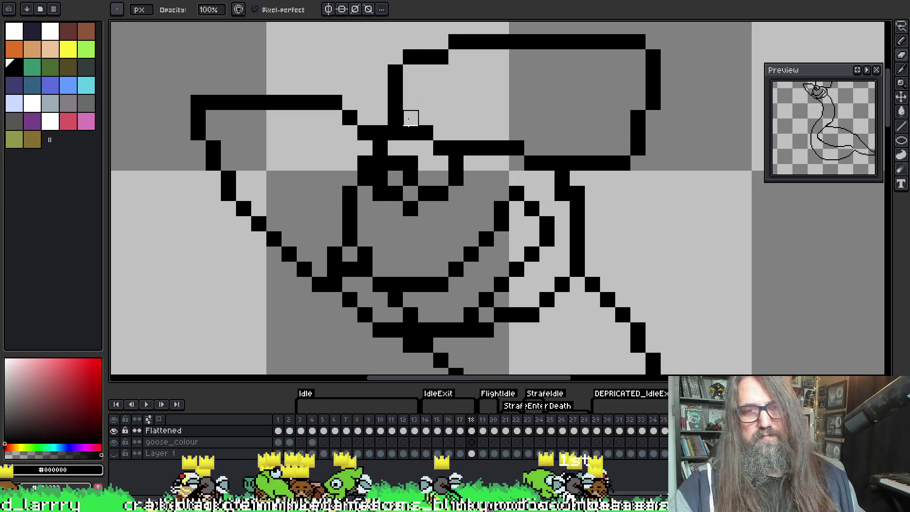
pyautogui.press('ctrl')
pyautogui.click(380, 208)
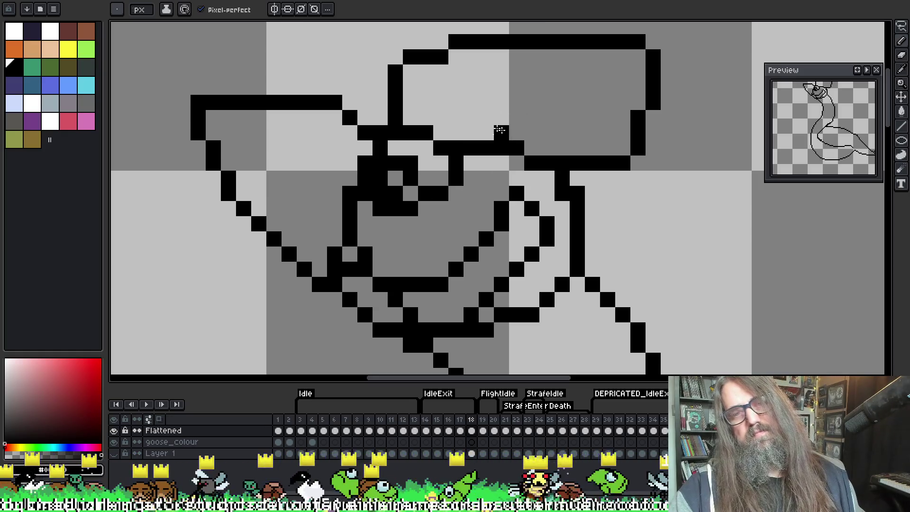
pyautogui.hotkey('ctrl', 'z')
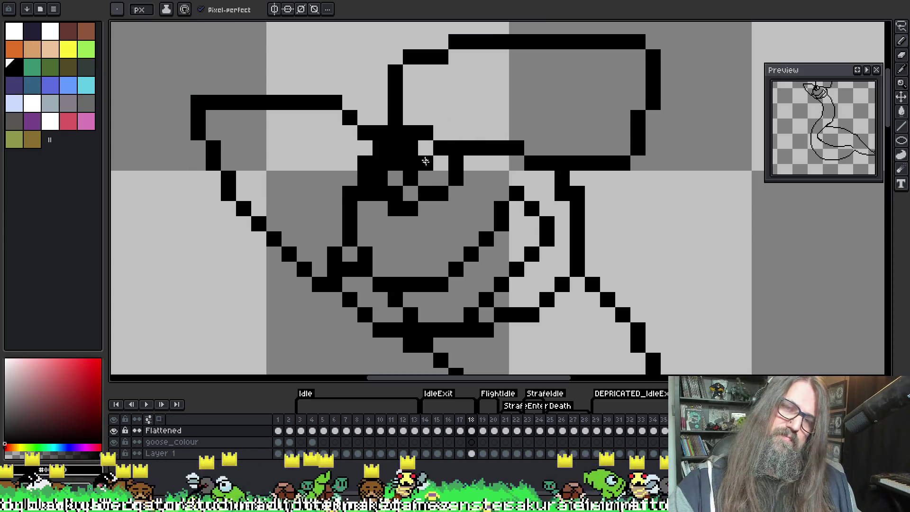
pyautogui.press('e')
pyautogui.press('b')
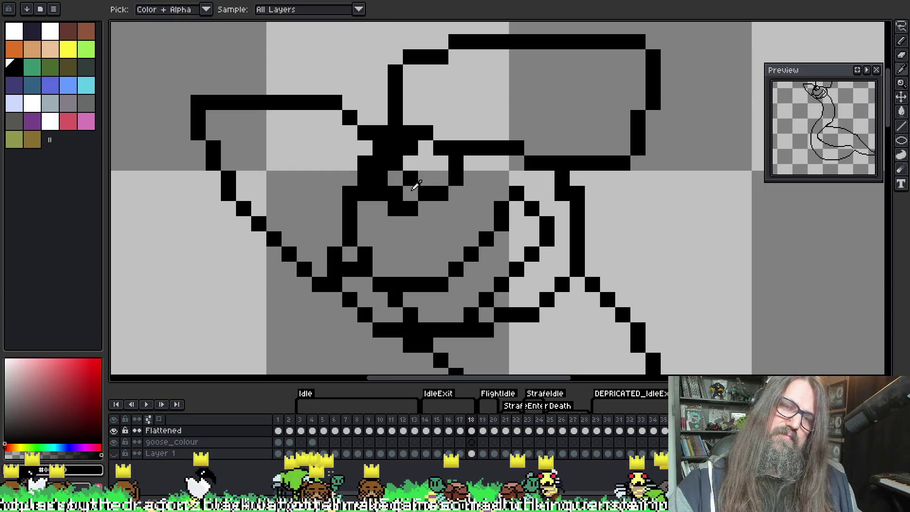
pyautogui.moveTo(396, 193); pyautogui.dragTo(410, 193)
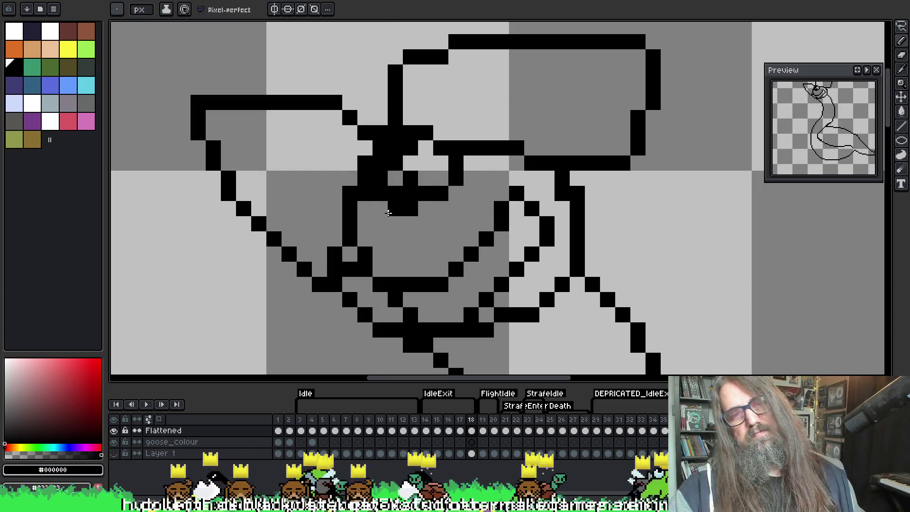
# Step: Flip between frames 17 and 18 to compare poses, then frame the head on frame 18
pyautogui.press(',')
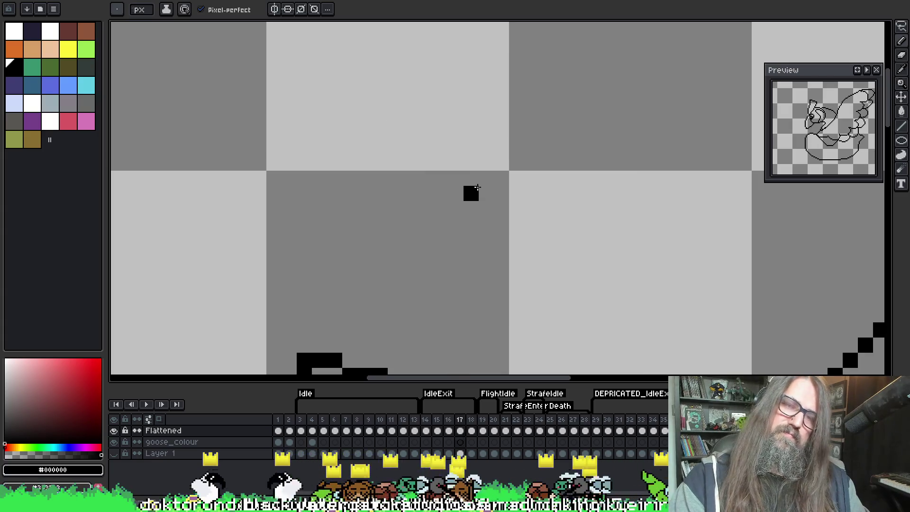
pyautogui.scroll(-3, 477, 188)
pyautogui.press('.')
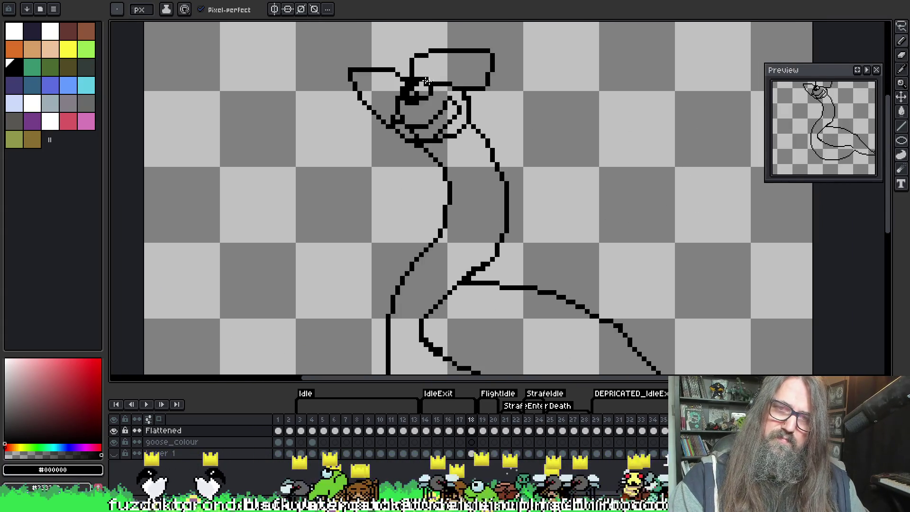
pyautogui.press(',')
pyautogui.press('.')
pyautogui.press(',')
pyautogui.scroll(2, 406, 234)
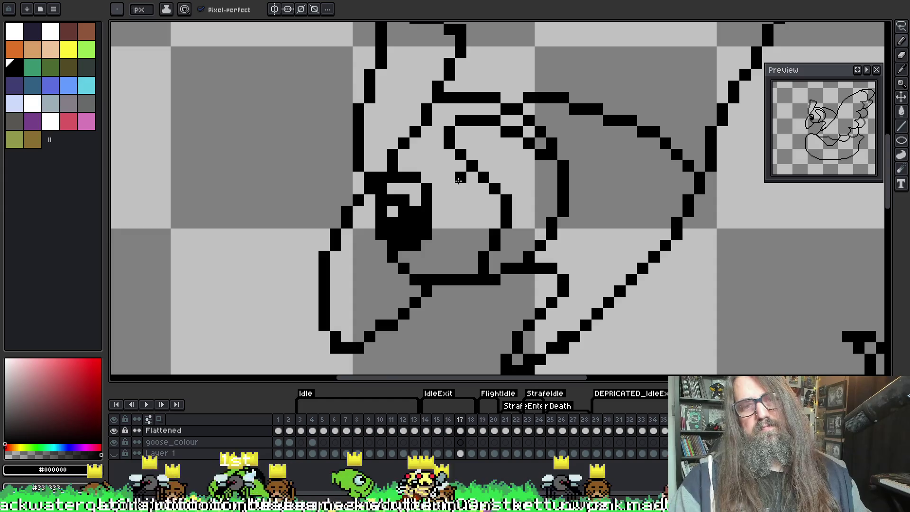
pyautogui.press('.')
pyautogui.scroll(-2, 459, 180)
pyautogui.moveTo(478, 185); pyautogui.dragTo(477, 243)
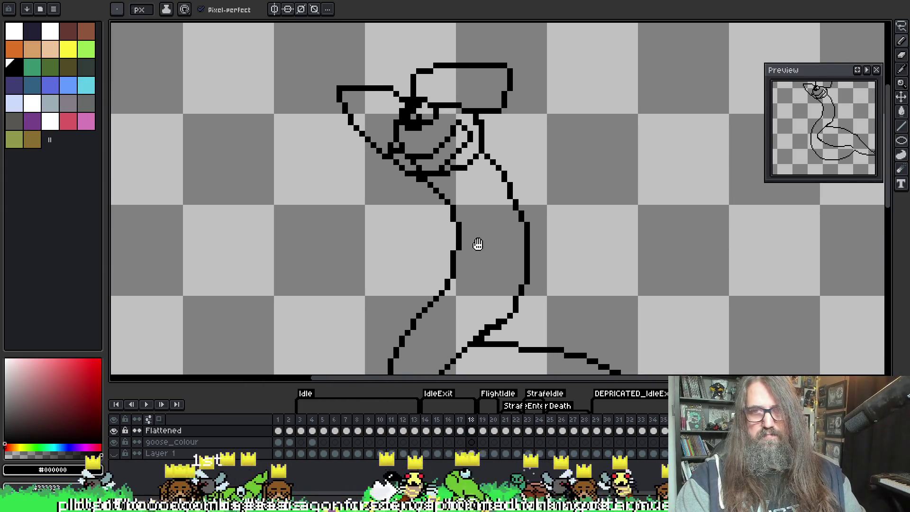
pyautogui.scroll(1, 380, 146)
pyautogui.scroll(1, 379, 146)
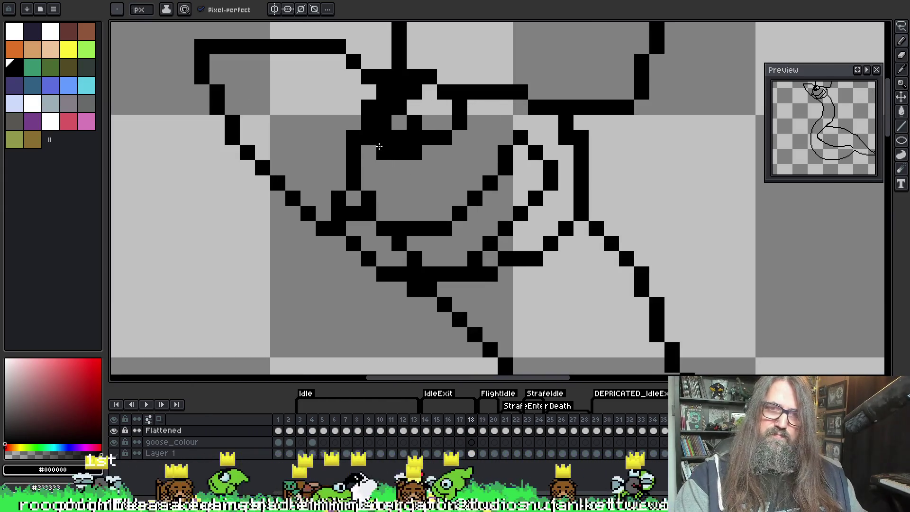
# Step: Erase the stray black outline pixels around the eye on frame 18
pyautogui.press('e')
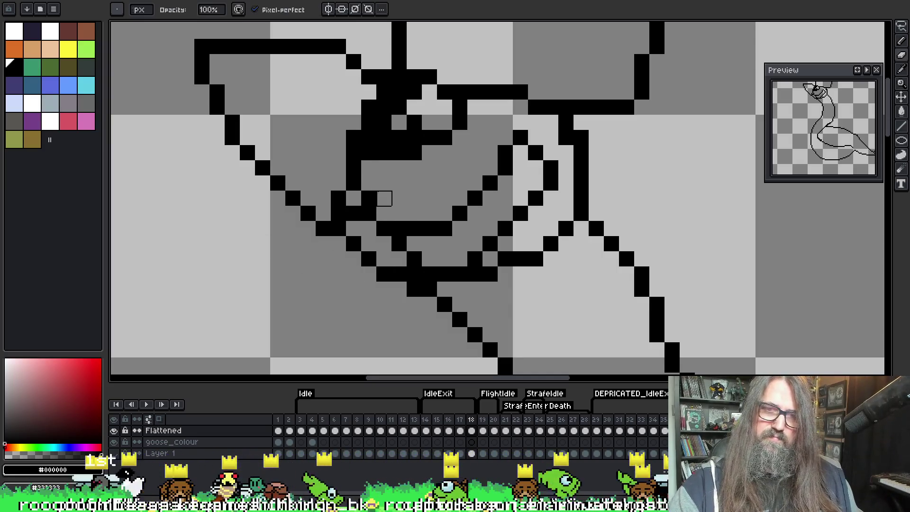
pyautogui.moveTo(398, 228); pyautogui.dragTo(363, 213)
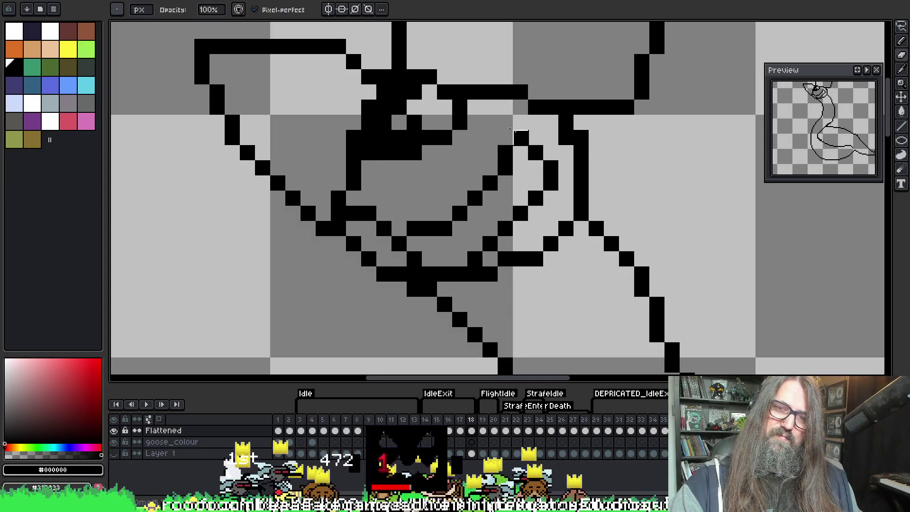
pyautogui.press('b')
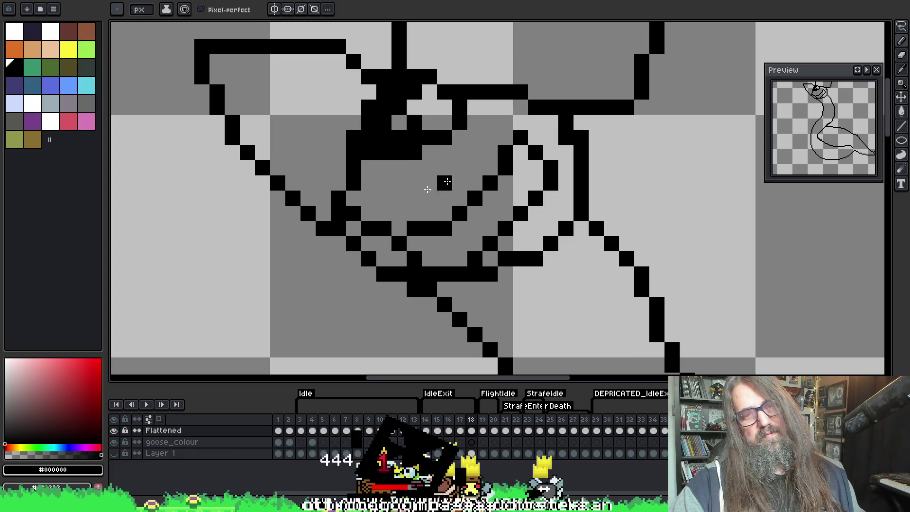
pyautogui.press('i')
pyautogui.hscroll(2, 417, 208)
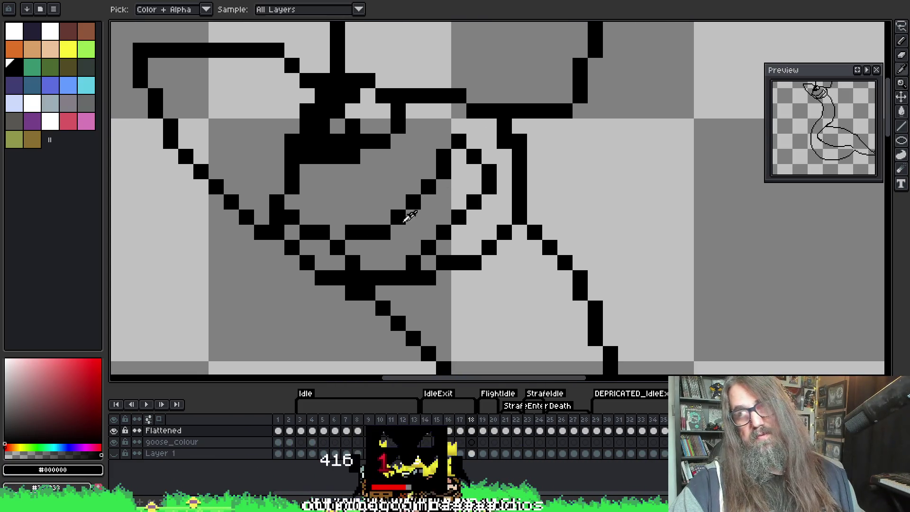
pyautogui.press('b')
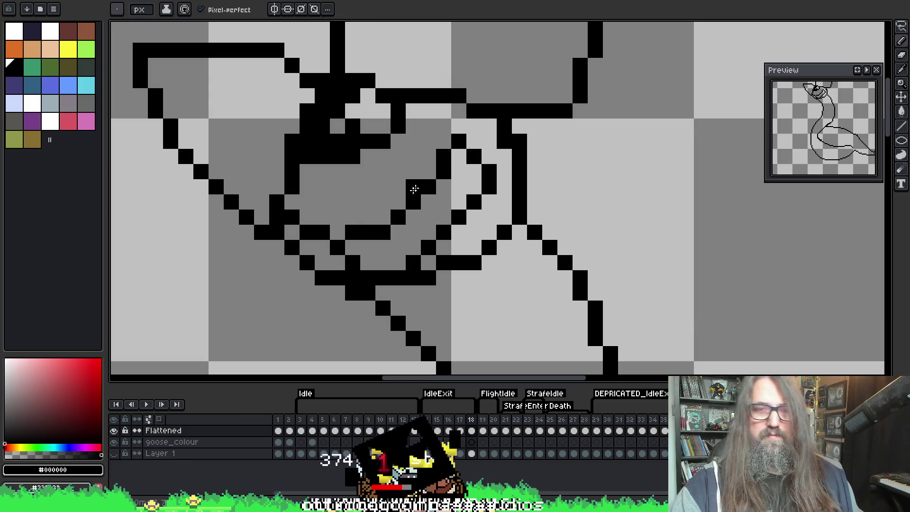
pyautogui.scroll(-3, 416, 156)
pyautogui.scroll(1, 447, 160)
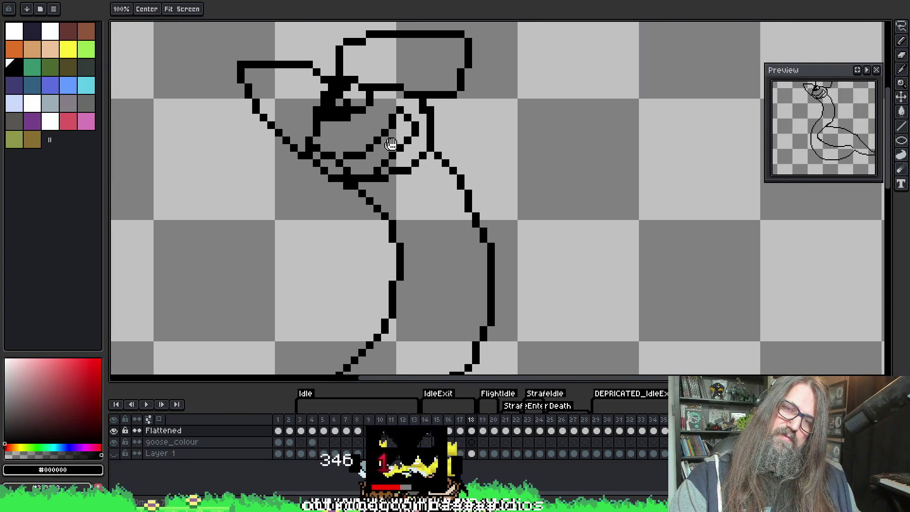
# Step: Zoom in and touch up single pixels on the upper neck outline
pyautogui.scroll(-2, 451, 250)
pyautogui.scroll(-3, 443, 179)
pyautogui.scroll(1, 436, 147)
pyautogui.scroll(2, 439, 133)
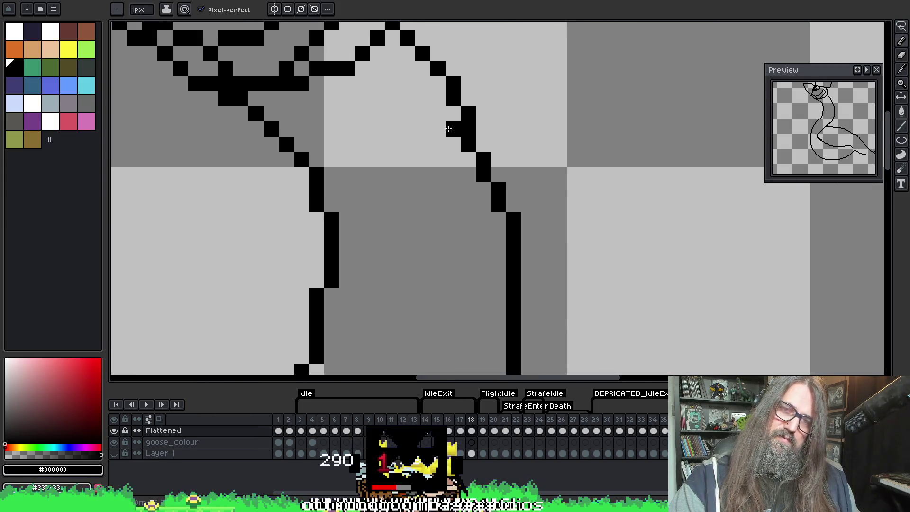
pyautogui.scroll(1, 442, 109)
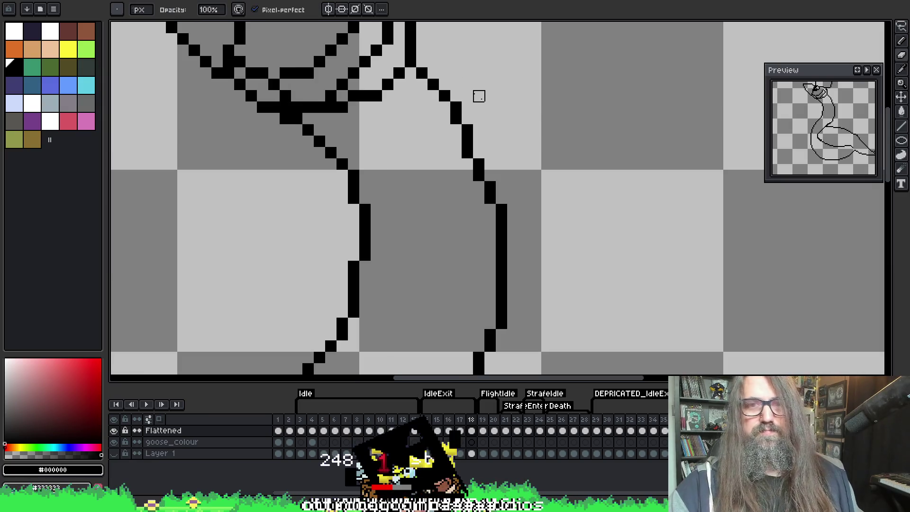
pyautogui.click(478, 153)
pyautogui.press('e')
pyautogui.click(467, 153)
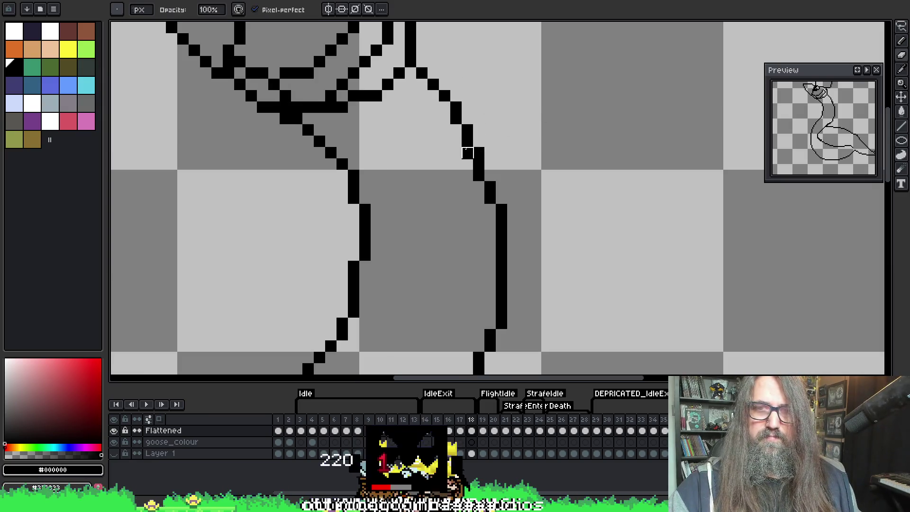
pyautogui.press('b')
pyautogui.click(479, 153)
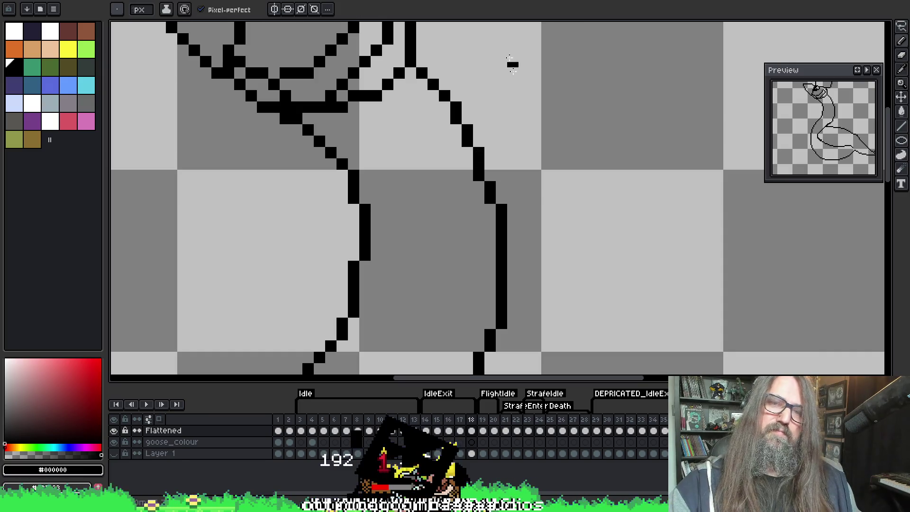
# Step: Fill the gap in the lower neck line and remove a stray pixel beside it
pyautogui.scroll(-1, 529, 137)
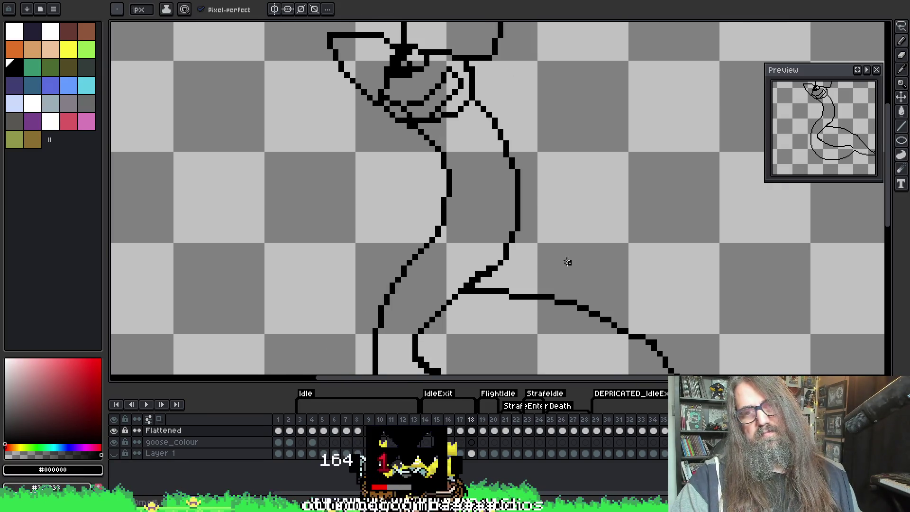
pyautogui.moveTo(568, 263); pyautogui.dragTo(474, 234)
pyautogui.scroll(1, 417, 242)
pyautogui.press('e')
pyautogui.press('b')
pyautogui.click(259, 180)
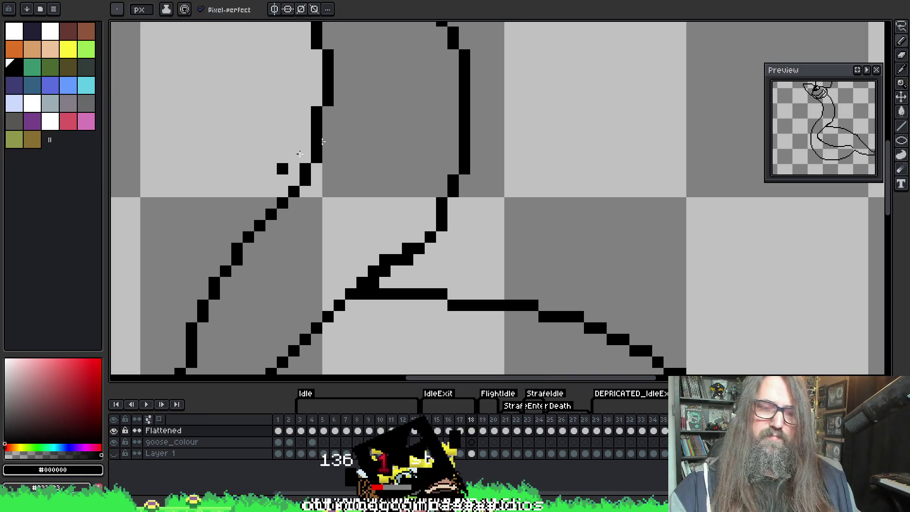
pyautogui.moveTo(280, 167); pyautogui.dragTo(488, 24)
pyautogui.moveTo(408, 71)
pyautogui.mouseDown()
pyautogui.moveTo(396, 180)
pyautogui.moveTo(396, 95)
pyautogui.moveTo(417, 260)
pyautogui.moveTo(490, 95)
pyautogui.mouseUp()
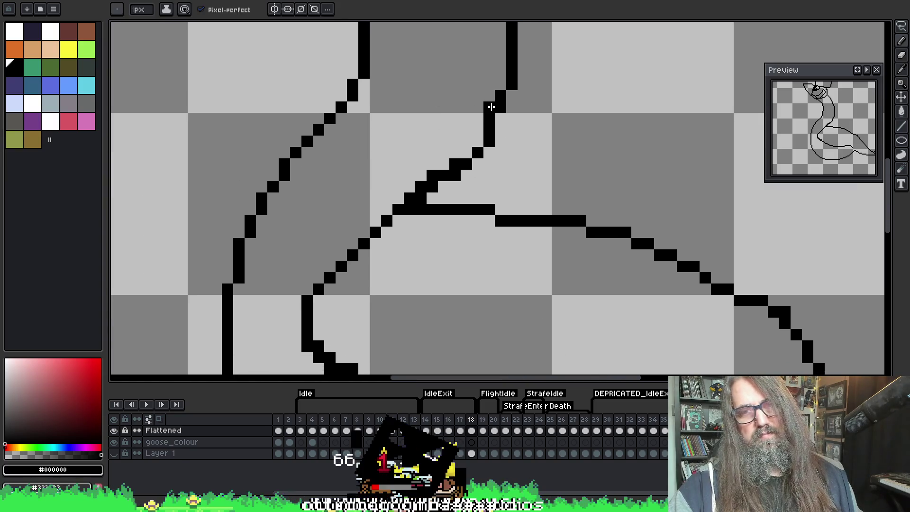
pyautogui.click(316, 288)
pyautogui.press('e')
pyautogui.click(455, 187)
pyautogui.press('b')
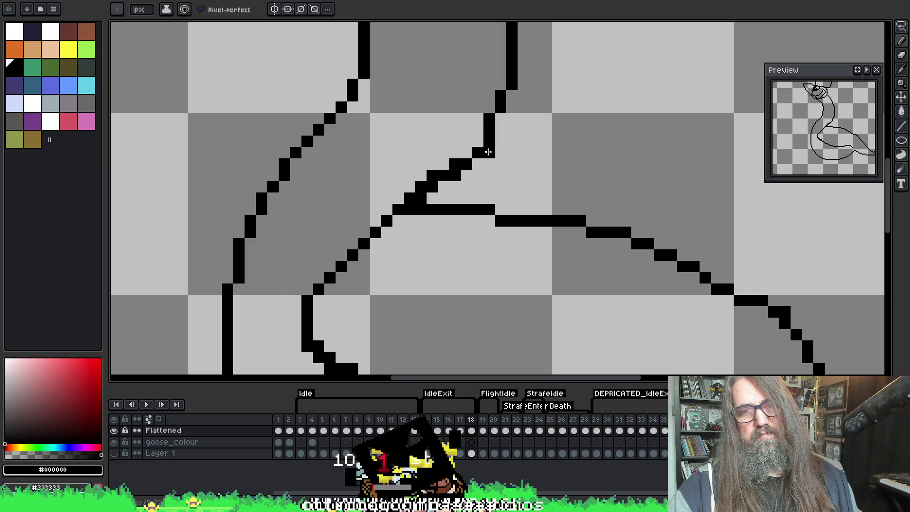
# Step: Erase the black blob of doubled pixels where the neck meets the back
pyautogui.press('e')
pyautogui.moveTo(426, 177); pyautogui.dragTo(478, 153)
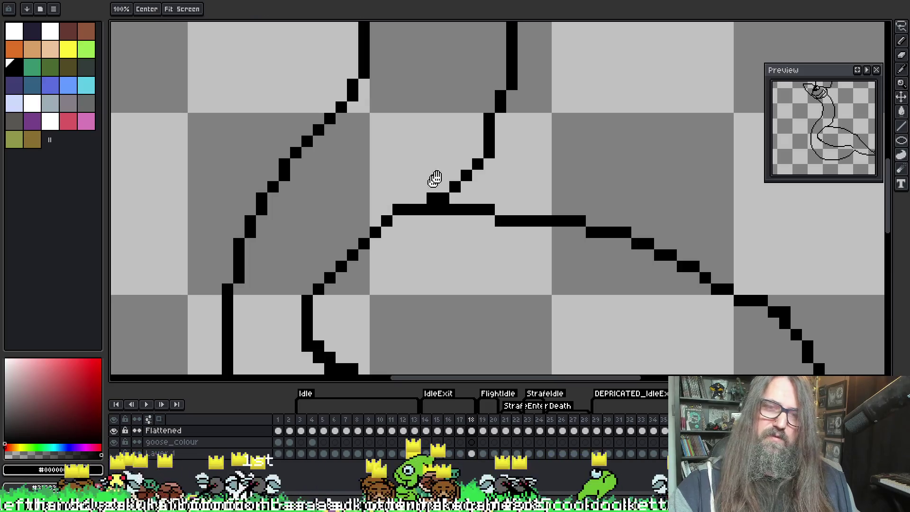
pyautogui.moveTo(433, 185); pyautogui.dragTo(429, 150)
pyautogui.scroll(-2, 429, 151)
pyautogui.scroll(-1, 476, 170)
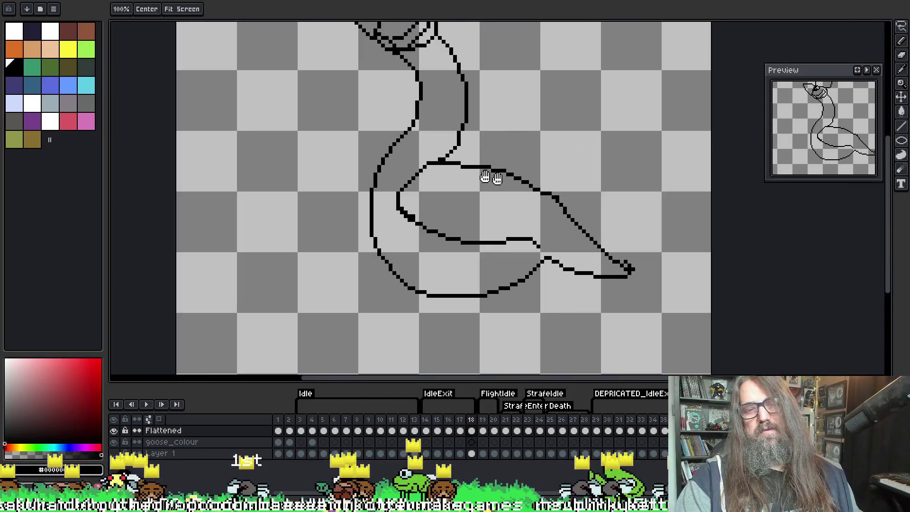
pyautogui.scroll(1, 400, 187)
pyautogui.scroll(1, 400, 187)
pyautogui.scroll(1, 384, 146)
pyautogui.scroll(1, 355, 138)
pyautogui.scroll(1, 371, 220)
pyautogui.press('b')
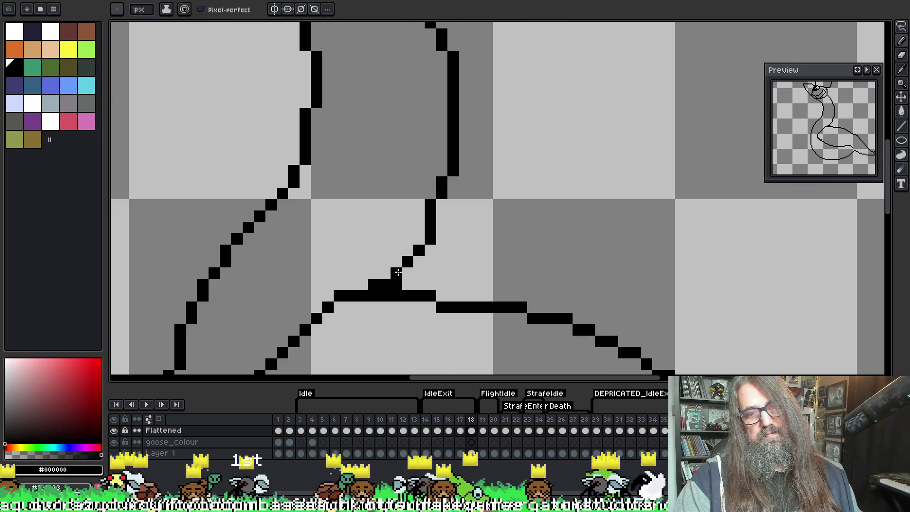
pyautogui.press('e')
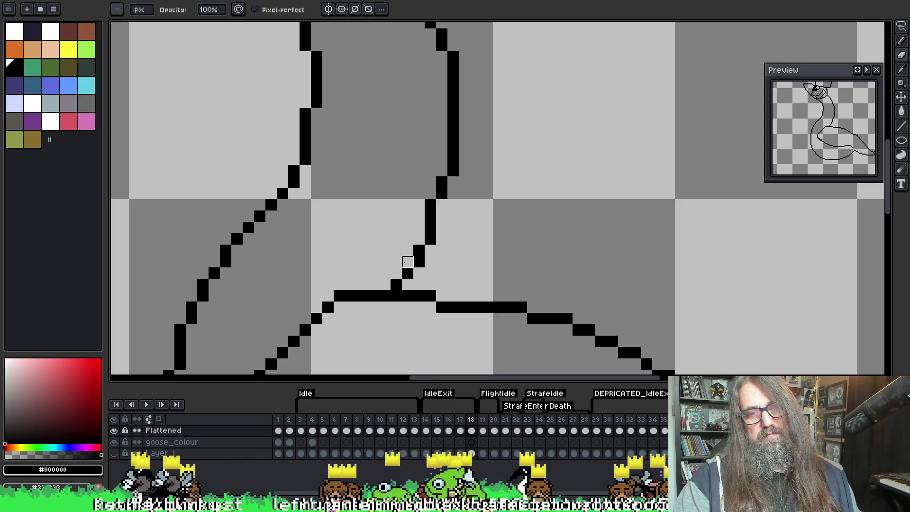
# Step: Zoom in and out over the neck-back junction with the Eraser ready to check the line
pyautogui.scroll(-1, 427, 209)
pyautogui.scroll(-1, 460, 285)
pyautogui.scroll(-1, 433, 209)
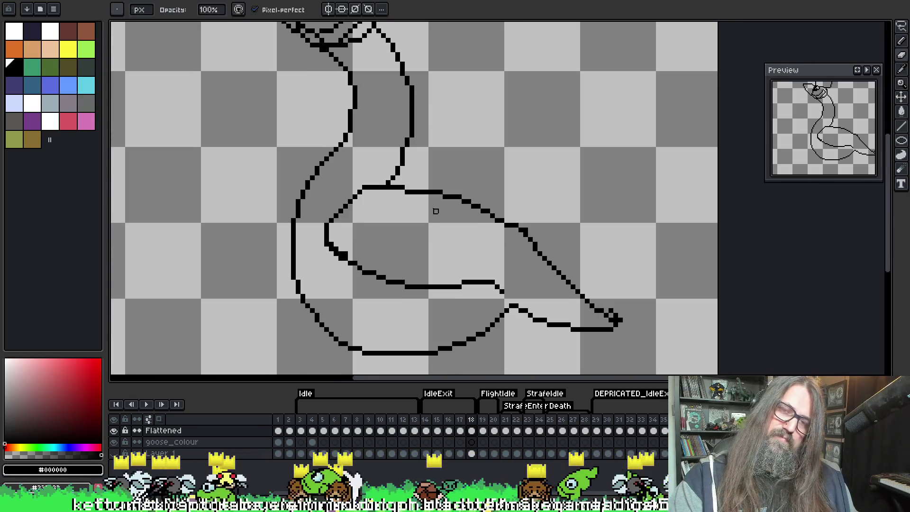
pyautogui.scroll(-1, 429, 208)
pyautogui.scroll(1, 417, 197)
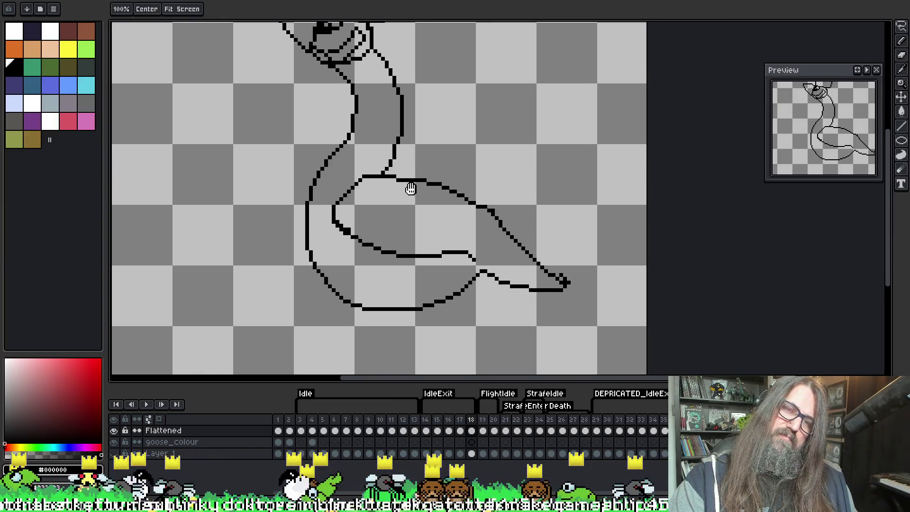
pyautogui.scroll(1, 350, 223)
pyautogui.scroll(1, 351, 223)
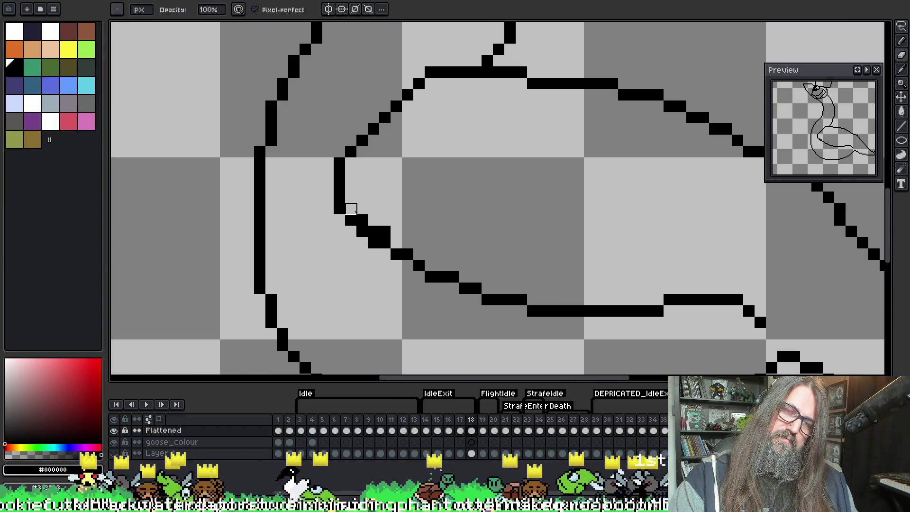
pyautogui.scroll(-3, 545, 191)
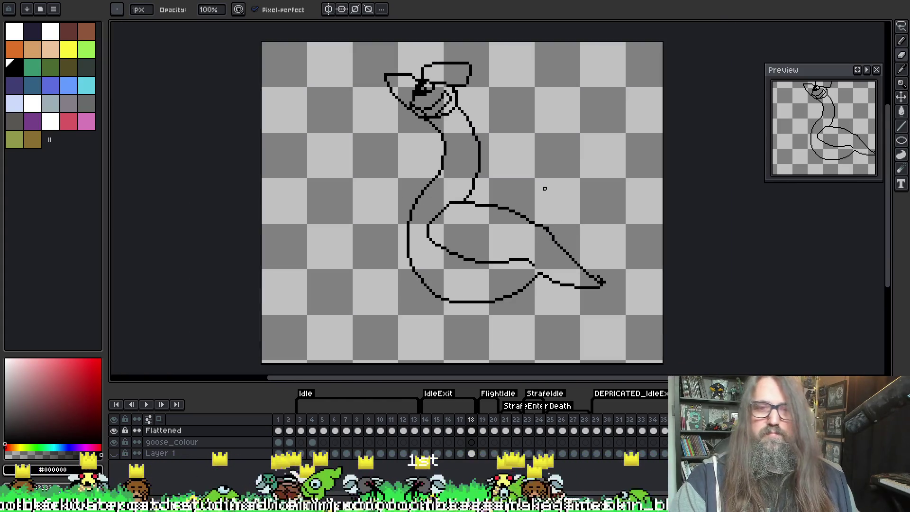
pyautogui.scroll(1, 482, 207)
pyautogui.scroll(2, 523, 226)
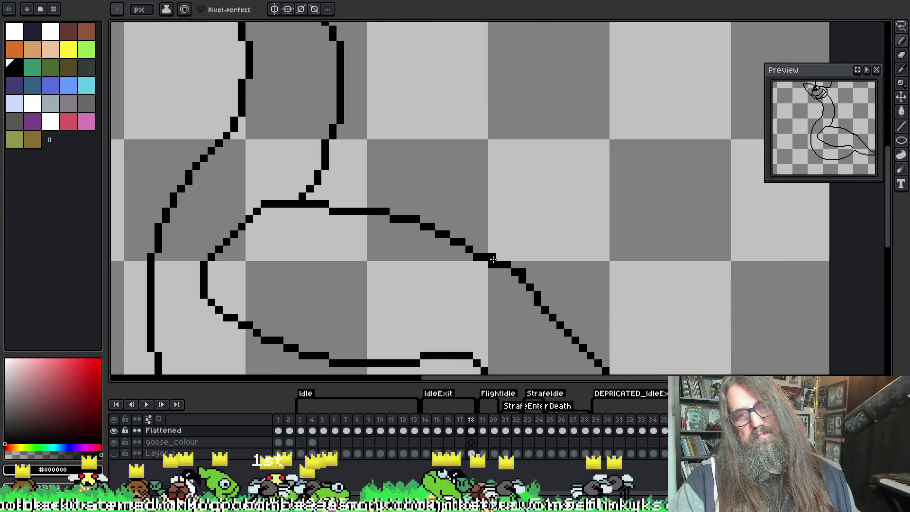
pyautogui.press('e')
pyautogui.scroll(-4, 567, 264)
pyautogui.scroll(5, 553, 299)
# Step: Select regions along the back line with the Magic Wand, undoing the accidental black fills
pyautogui.press('b')
pyautogui.click(507, 277)
pyautogui.press('e')
pyautogui.click(508, 276)
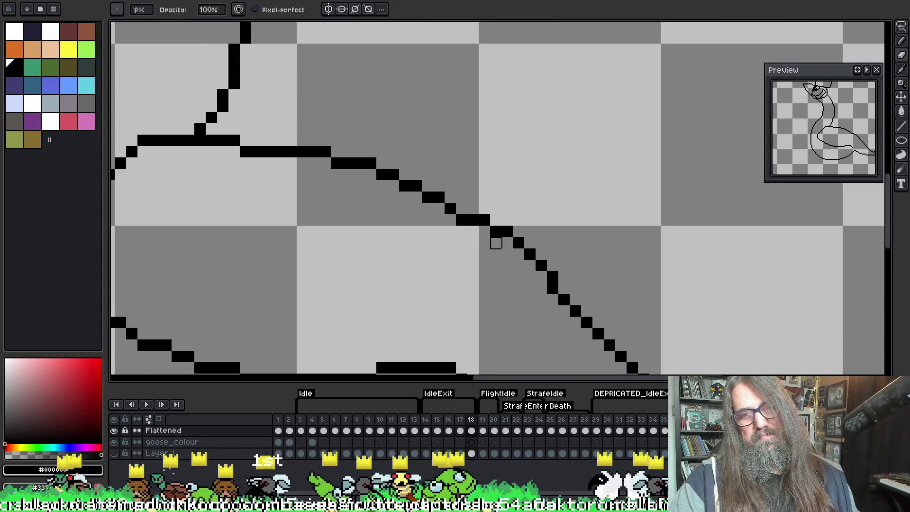
pyautogui.press('w')
pyautogui.click(482, 232)
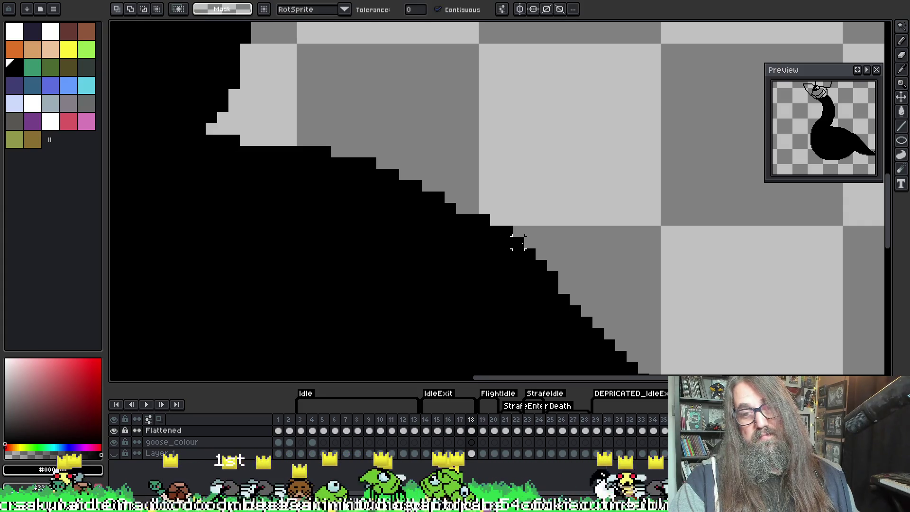
pyautogui.press('f')
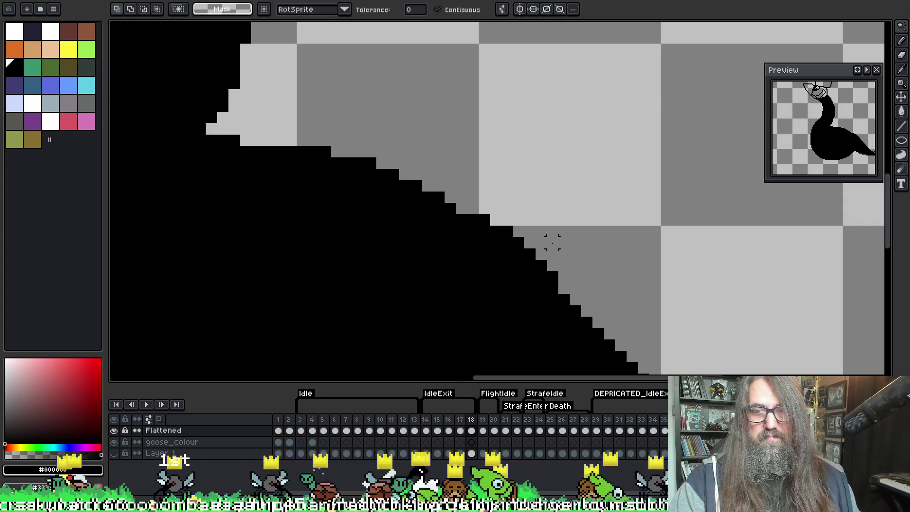
pyautogui.hotkey('ctrl', 'z')
pyautogui.hotkey('ctrl', 'd')
pyautogui.press('b')
pyautogui.press('w')
pyautogui.click(481, 230)
pyautogui.press('f')
pyautogui.hotkey('ctrl', 'z')
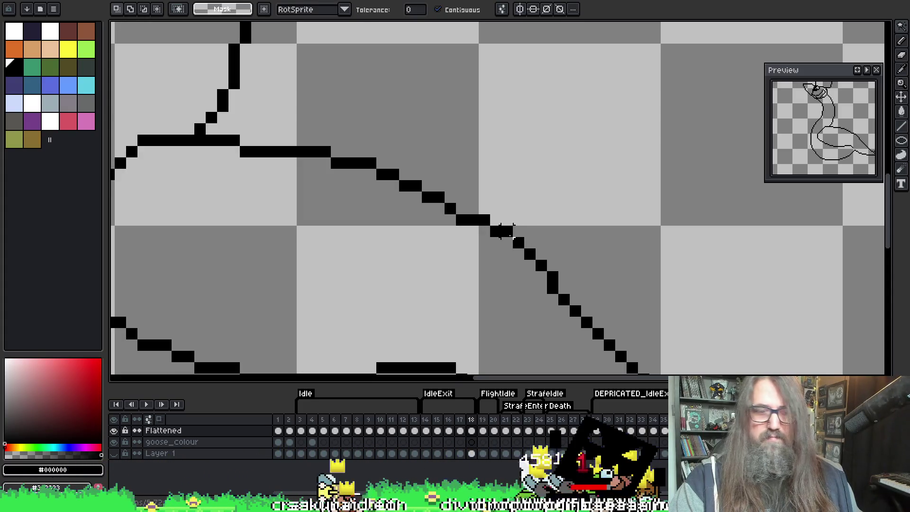
# Step: Shift the kinked pixels into line on the diagonal back, confirm and deselect
pyautogui.press('b')
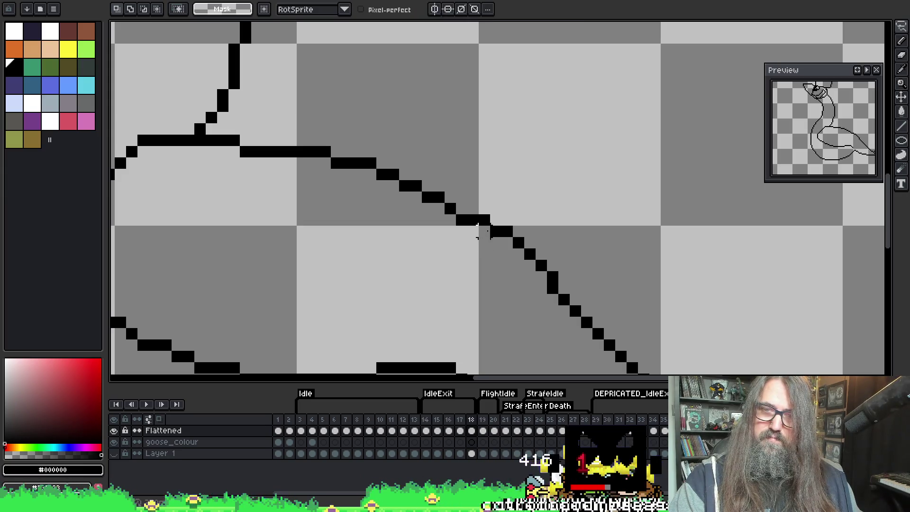
pyautogui.moveTo(548, 274); pyautogui.dragTo(556, 263)
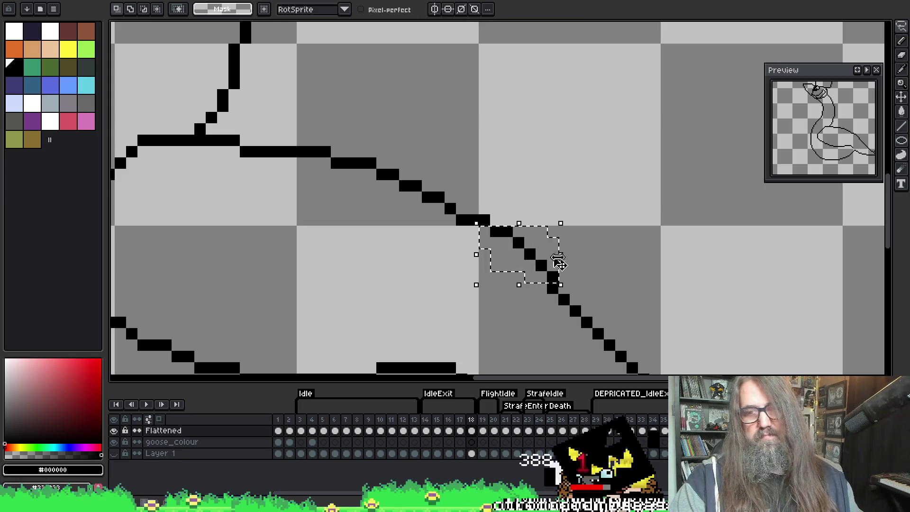
pyautogui.scroll(-4, 521, 244)
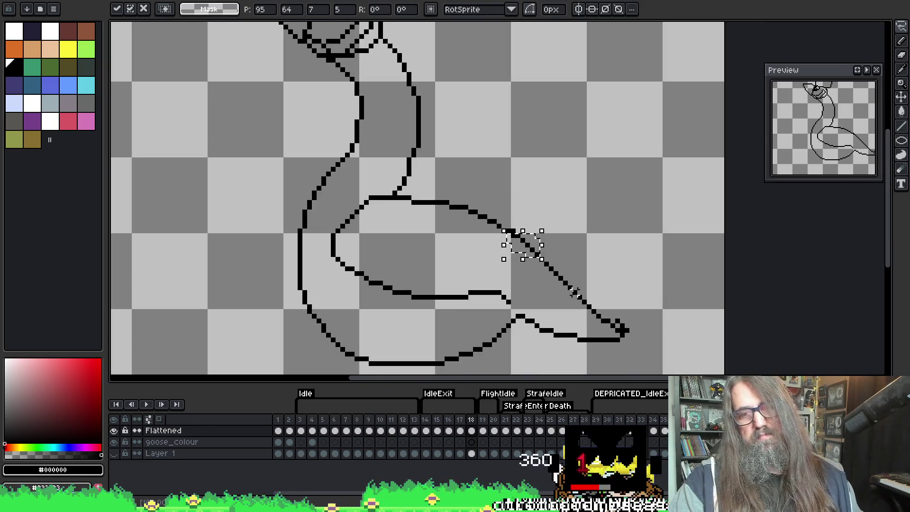
pyautogui.press('Return')
pyautogui.hotkey('ctrl', 'd')
pyautogui.press('b')
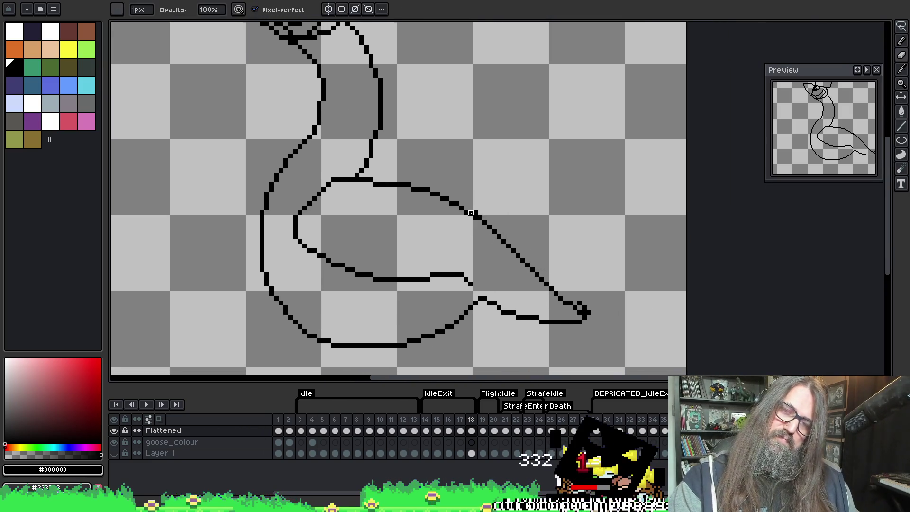
pyautogui.scroll(4, 478, 213)
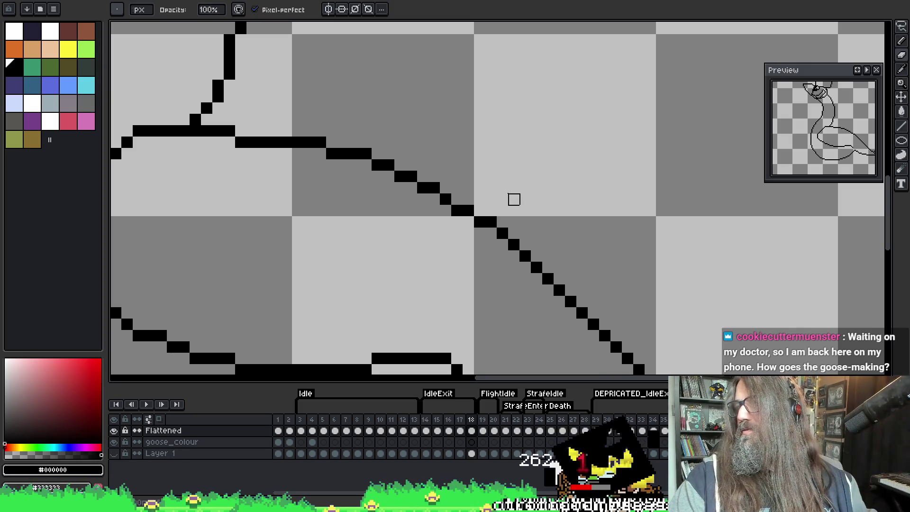
# Step: Step back and forth through frames 13–17 to compare the goose's poses
pyautogui.scroll(-2, 399, 180)
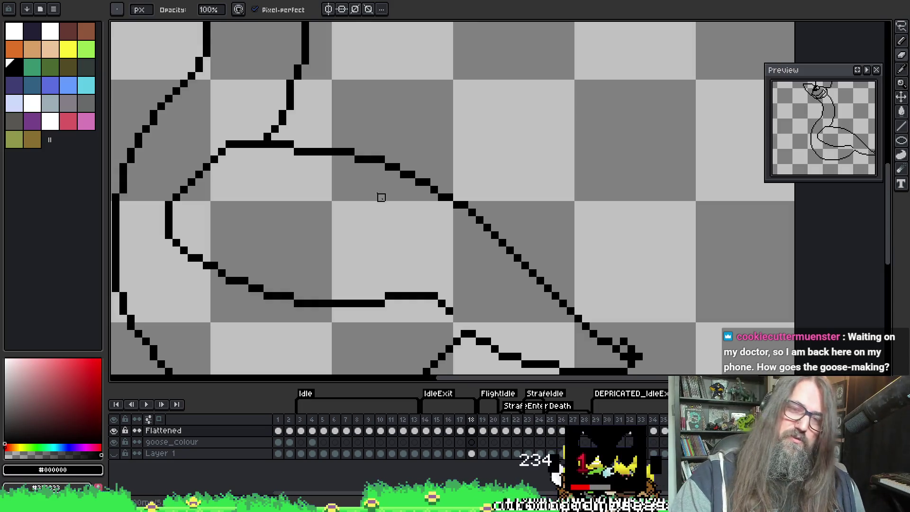
pyautogui.scroll(-1, 427, 222)
pyautogui.scroll(-2, 466, 183)
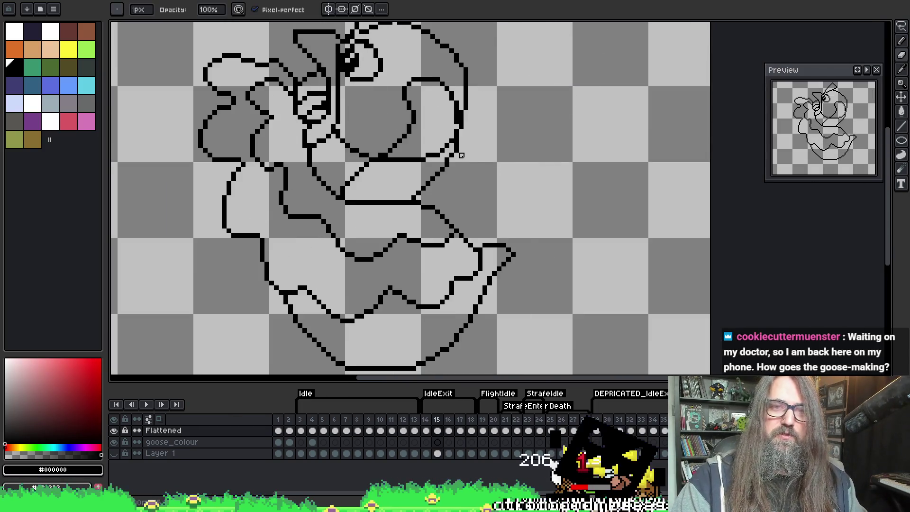
pyautogui.scroll(-1, 474, 189)
pyautogui.press('Right')
pyautogui.press('Left')
pyautogui.press('Left')
pyautogui.press('Left')
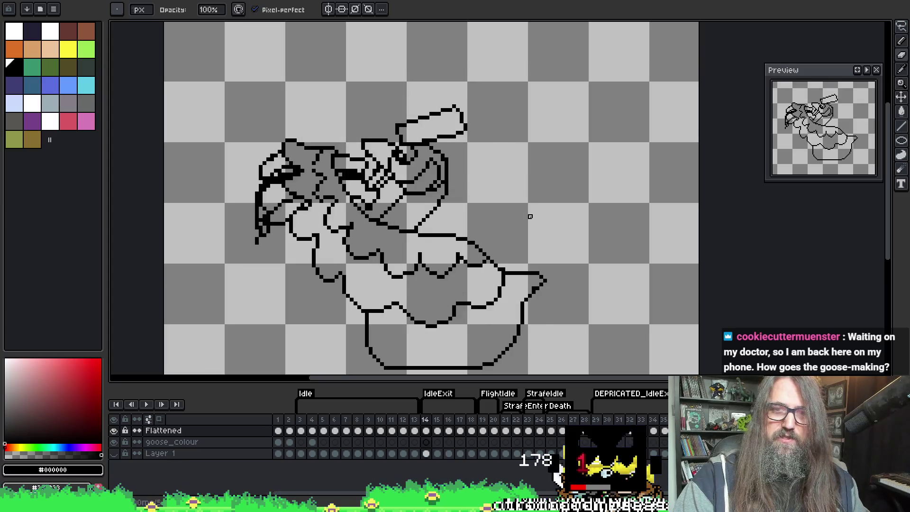
pyautogui.press('Left')
pyautogui.press('Right')
pyautogui.press('Right')
pyautogui.press('Right')
pyautogui.press('Right')
pyautogui.press('Left')
pyautogui.press('Left')
pyautogui.press('Right')
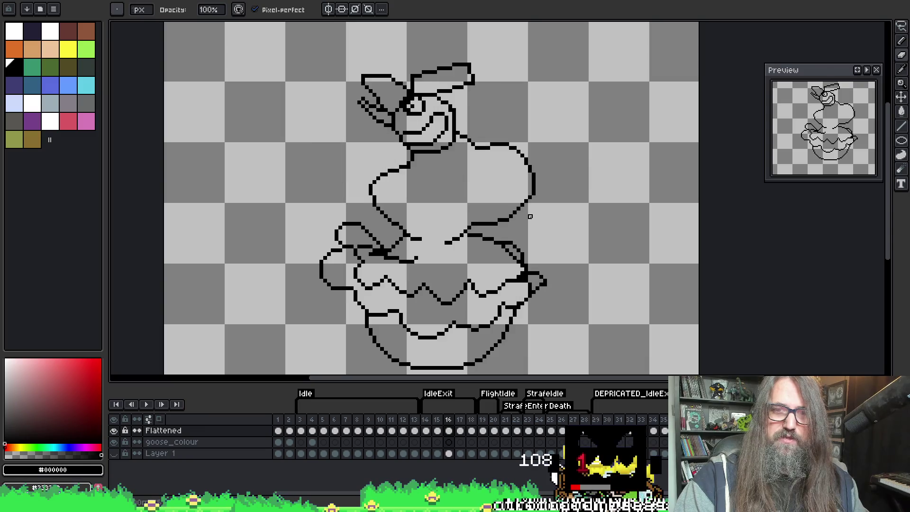
pyautogui.press('Right')
pyautogui.press('Right')
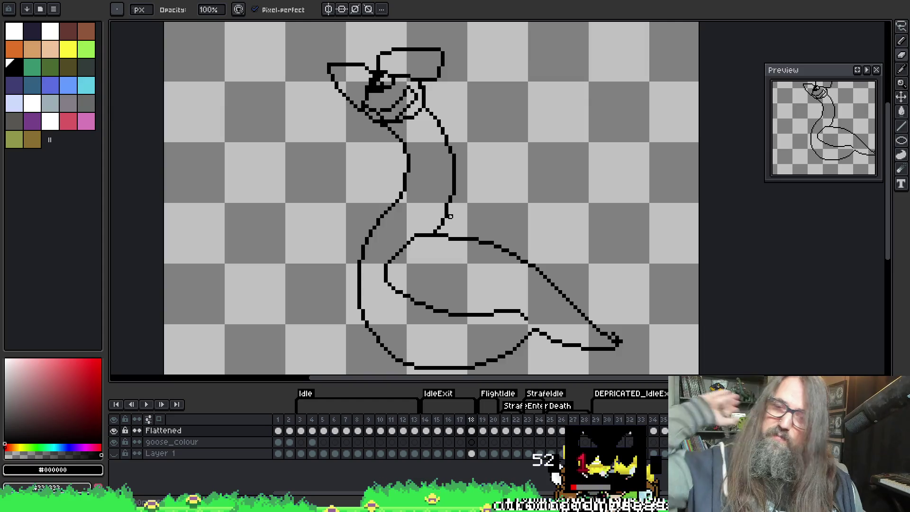
# Step: Pick black as the drawing colour and bring the goose's neck and body into view
pyautogui.scroll(1, 386, 201)
pyautogui.scroll(1, 408, 214)
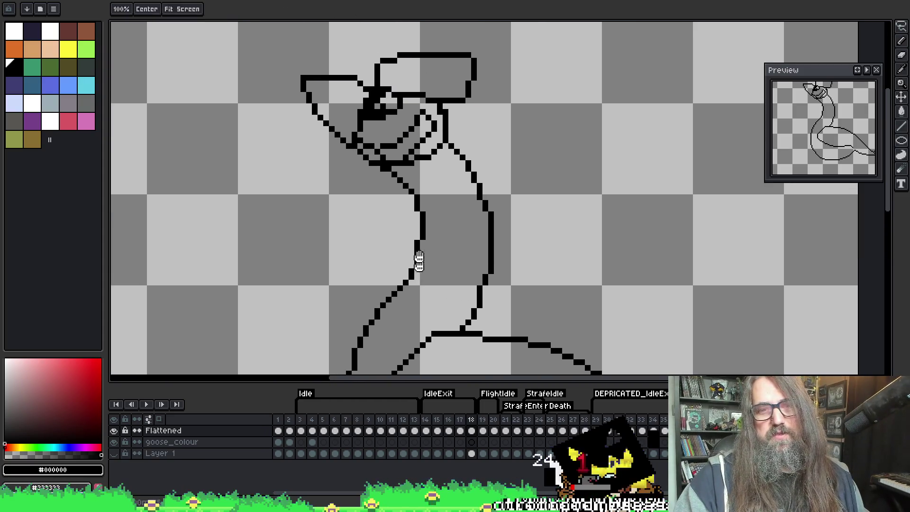
pyautogui.keyDown('alt'); pyautogui.click(431, 219); pyautogui.keyUp('alt')
pyautogui.keyDown('alt'); pyautogui.click(428, 228); pyautogui.keyUp('alt')
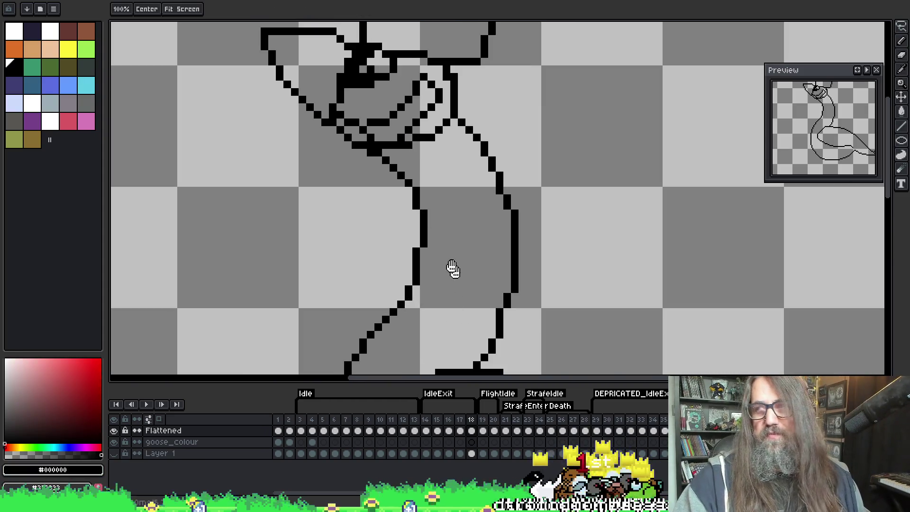
pyautogui.scroll(-1, 448, 220)
pyautogui.moveTo(448, 220); pyautogui.dragTo(540, 207)
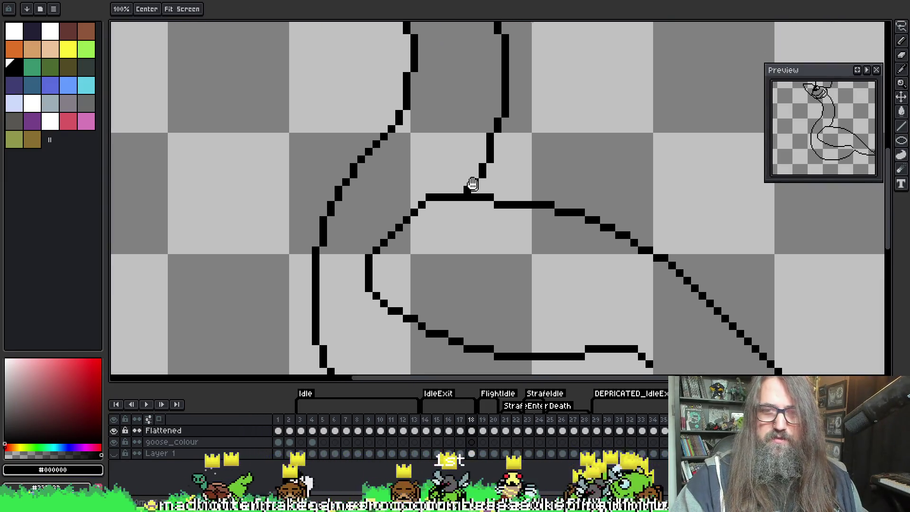
pyautogui.scroll(-3, 472, 184)
pyautogui.moveTo(578, 252)
pyautogui.mouseDown()
pyautogui.moveTo(475, 205)
pyautogui.moveTo(481, 314)
pyautogui.moveTo(470, 158)
pyautogui.moveTo(484, 319)
pyautogui.moveTo(471, 331)
pyautogui.moveTo(471, 178)
pyautogui.mouseUp()
pyautogui.scroll(-1, 436, 116)
pyautogui.moveTo(436, 116)
pyautogui.mouseDown()
pyautogui.moveTo(435, 240)
pyautogui.moveTo(433, 163)
pyautogui.mouseUp()
# Step: Compare frames 16–18 with onion skin toggled on and off, ending on frame 18
pyautogui.press(',')
pyautogui.press('F3')
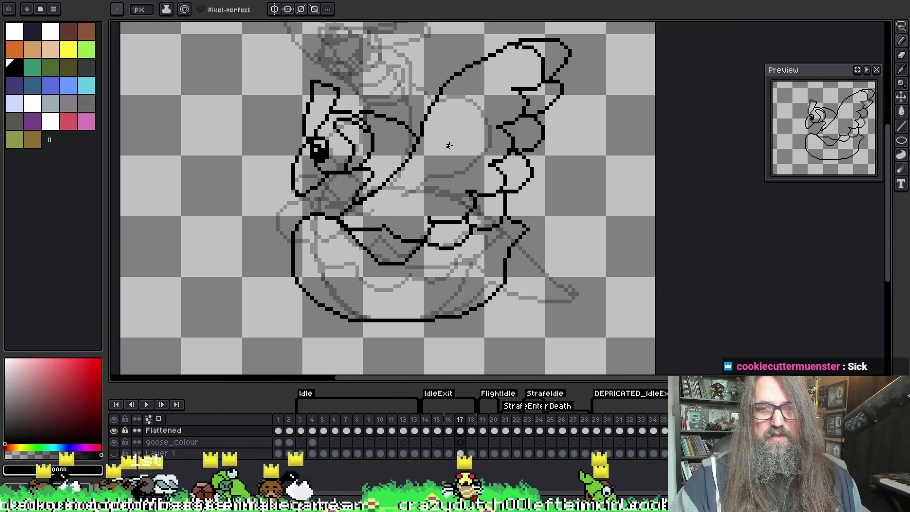
pyautogui.press(',')
pyautogui.press('F3')
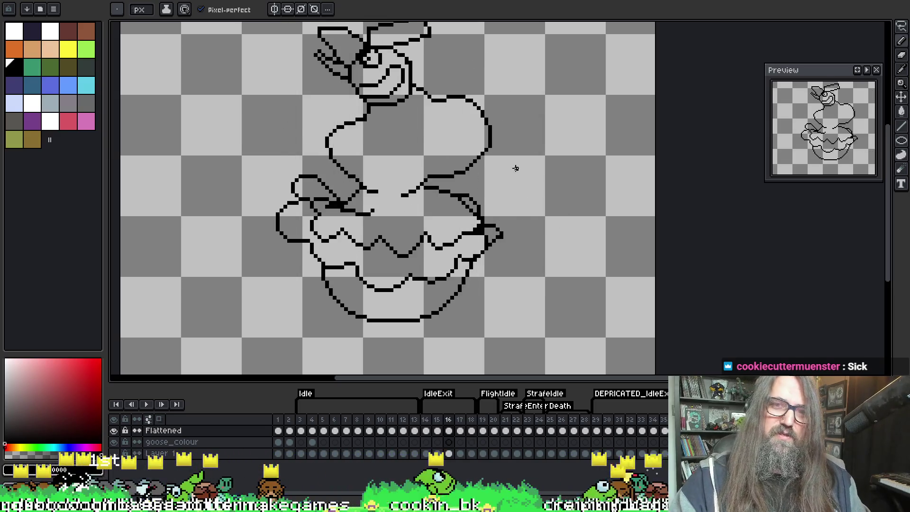
pyautogui.press('.')
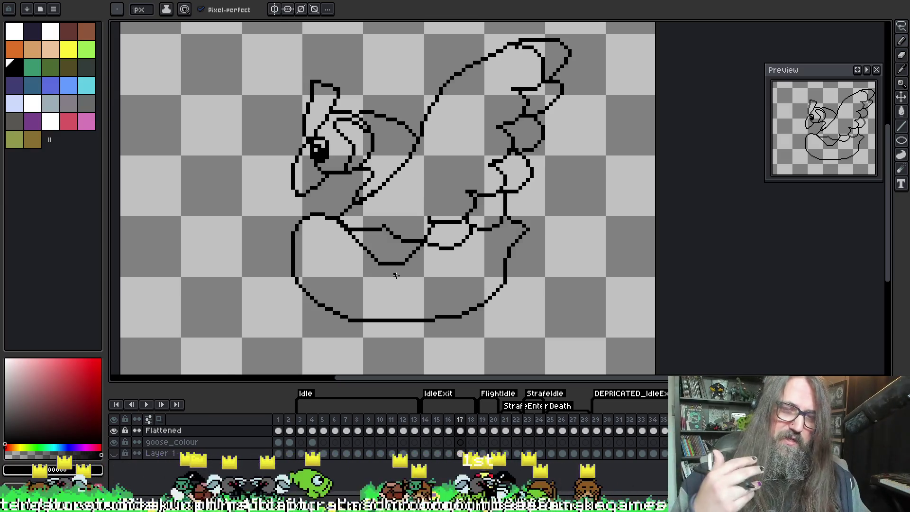
pyautogui.press('.')
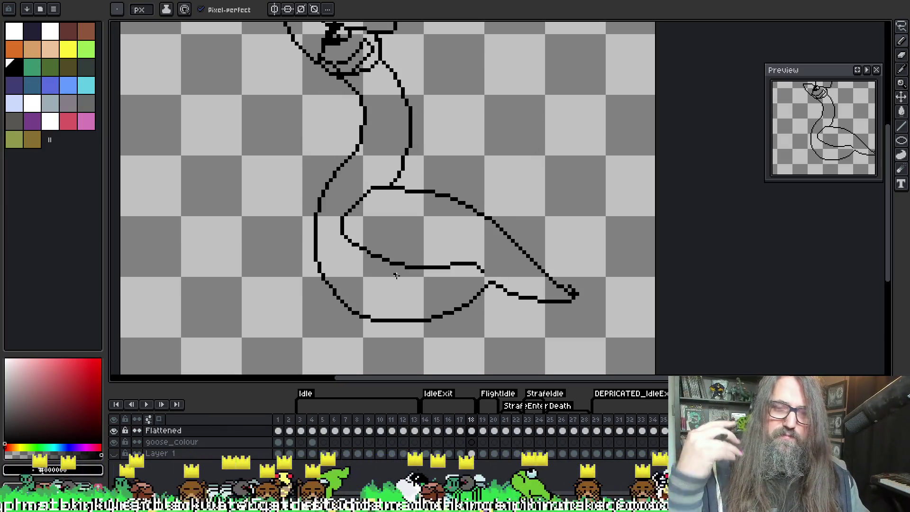
pyautogui.scroll(2, 395, 275)
pyautogui.scroll(-1, 400, 229)
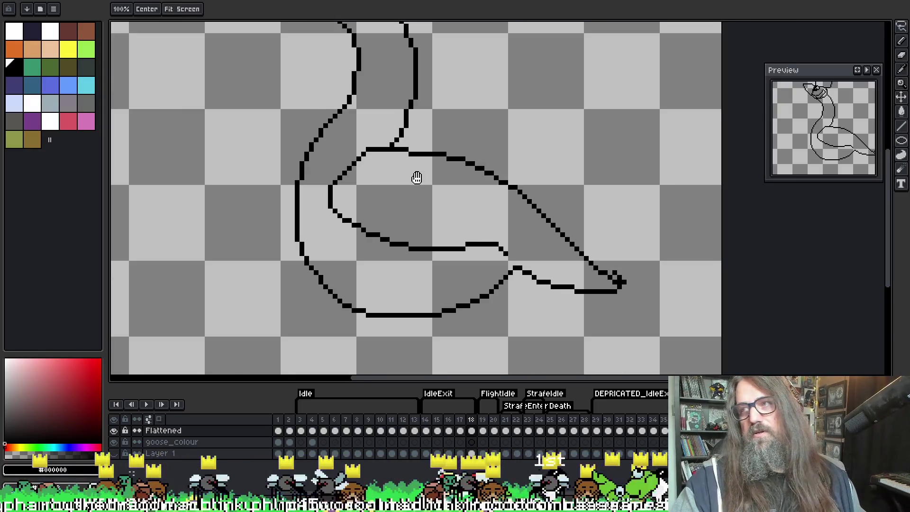
# Step: Redraw the goose's mouth line one pixel row lower
pyautogui.press('i')
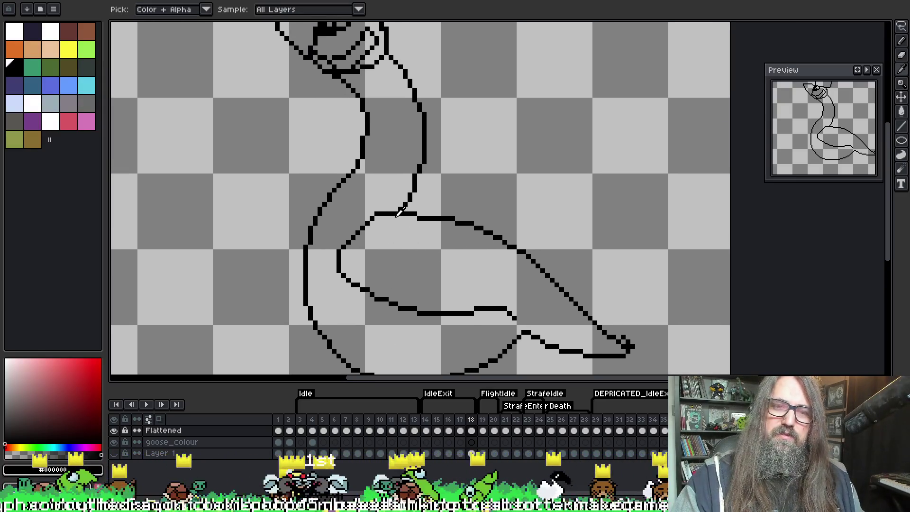
pyautogui.press('b')
pyautogui.scroll(3, 386, 142)
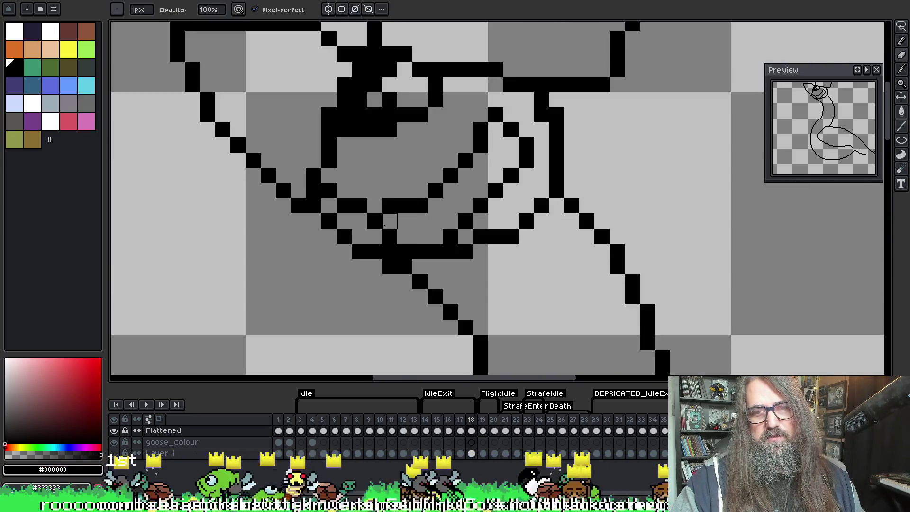
pyautogui.press('i')
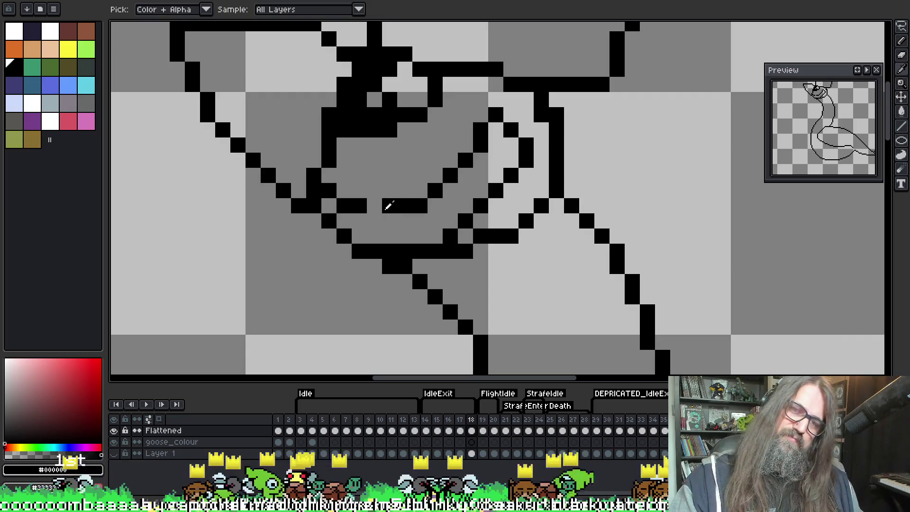
pyautogui.press('b')
pyautogui.moveTo(389, 206); pyautogui.dragTo(382, 221)
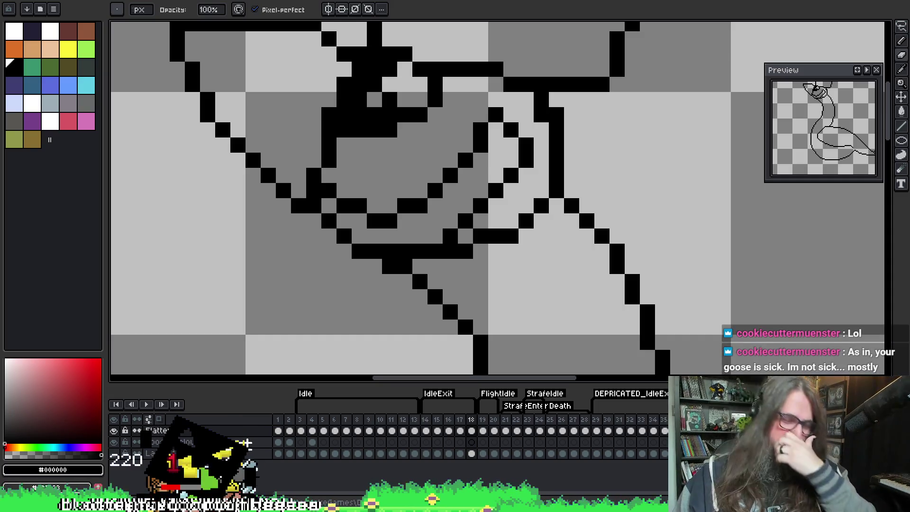
pyautogui.scroll(-2, 399, 221)
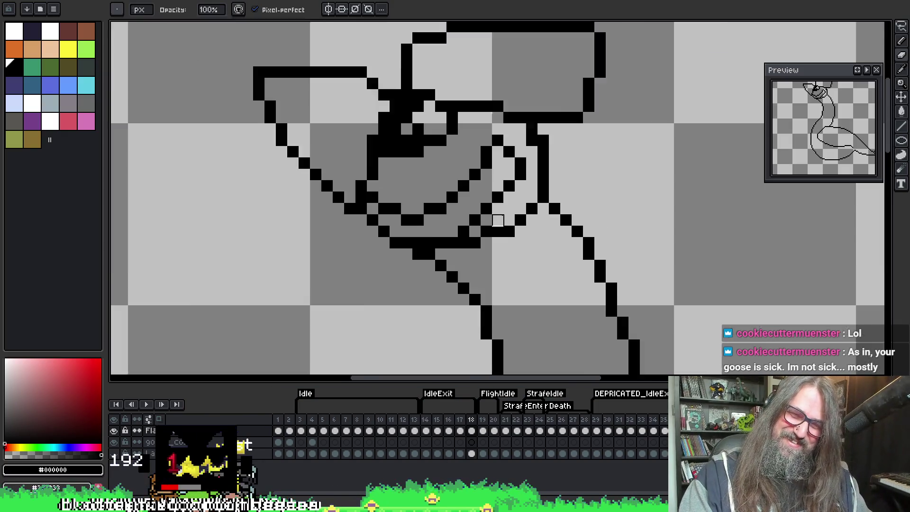
pyautogui.scroll(1, 399, 221)
pyautogui.scroll(2, 399, 221)
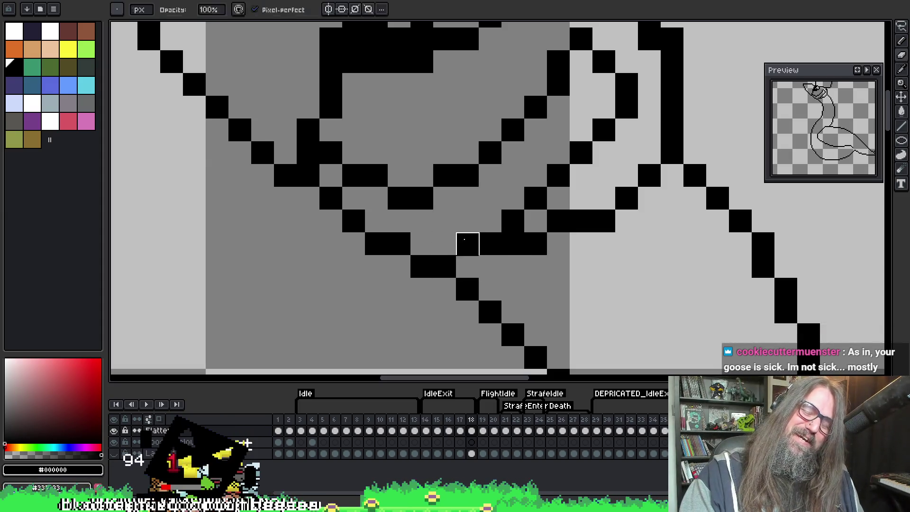
# Step: Fill gaps in the mouth and beak lines and erase three stray pixels near the beak
pyautogui.click(465, 261)
pyautogui.scroll(-2, 521, 251)
pyautogui.moveTo(597, 278); pyautogui.dragTo(458, 278)
pyautogui.scroll(1, 458, 278)
pyautogui.scroll(1, 422, 285)
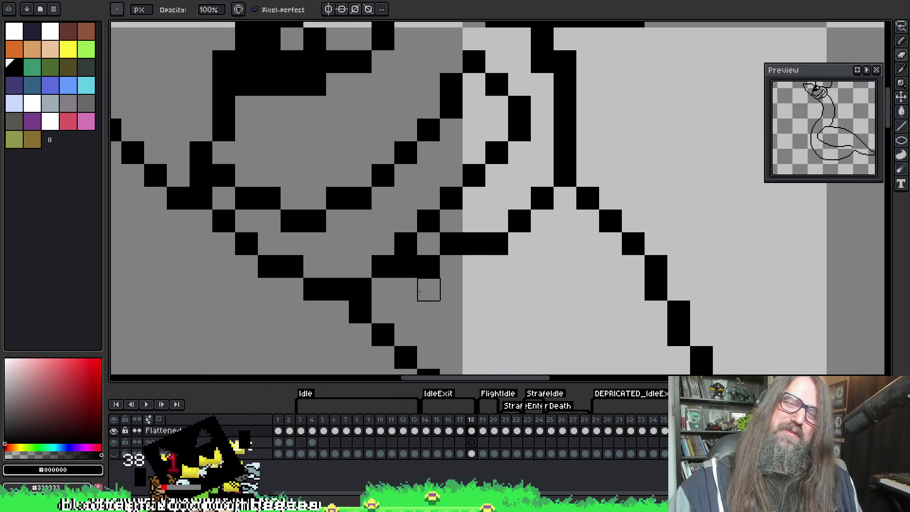
pyautogui.click(460, 184)
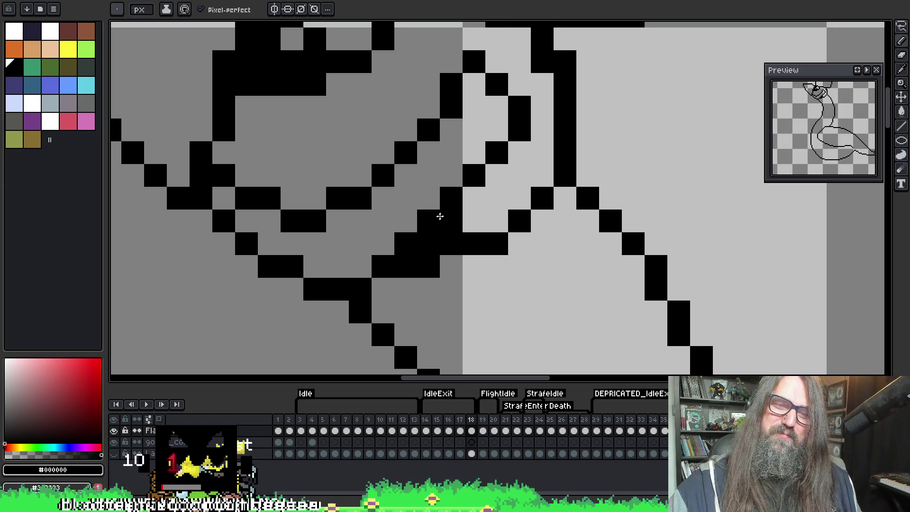
pyautogui.press('e')
pyautogui.click(406, 245)
pyautogui.click(429, 221)
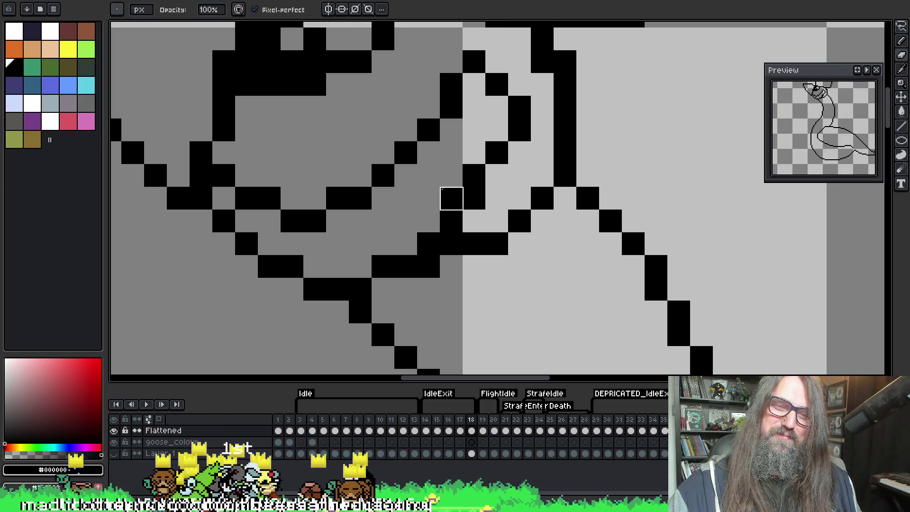
pyautogui.click(452, 197)
pyautogui.press('b')
# Step: Pan the view from the head down to the goose's neck and body
pyautogui.moveTo(447, 83)
pyautogui.mouseDown()
pyautogui.moveTo(477, 119)
pyautogui.moveTo(495, 123)
pyautogui.mouseUp()
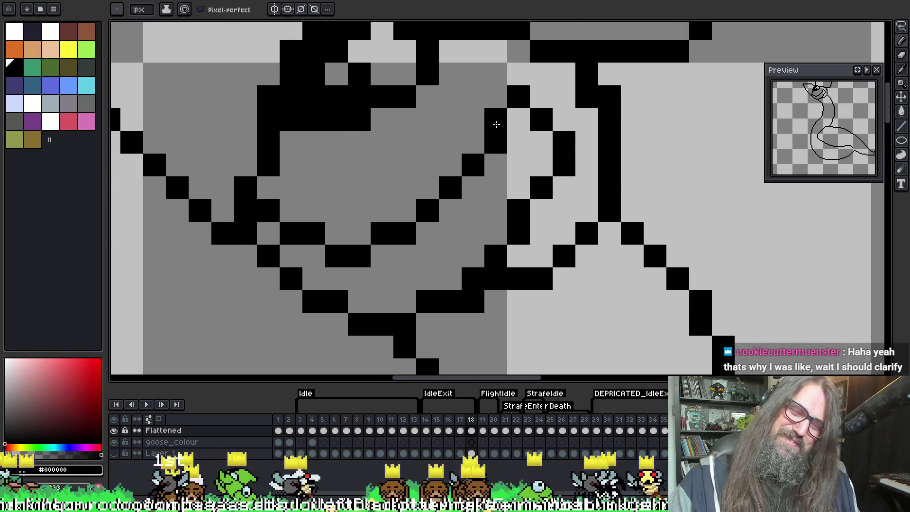
pyautogui.scroll(-3, 495, 124)
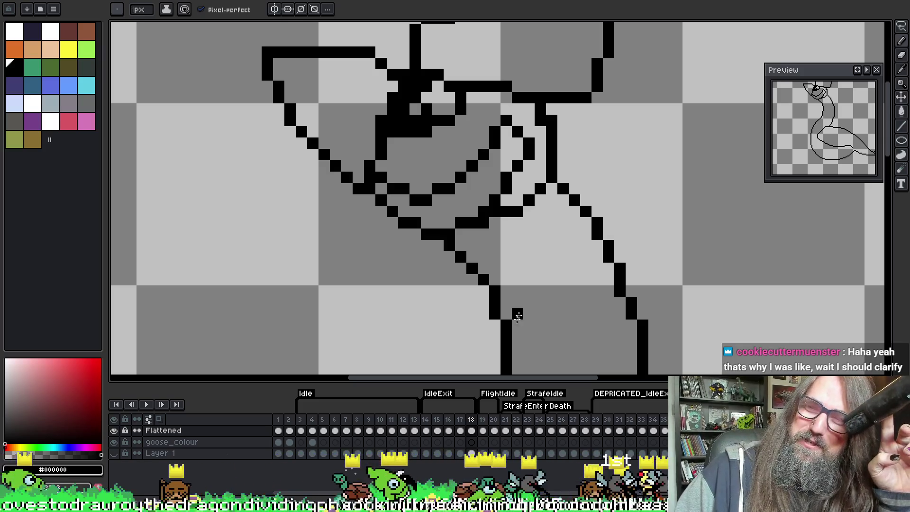
pyautogui.moveTo(468, 350); pyautogui.dragTo(507, 213)
pyautogui.scroll(-2, 521, 157)
pyautogui.scroll(-1, 522, 157)
pyautogui.moveTo(585, 244)
pyautogui.mouseDown()
pyautogui.moveTo(444, 251)
pyautogui.moveTo(459, 77)
pyautogui.moveTo(434, 167)
pyautogui.mouseUp()
# Step: Zoom in and bring the goose's body into view, alternating pencil and eyedropper
pyautogui.scroll(-1, 460, 77)
pyautogui.scroll(1, 429, 157)
pyautogui.scroll(-1, 429, 157)
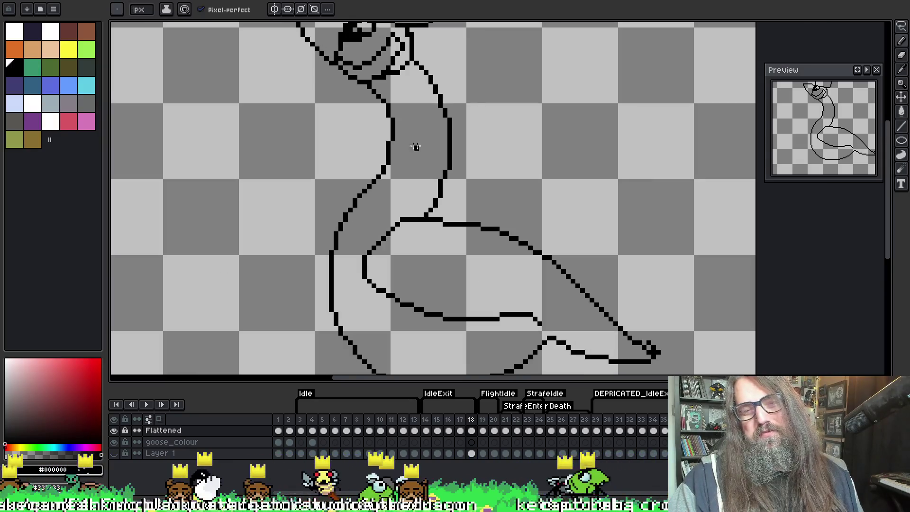
pyautogui.scroll(1, 411, 178)
pyautogui.scroll(1, 419, 226)
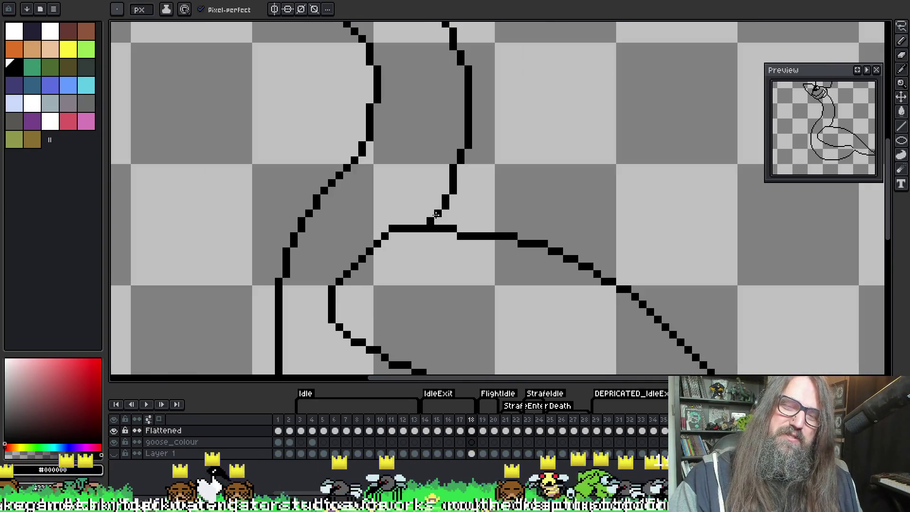
pyautogui.press('b')
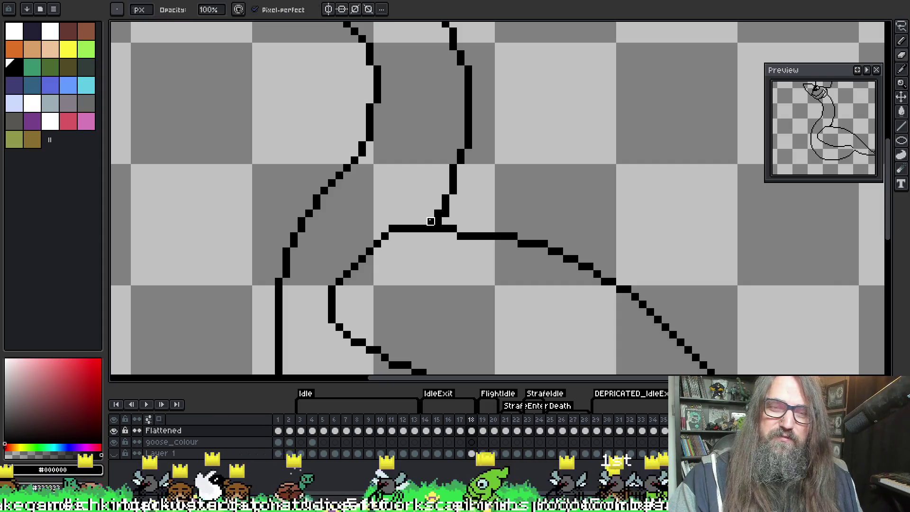
pyautogui.press('i')
pyautogui.press('b')
pyautogui.press('i')
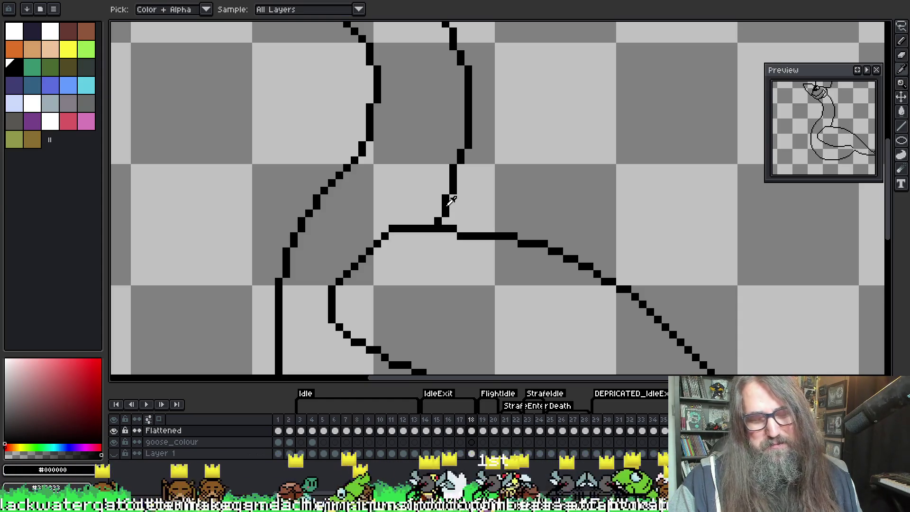
pyautogui.press('space')
pyautogui.scroll(-2, 448, 185)
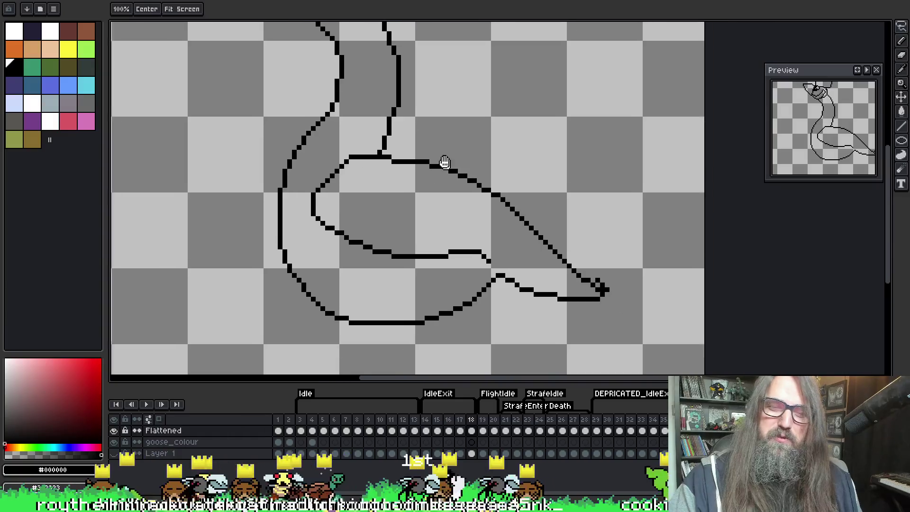
pyautogui.scroll(1, 451, 166)
pyautogui.scroll(-1, 474, 204)
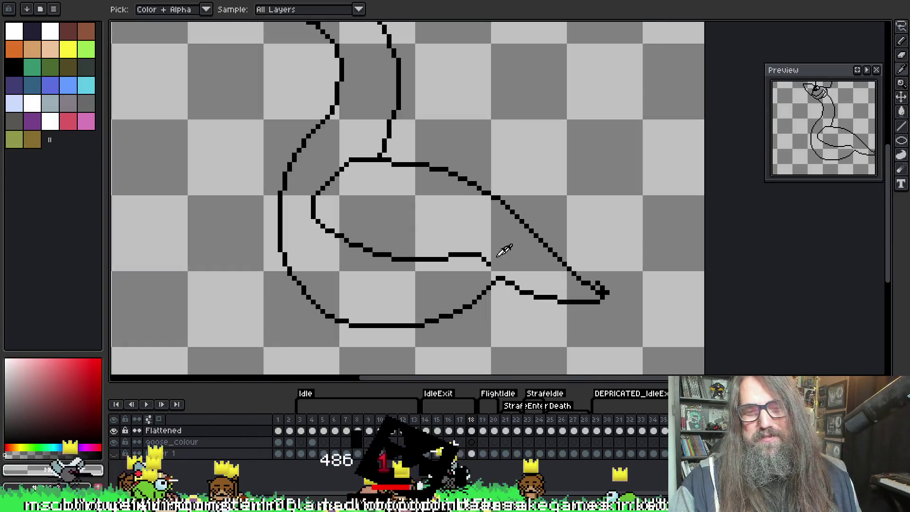
# Step: Pick black from the canvas and shift the goose drawing toward the top-left
pyautogui.press('b')
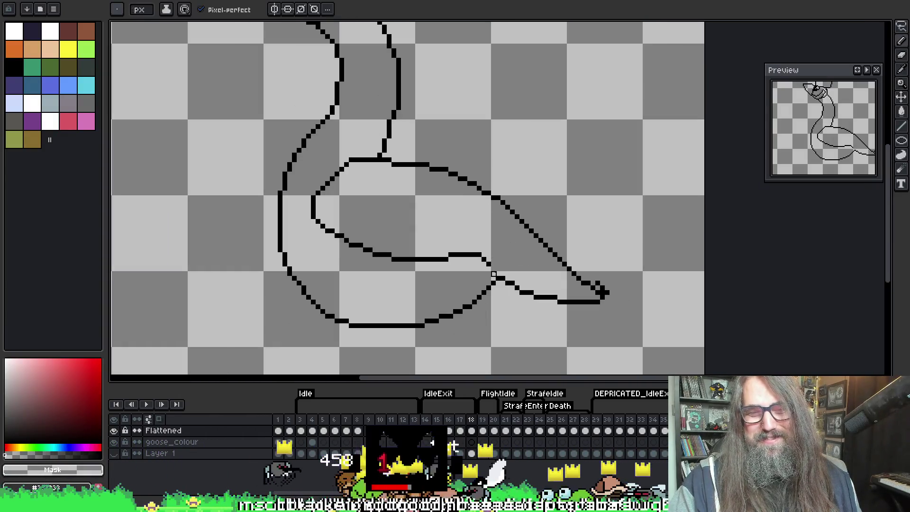
pyautogui.press('alt')
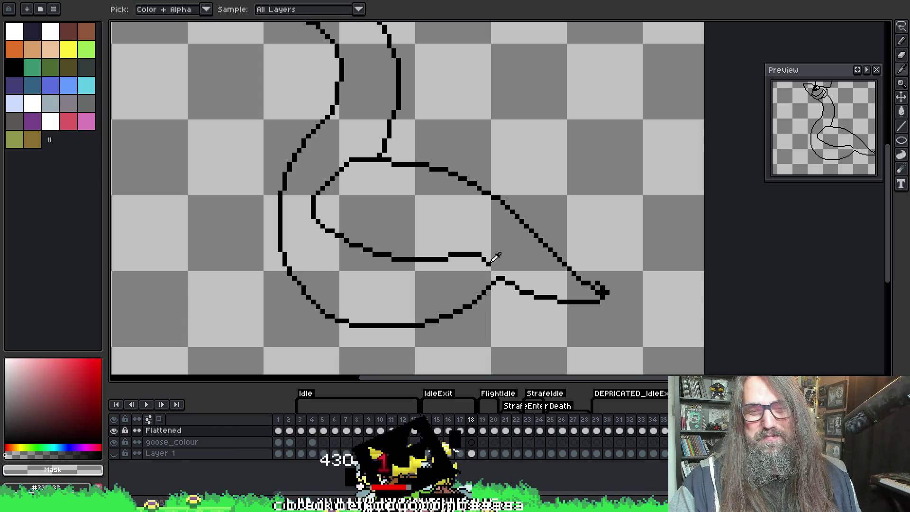
pyautogui.keyDown('alt'); pyautogui.click(490, 263); pyautogui.keyUp('alt')
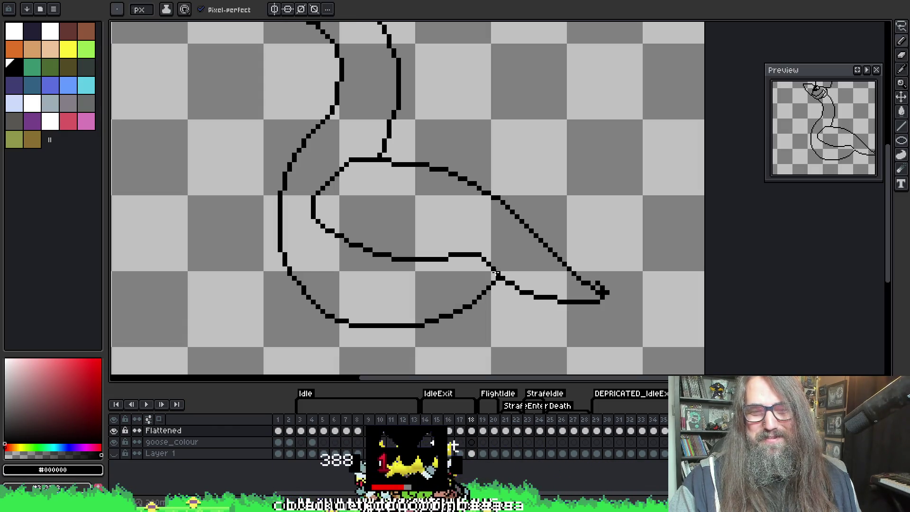
pyautogui.moveTo(456, 97); pyautogui.dragTo(413, 27)
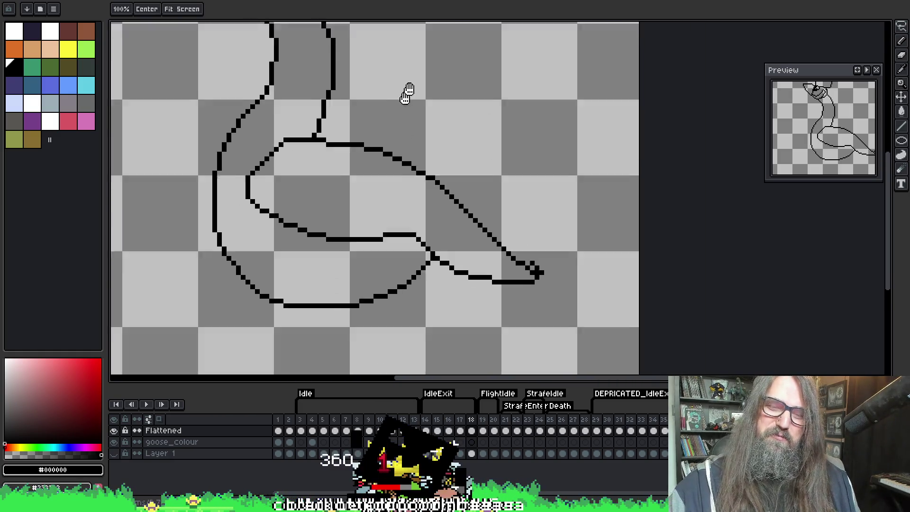
pyautogui.scroll(3, 454, 137)
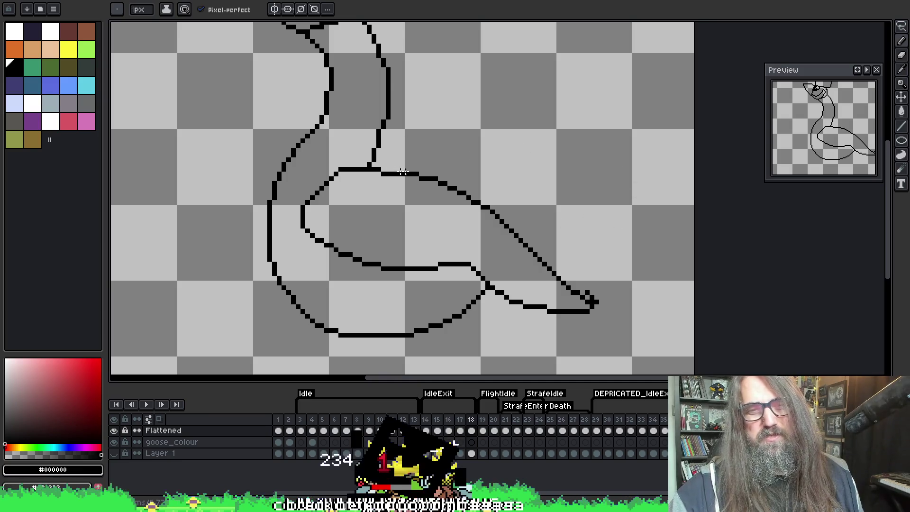
pyautogui.press('i')
pyautogui.press('b')
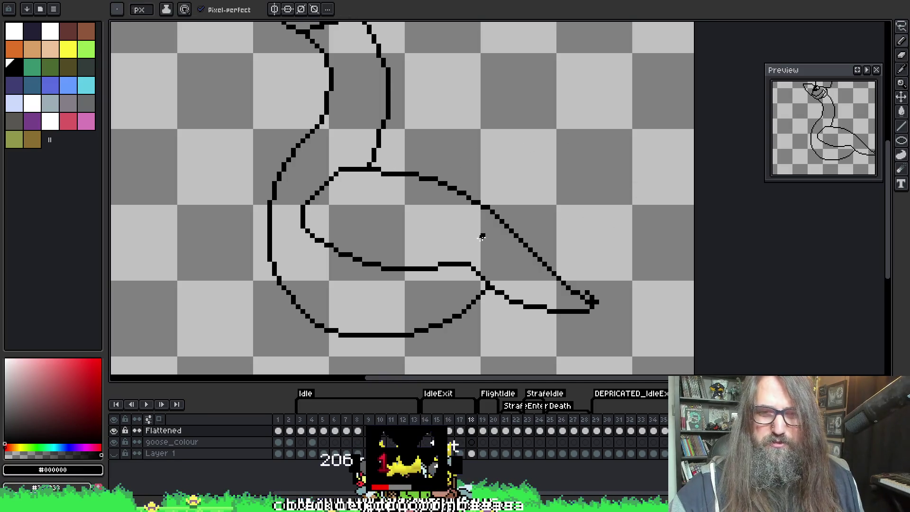
# Step: Flip repeatedly between frame 18 and the neighbouring frame to compare poses
pyautogui.press('Left')
pyautogui.press('Right')
pyautogui.press('Left')
pyautogui.press('Right')
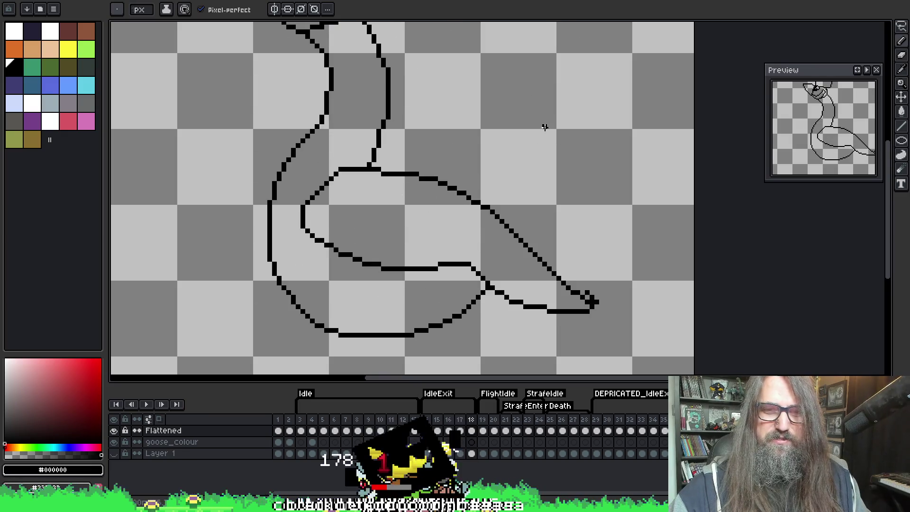
pyautogui.press('Left')
pyautogui.press('Right')
pyautogui.press('Left')
pyautogui.press('Right')
pyautogui.press('Left')
pyautogui.press('Right')
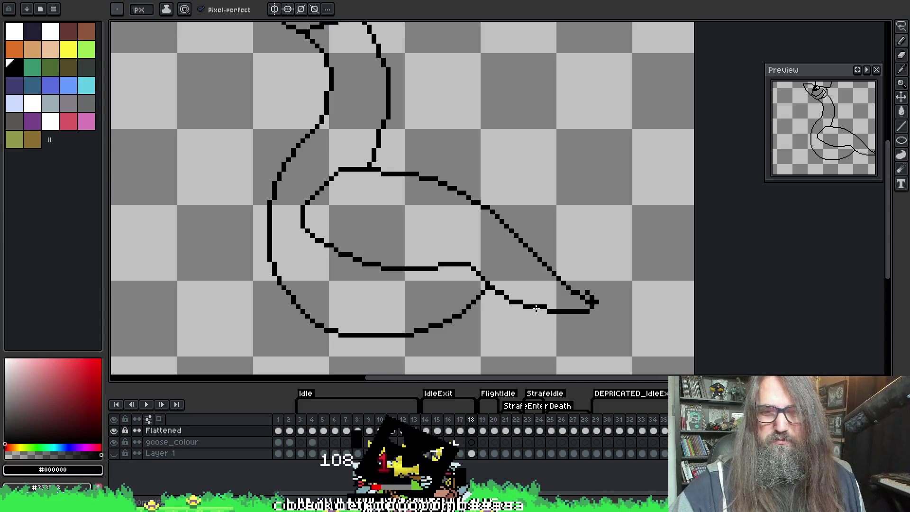
# Step: Undo the stray diagonal stroke near the tail and extend the tail tip a few pixels right
pyautogui.hotkey('ctrl', 'z')
pyautogui.press('e')
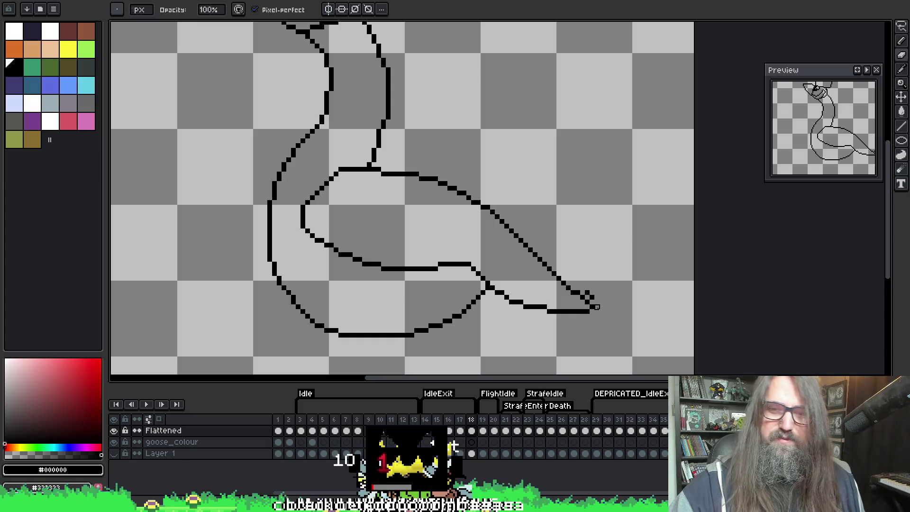
pyautogui.moveTo(587, 301); pyautogui.dragTo(596, 301)
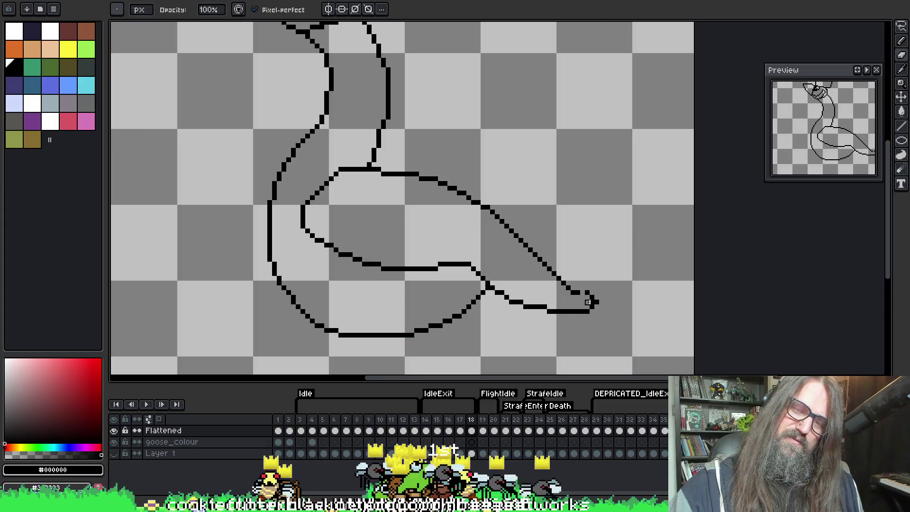
# Step: Erase the tail-tip diagonal, redraw the tip with a curving stroke, and add a neck line
pyautogui.press('e')
pyautogui.moveTo(594, 299); pyautogui.dragTo(594, 302)
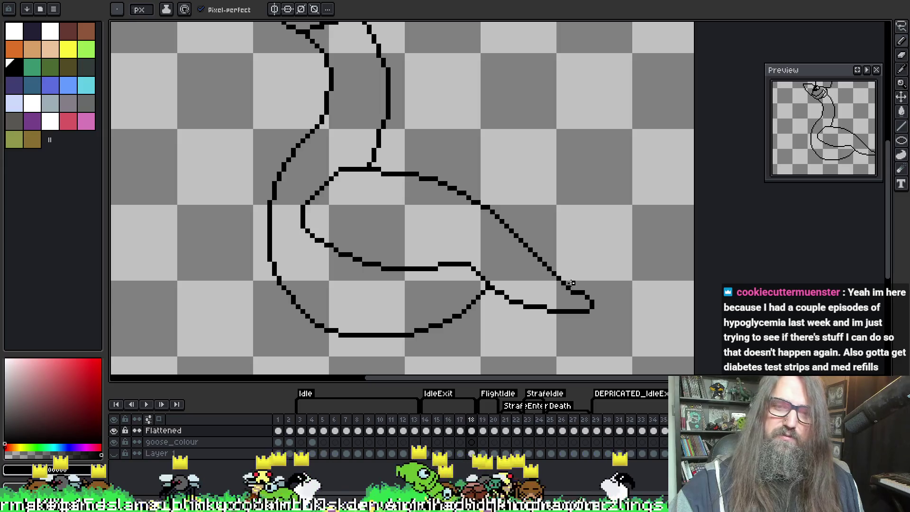
pyautogui.moveTo(563, 283)
pyautogui.mouseDown()
pyautogui.moveTo(595, 321)
pyautogui.moveTo(538, 326)
pyautogui.mouseUp()
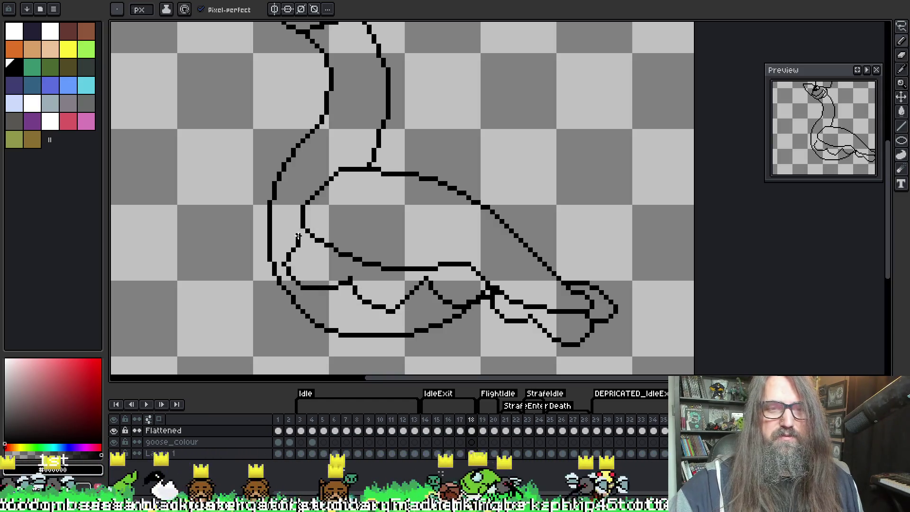
pyautogui.moveTo(288, 245)
pyautogui.mouseDown()
pyautogui.moveTo(310, 182)
pyautogui.moveTo(332, 179)
pyautogui.mouseUp()
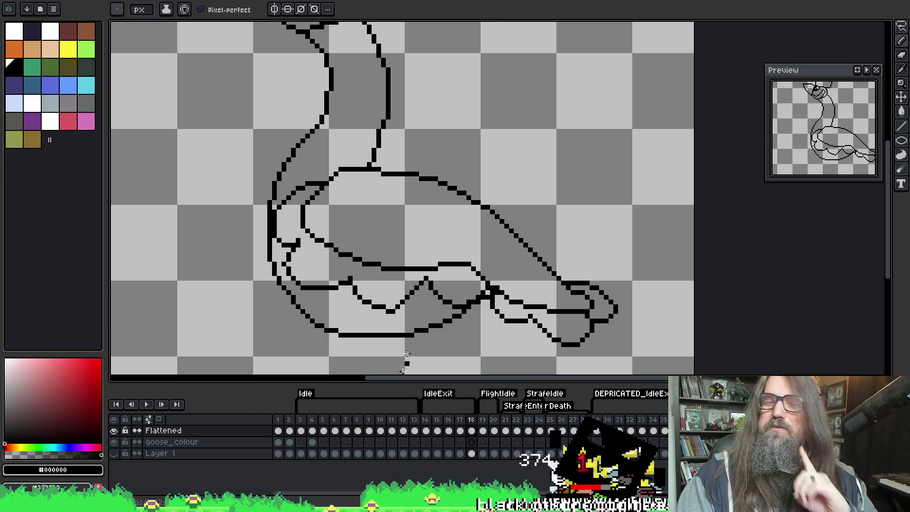
# Step: Sketch a short curved stroke just inside the wing's top edge, alternating pencil, eraser and eyedropper
pyautogui.press('b')
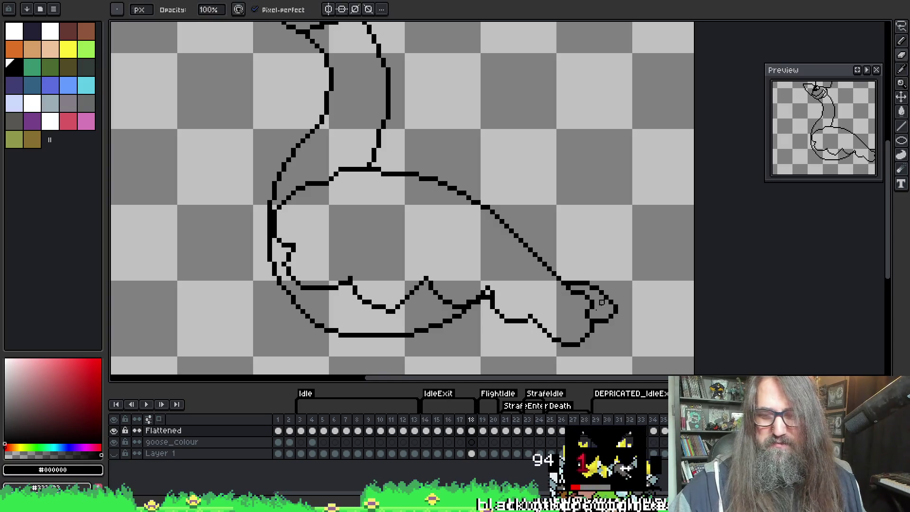
pyautogui.press('e')
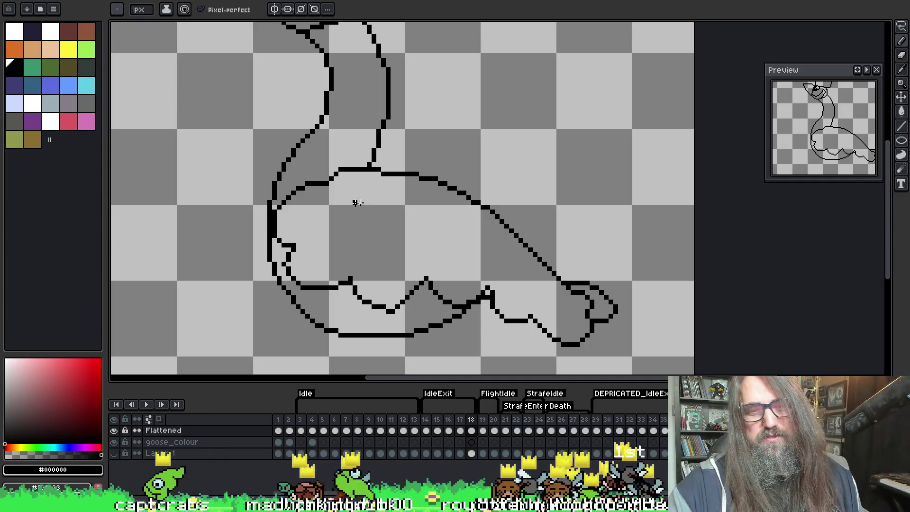
pyautogui.press('e')
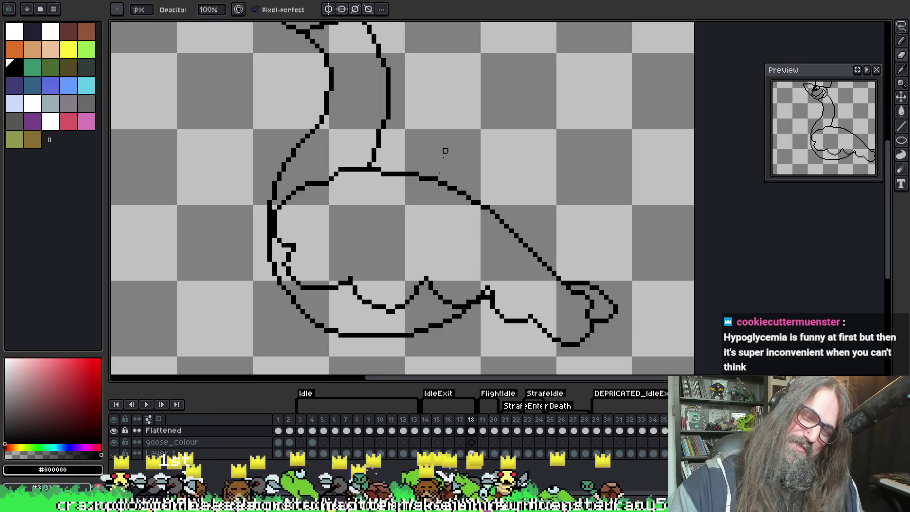
pyautogui.press('i')
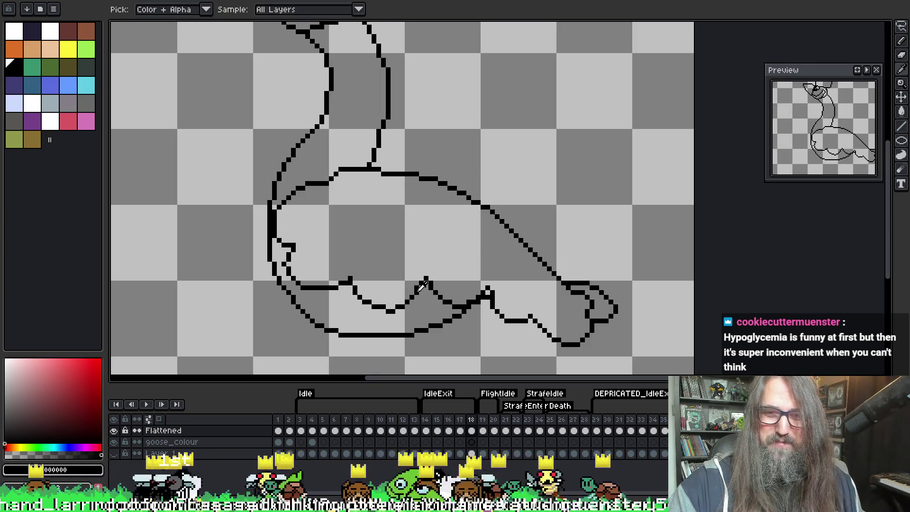
pyautogui.press('b')
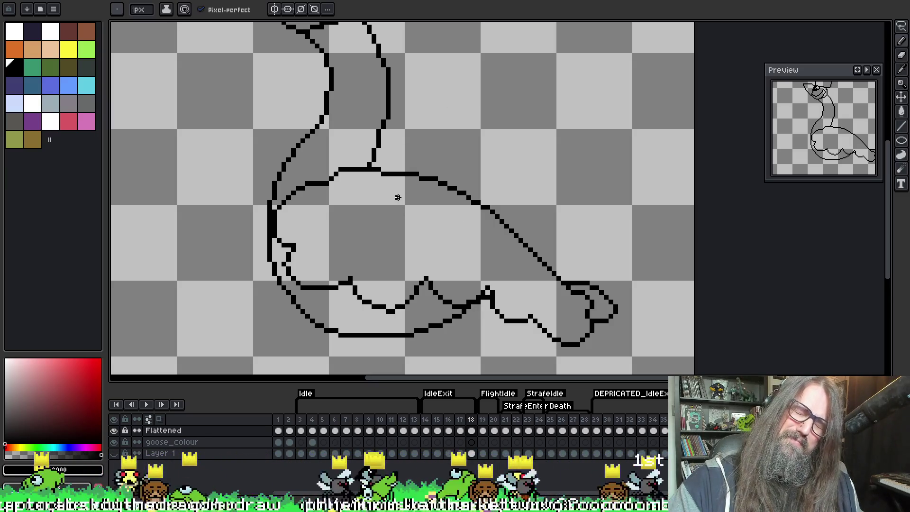
pyautogui.press('i')
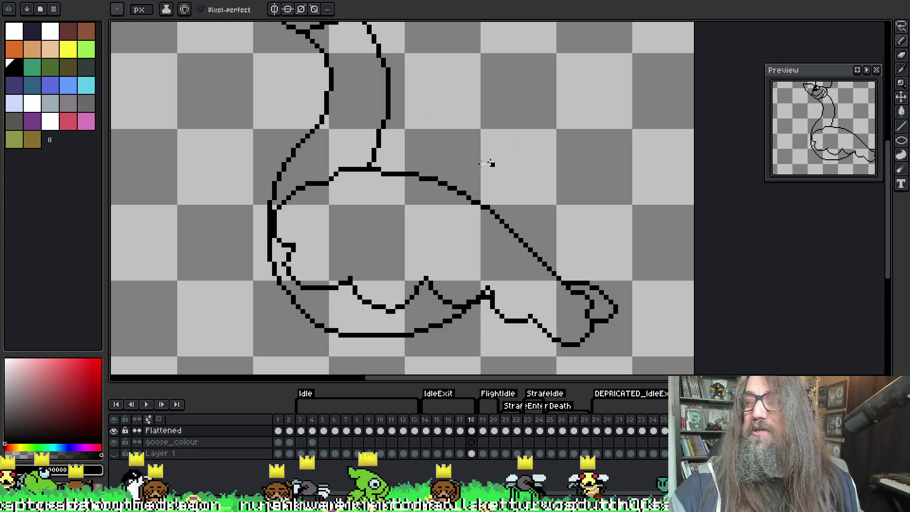
pyautogui.press('b')
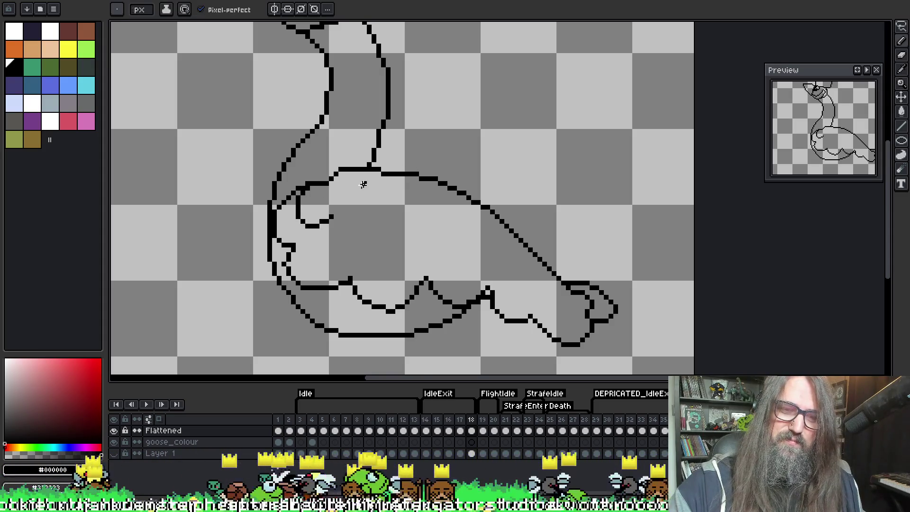
# Step: Compare with the neighbouring frame and undo the three earlier inner wing strokes
pyautogui.press('v')
pyautogui.press('b')
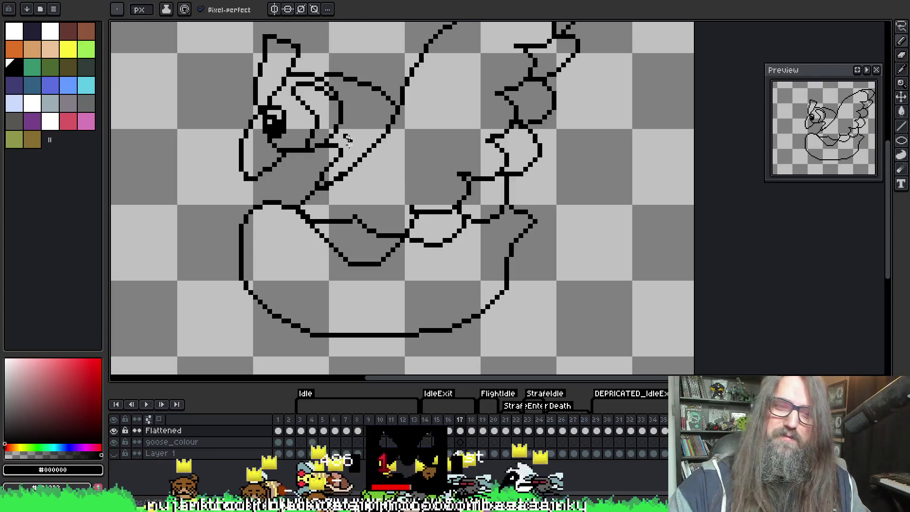
pyautogui.press('Left')
pyautogui.press('Right')
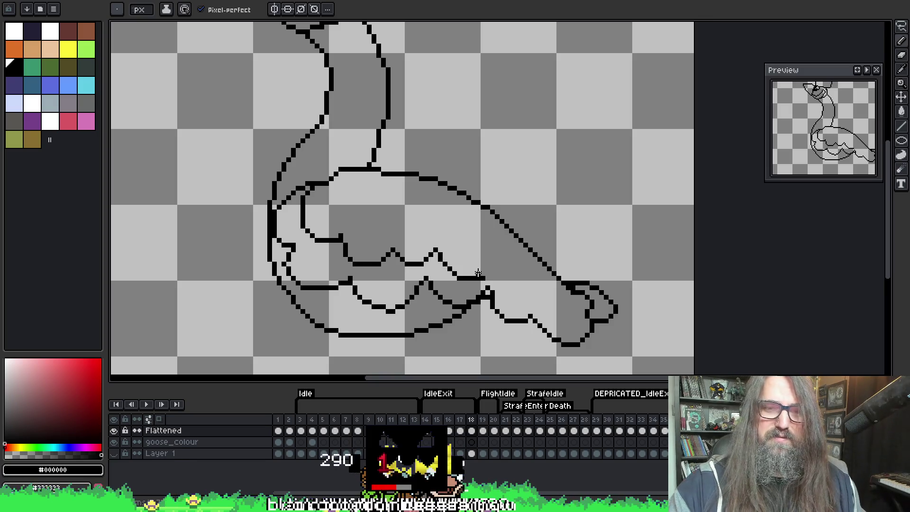
pyautogui.hotkey('ctrl', 'z')
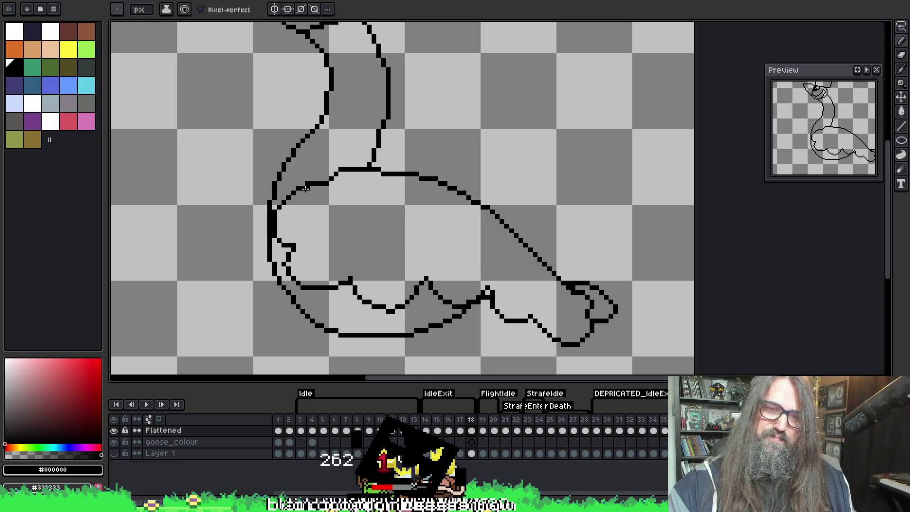
pyautogui.hotkey('ctrl', 'z')
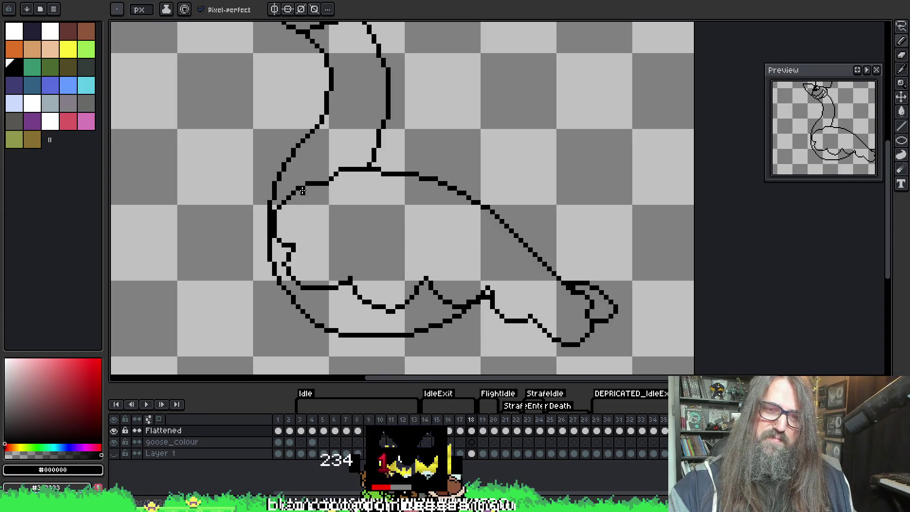
pyautogui.hotkey('ctrl', 'z')
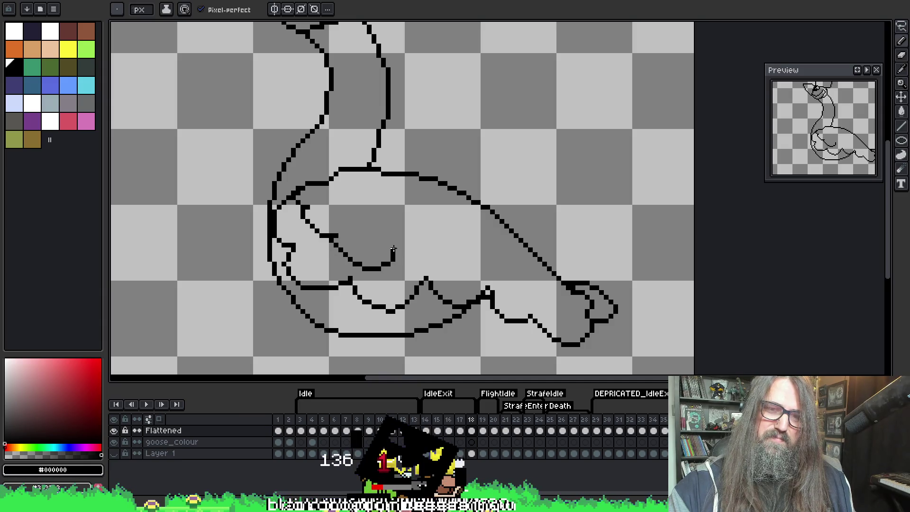
# Step: Draw the new zigzag feather line across the wing toward its tip
pyautogui.moveTo(395, 253); pyautogui.dragTo(440, 255)
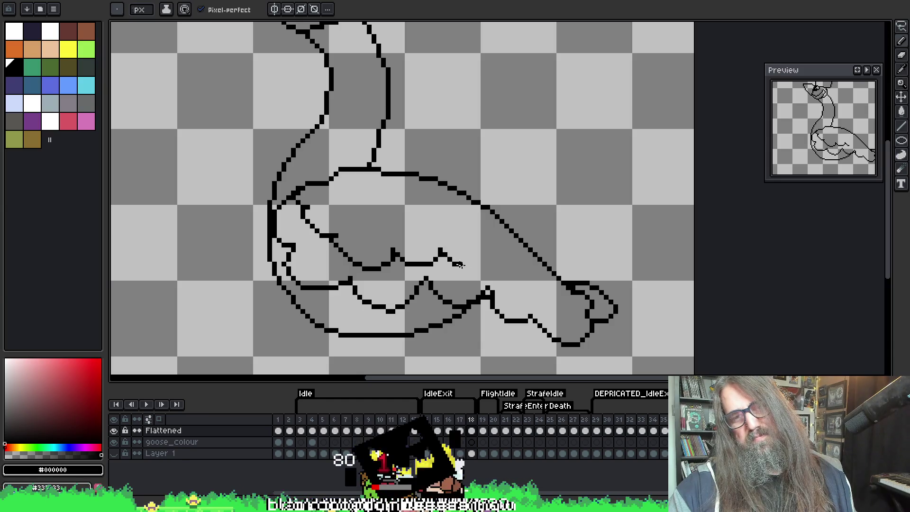
pyautogui.moveTo(496, 263); pyautogui.dragTo(516, 292)
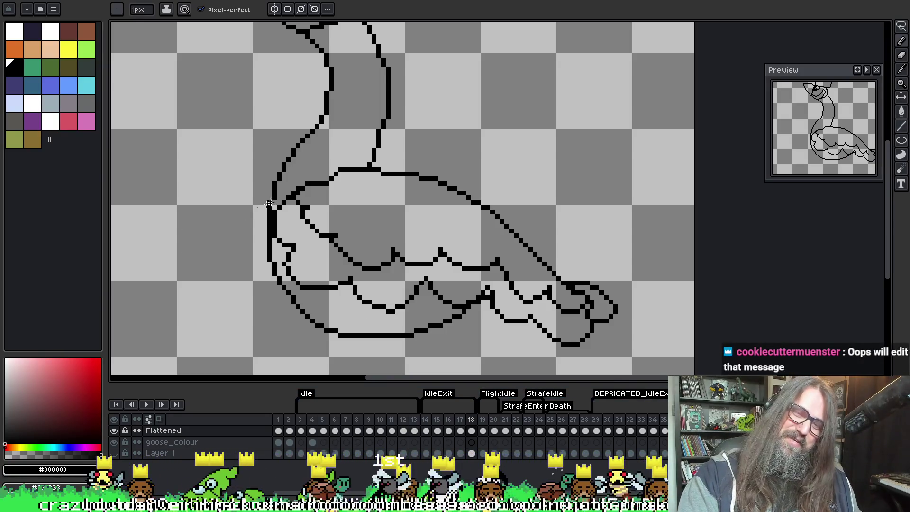
pyautogui.scroll(2, 316, 210)
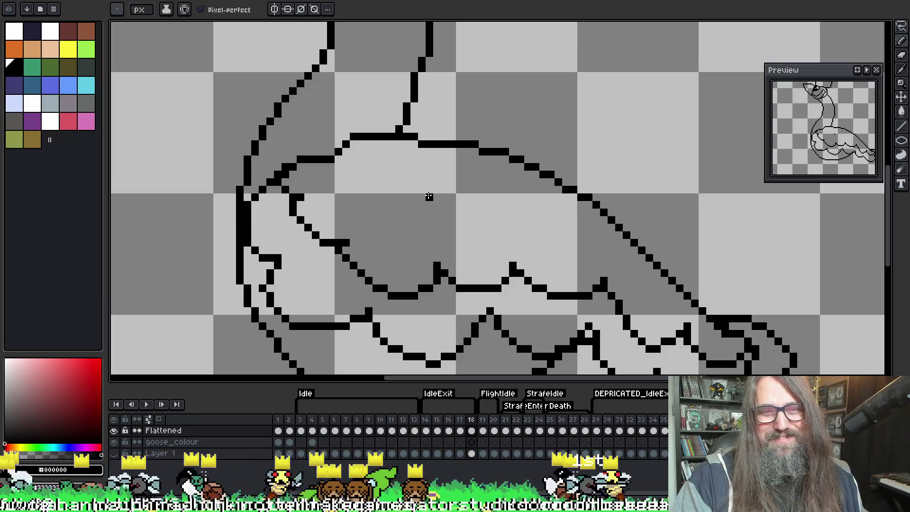
# Step: Touch up the feather lines' pixels with the pixel-perfect pencil, retouching the wing-base curl
pyautogui.press('b')
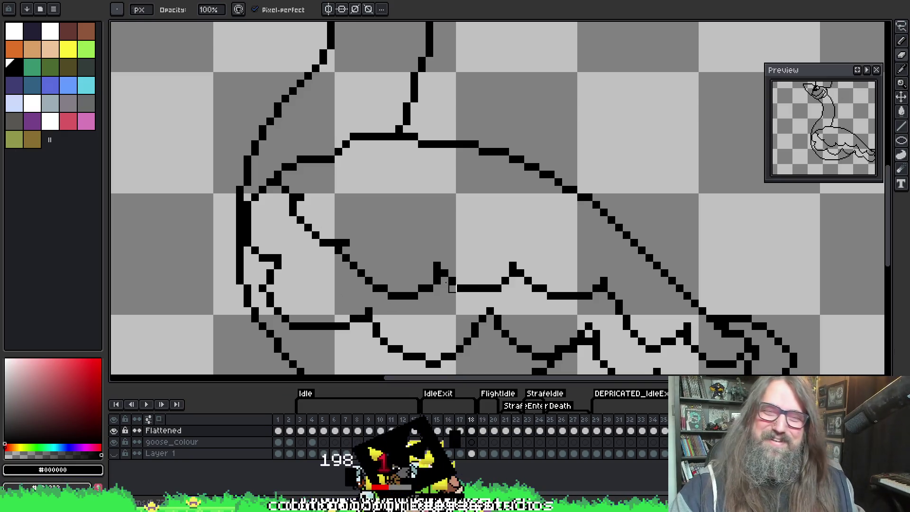
pyautogui.scroll(-1, 261, 88)
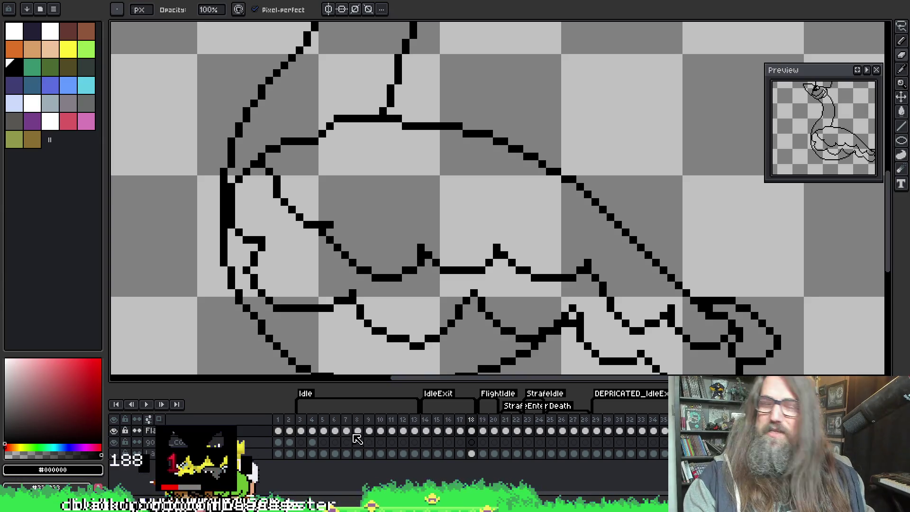
pyautogui.scroll(-1, 251, 259)
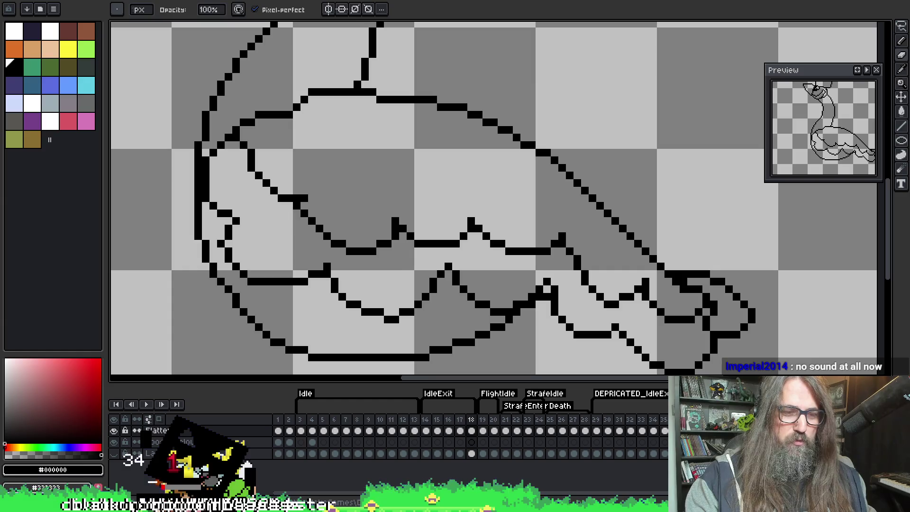
# Step: Search 'audio settings' from the Start menu and open the Sound settings result
pyautogui.press('super')
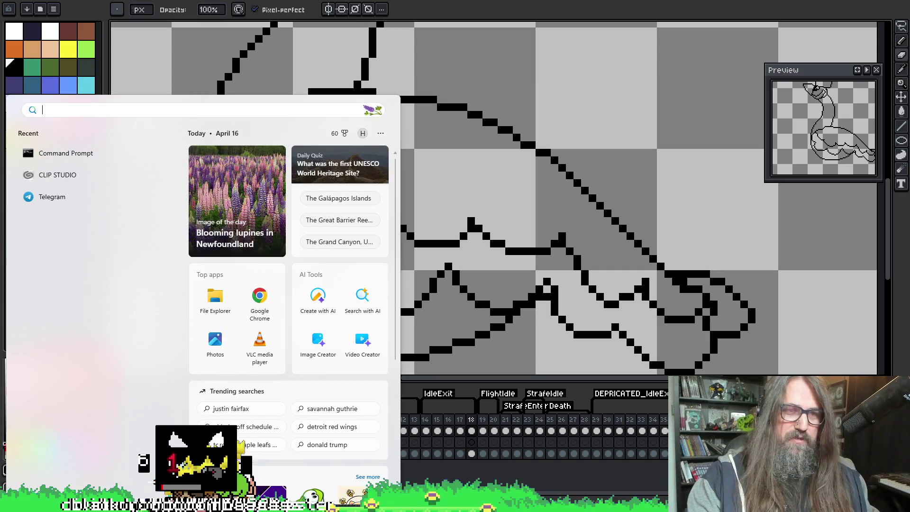
pyautogui.write('au')
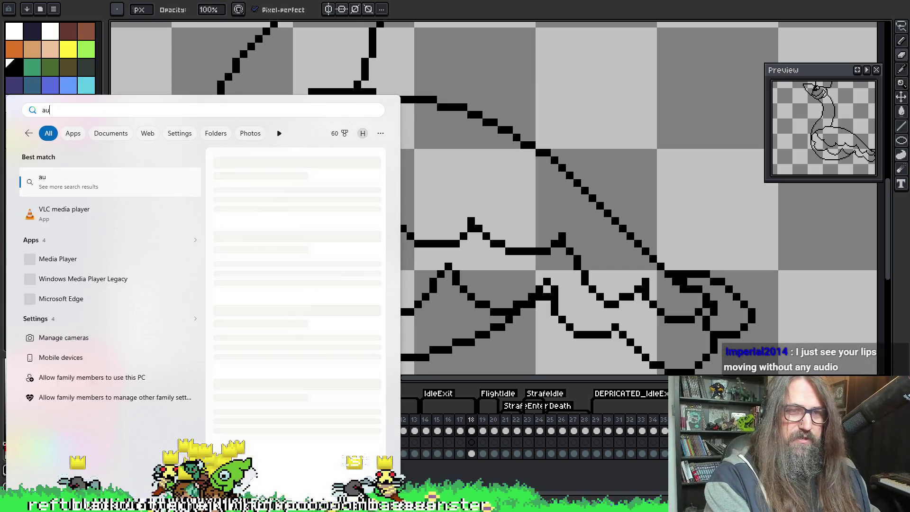
pyautogui.write('dio')
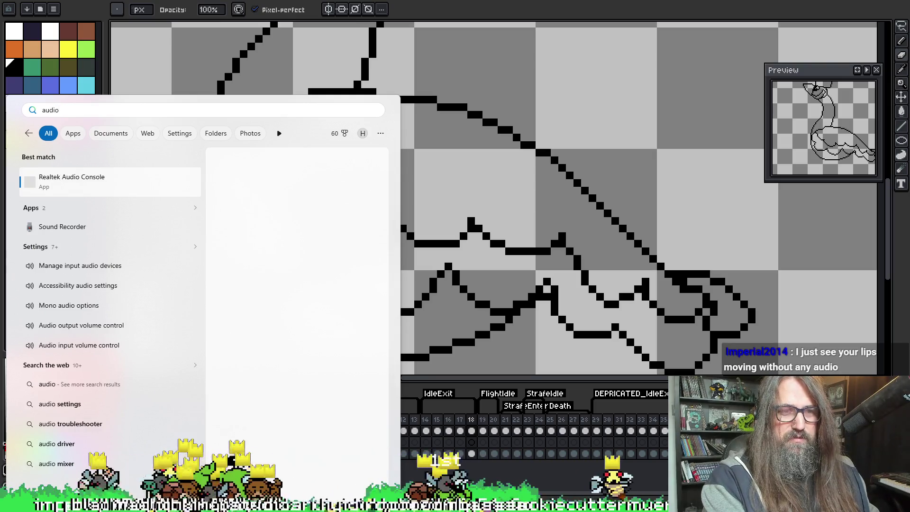
pyautogui.write(' settings')
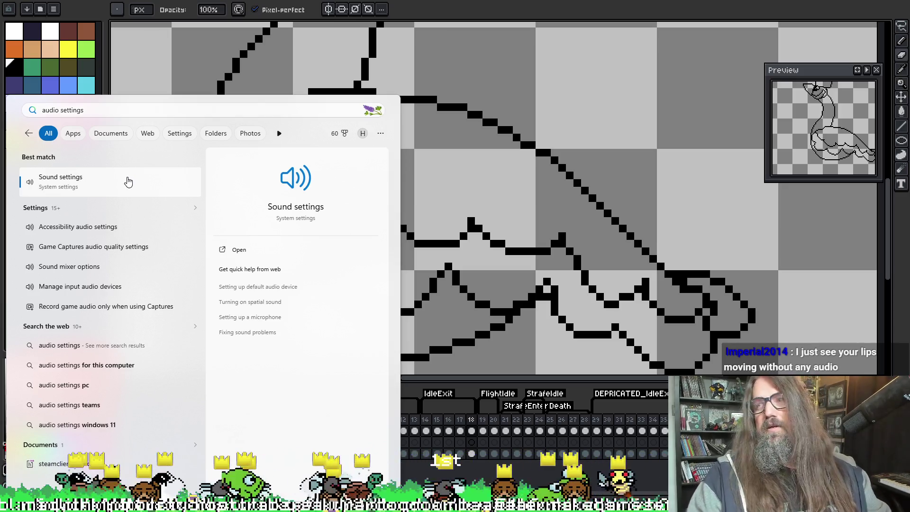
pyautogui.click(128, 181)
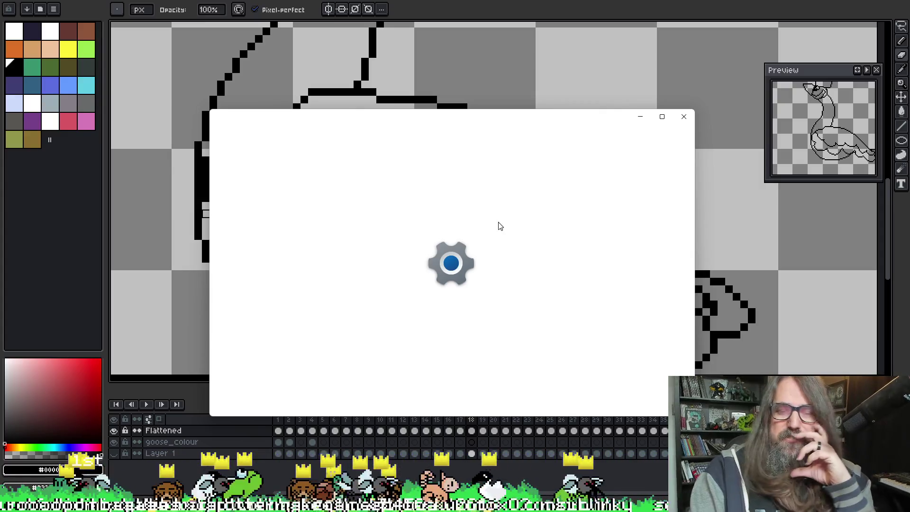
# Step: Raise the Analogue 1 + 2 input volume from 88 to 90, then return to Aseprite
pyautogui.scroll(-3, 498, 303)
pyautogui.scroll(-3, 500, 309)
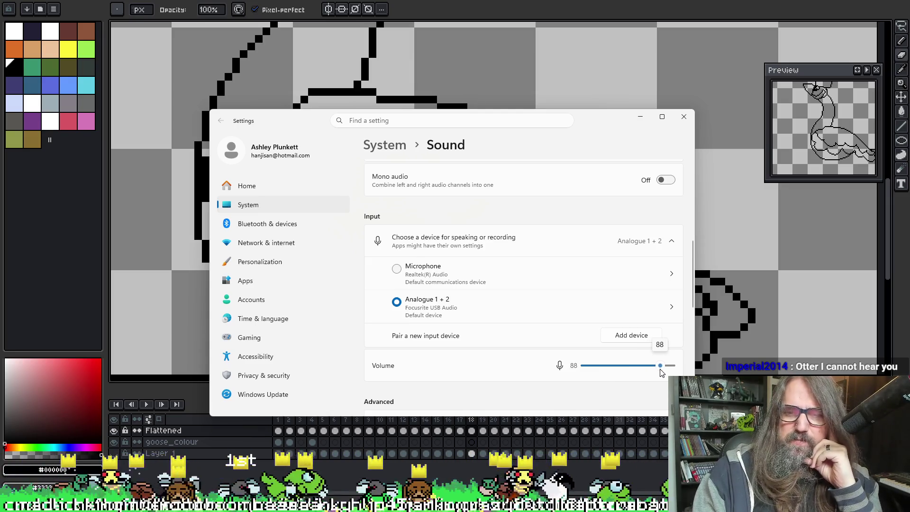
pyautogui.moveTo(662, 374); pyautogui.dragTo(664, 375)
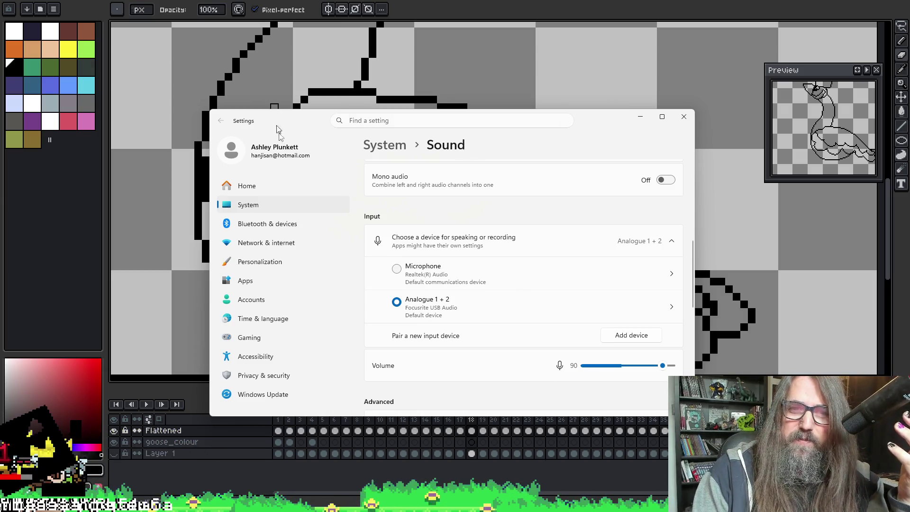
pyautogui.click(274, 108)
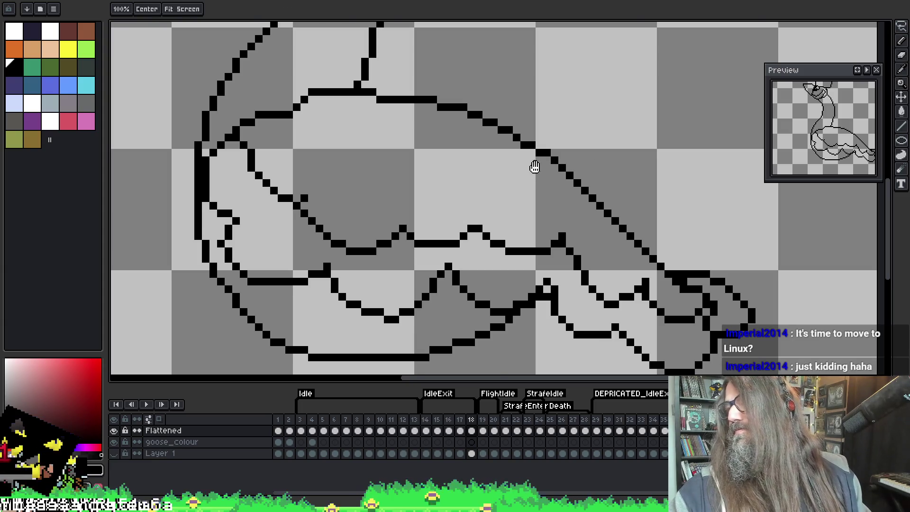
# Step: Replace the last inner wing stroke with a short vertical line near the neck
pyautogui.moveTo(536, 166); pyautogui.dragTo(505, 152)
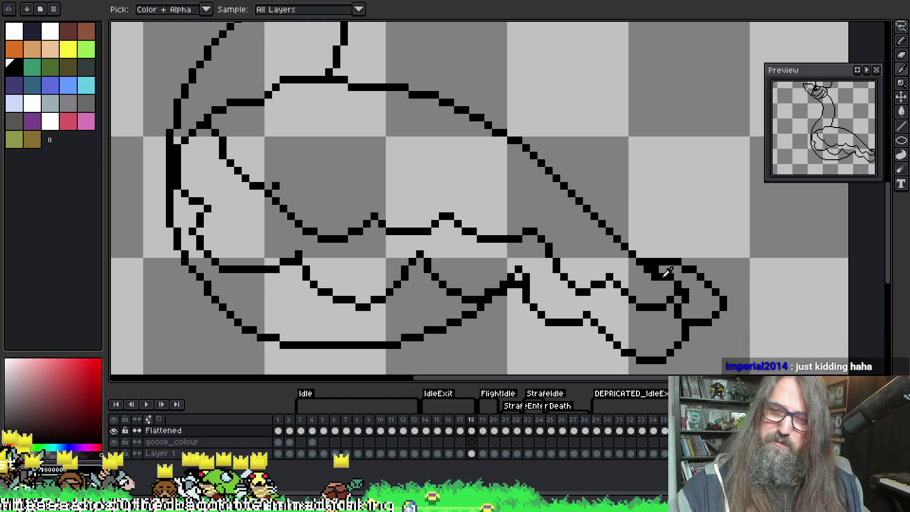
pyautogui.hscroll(-3, 620, 244)
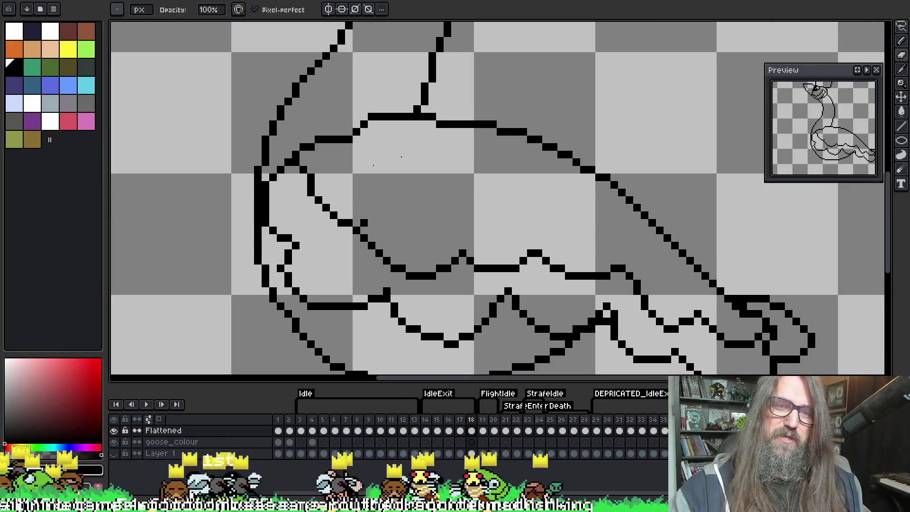
pyautogui.scroll(2, 309, 202)
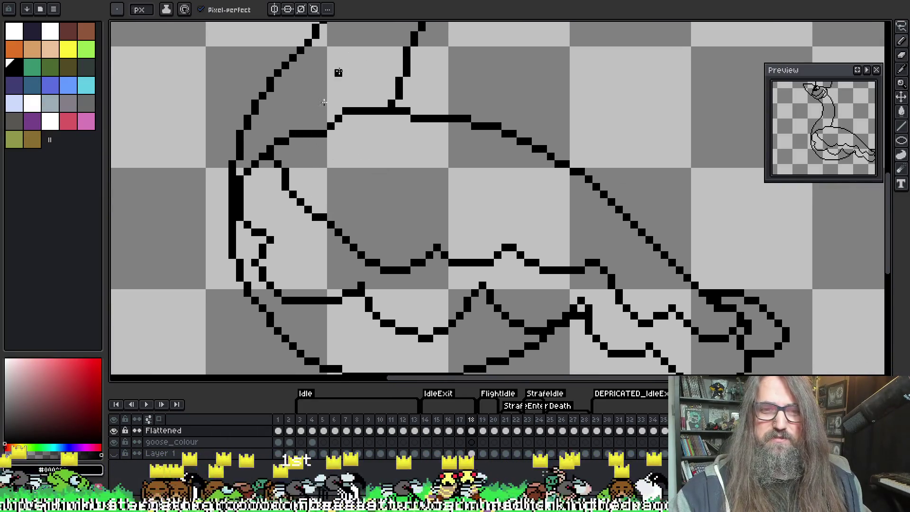
pyautogui.press('alt')
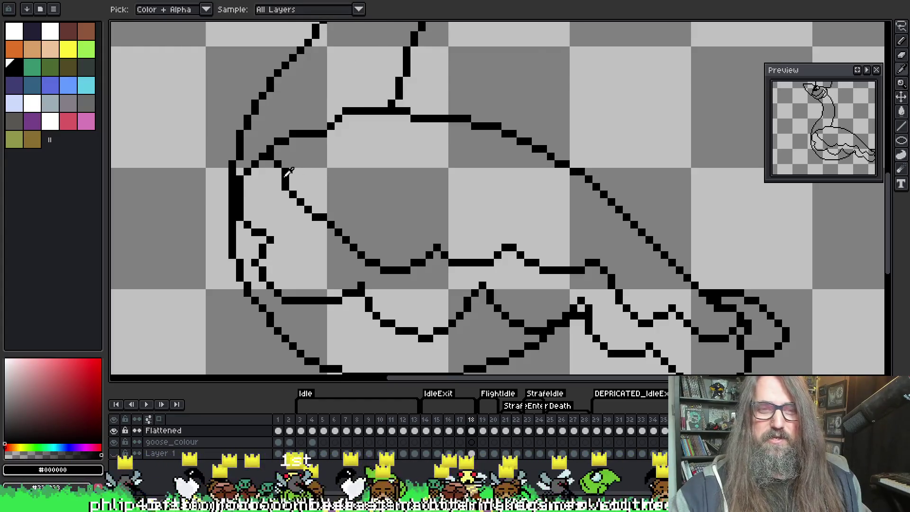
pyautogui.press('alt')
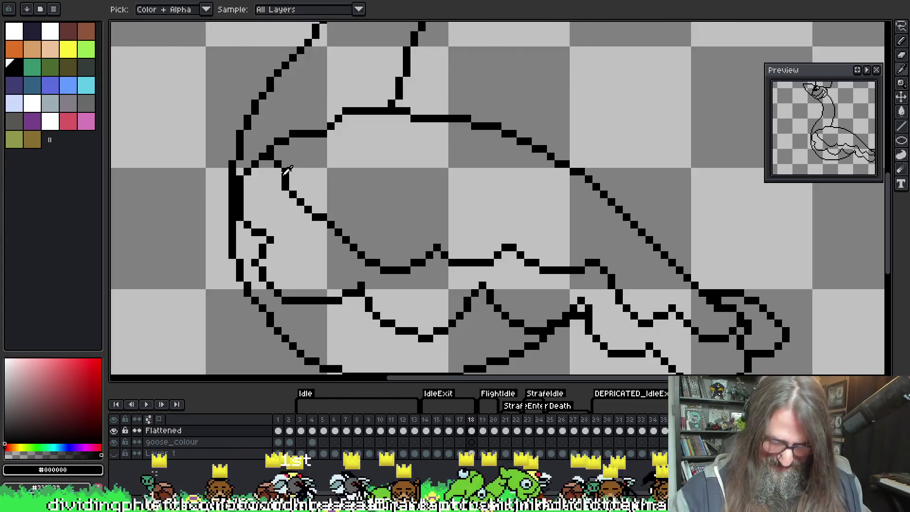
pyautogui.press('alt')
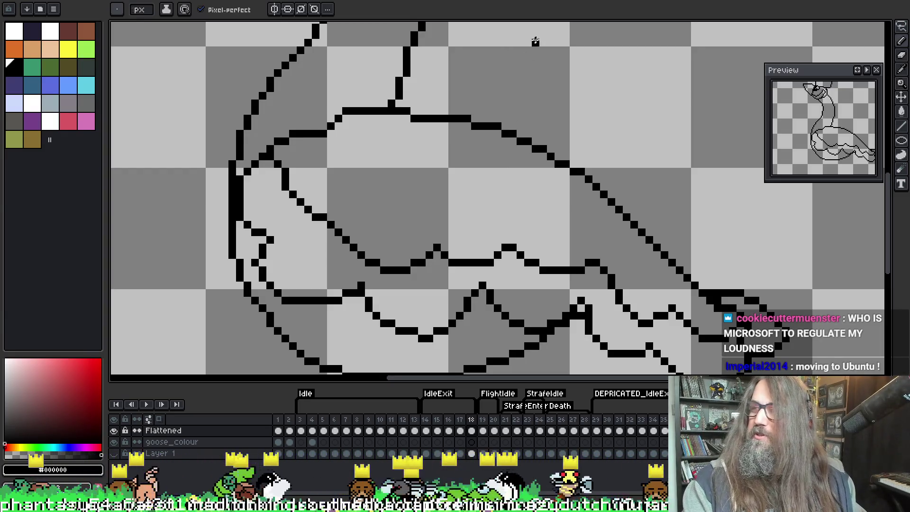
pyautogui.scroll(-1, 421, 151)
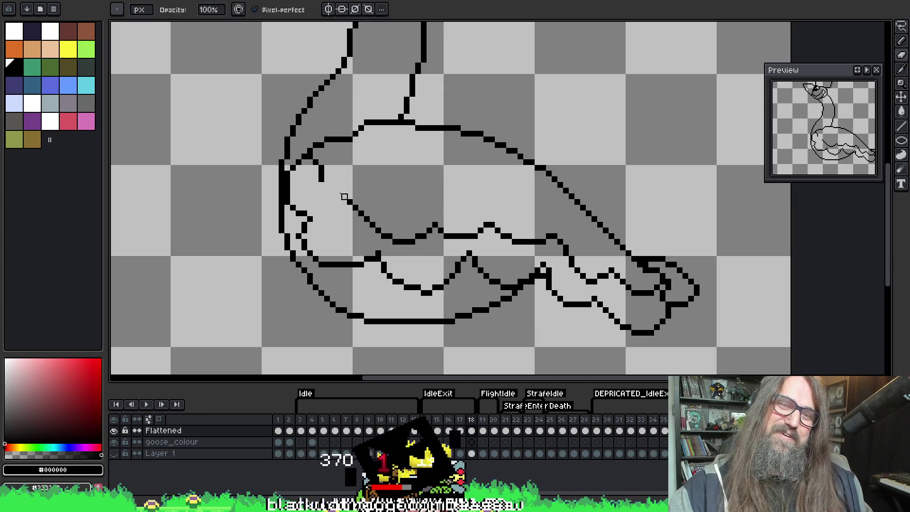
pyautogui.hotkey('ctrl', 'z')
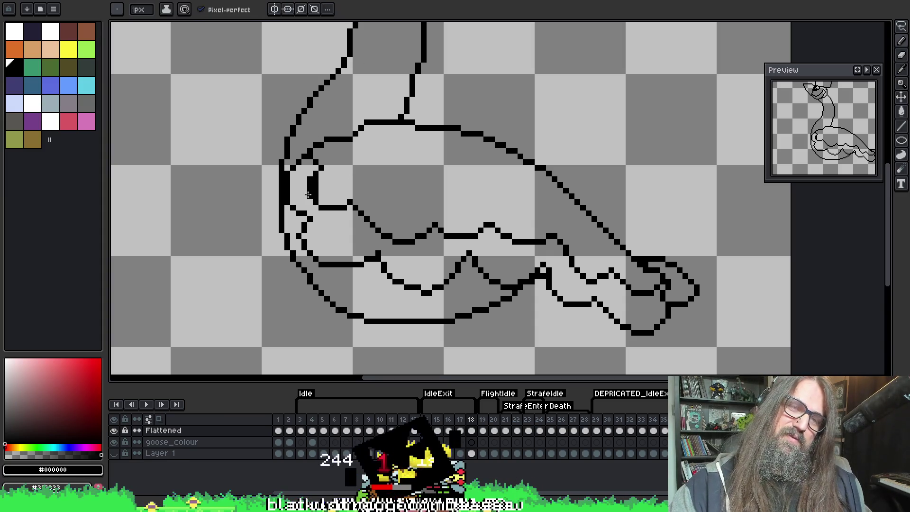
pyautogui.moveTo(310, 191); pyautogui.dragTo(315, 179)
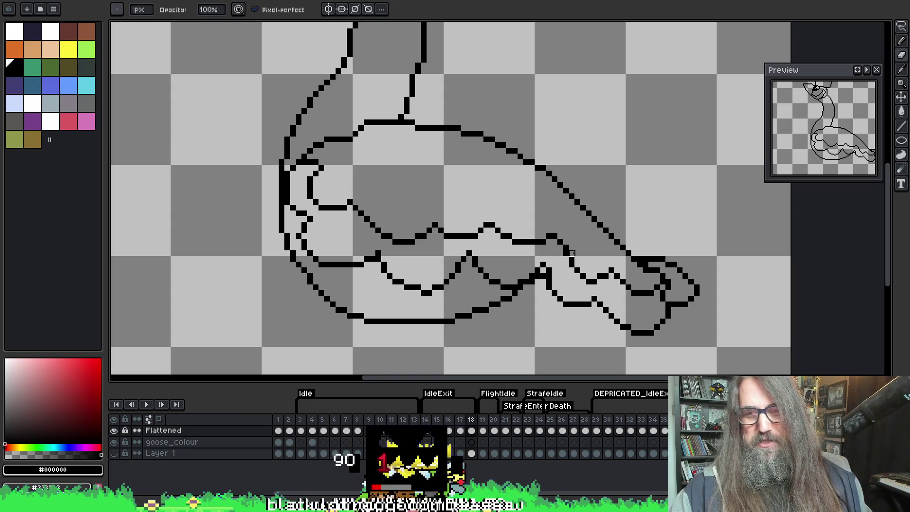
# Step: Save the goose animation file with the touched-up line art
pyautogui.hotkey('ctrl', 's')
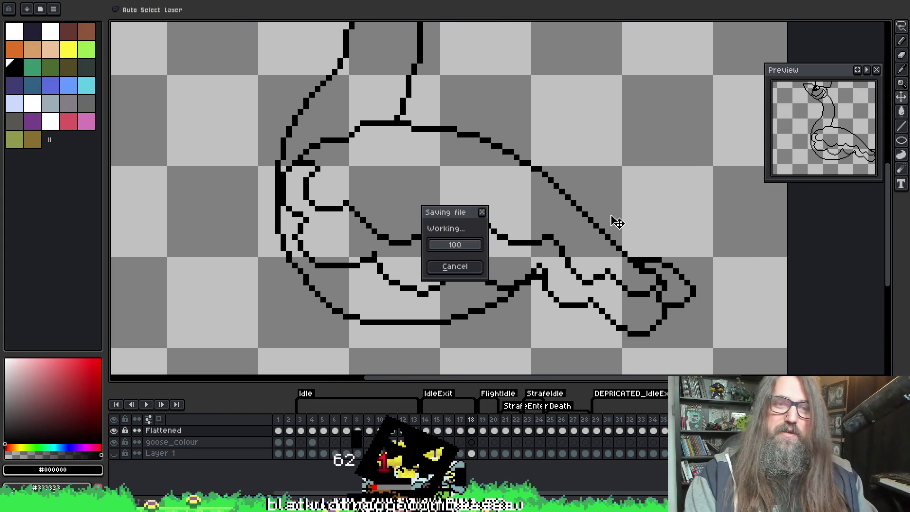
pyautogui.press('e')
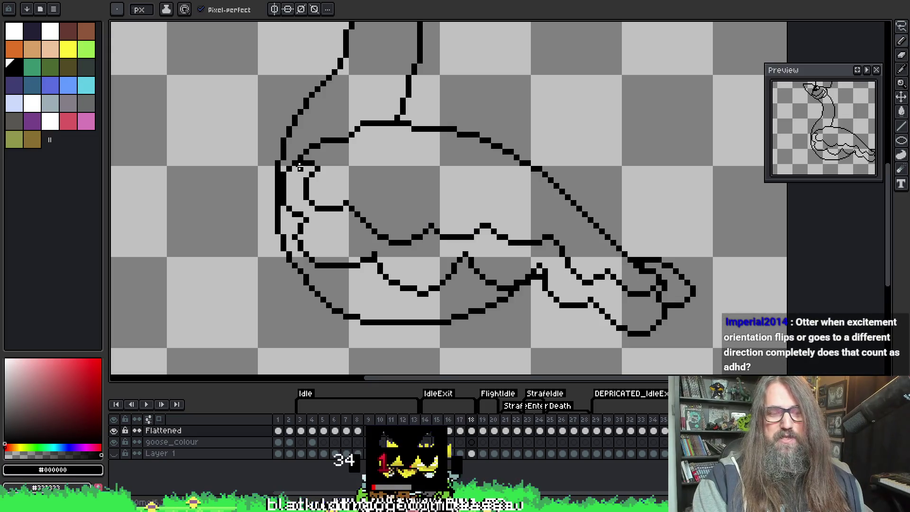
pyautogui.press('b')
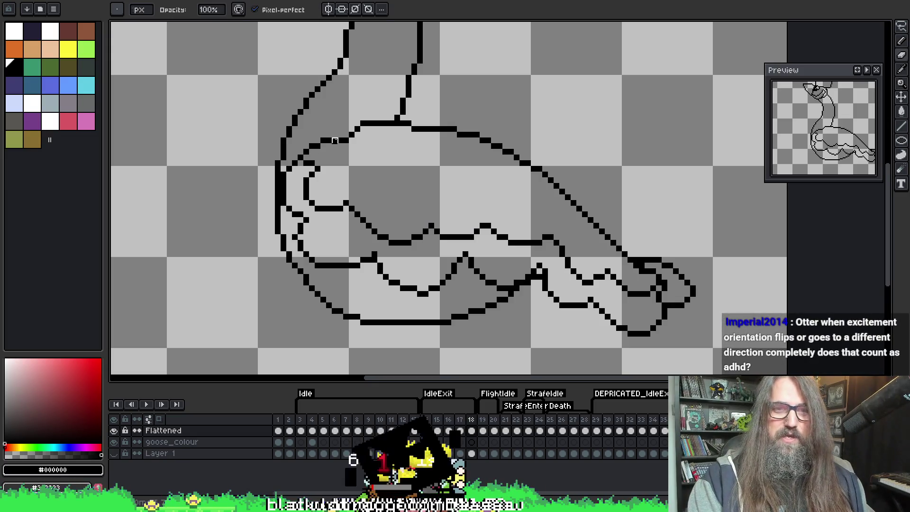
pyautogui.hotkey('ctrl', 's')
pyautogui.press('alt')
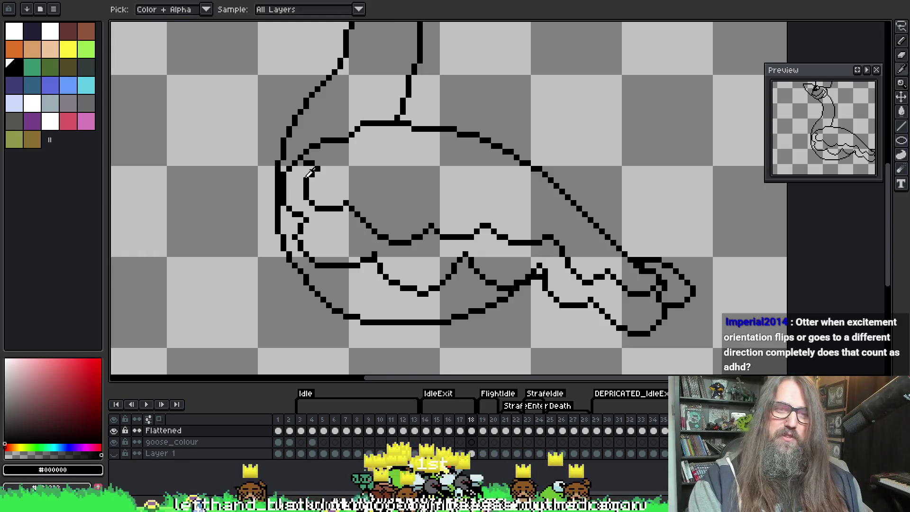
pyautogui.scroll(-2, 489, 161)
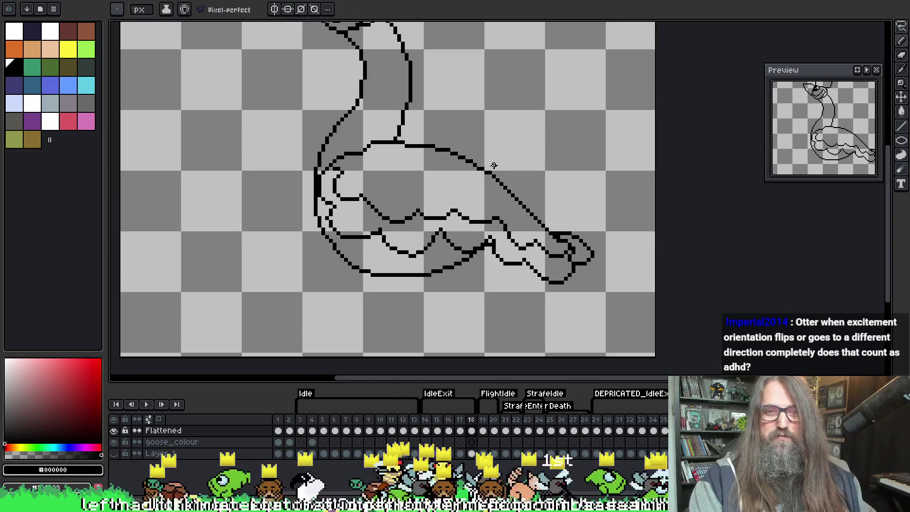
# Step: Play the flight animation, stopping on frames 14, 15 and 18, then save
pyautogui.moveTo(489, 163); pyautogui.dragTo(500, 220)
pyautogui.press('Return')
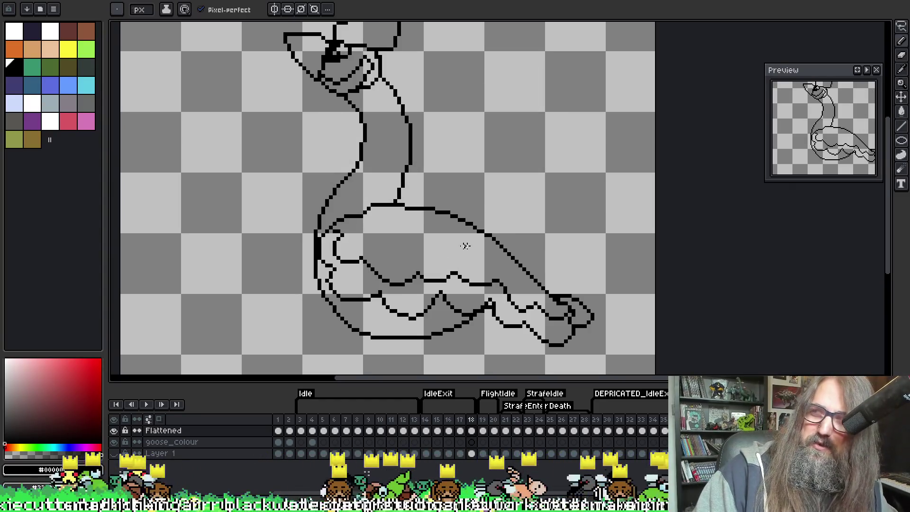
pyautogui.press('Return')
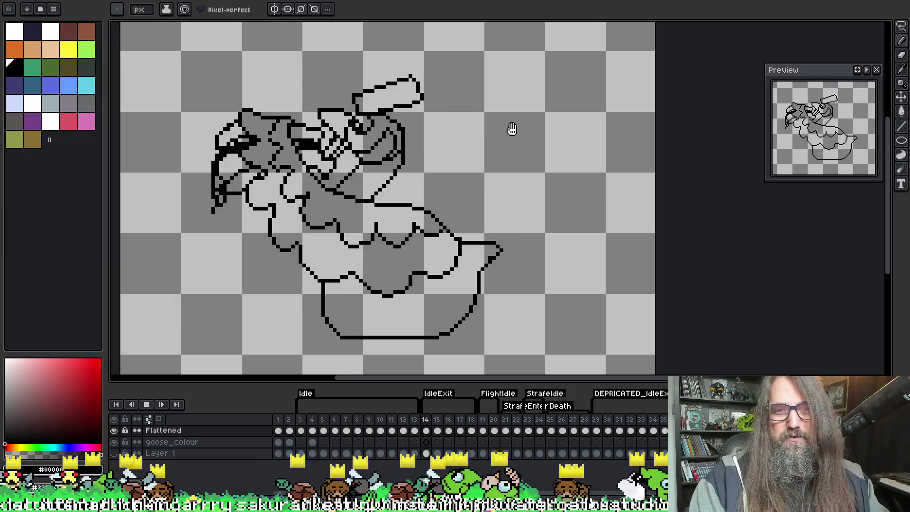
pyautogui.press('Return')
pyautogui.press('Return')
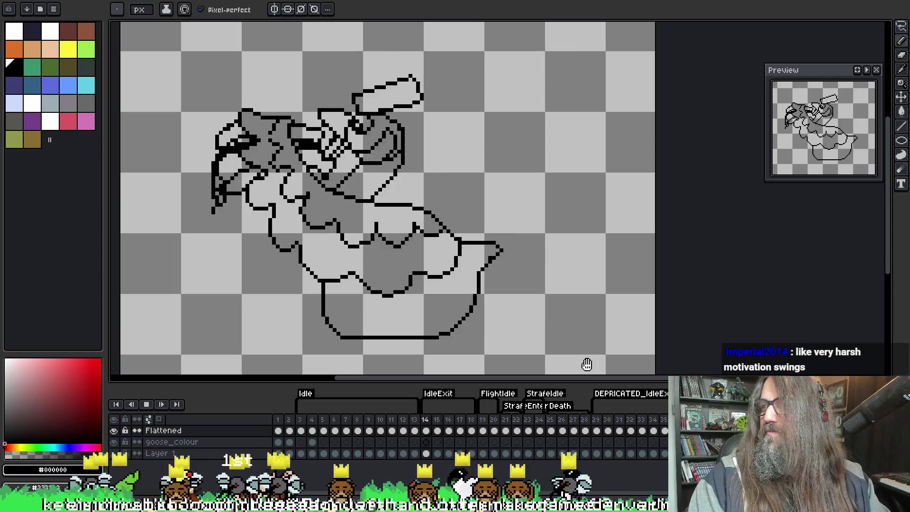
pyautogui.press('Return')
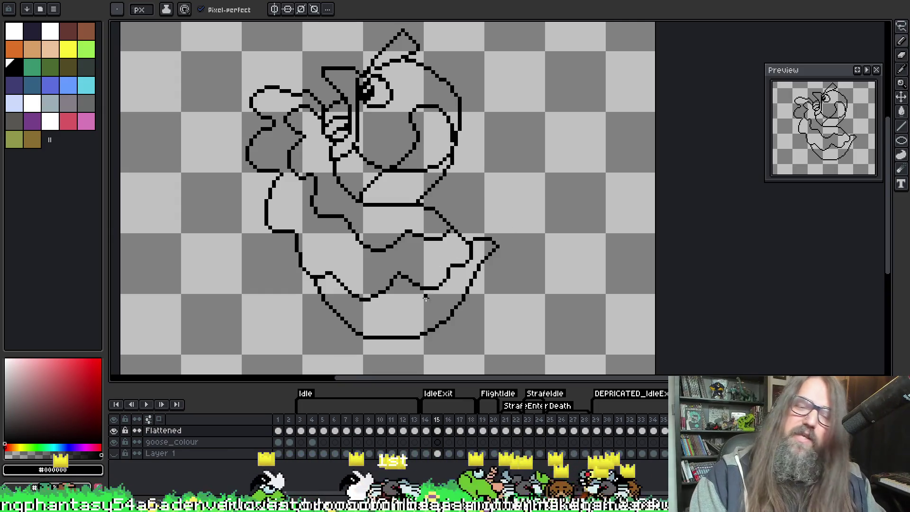
pyautogui.press('Return')
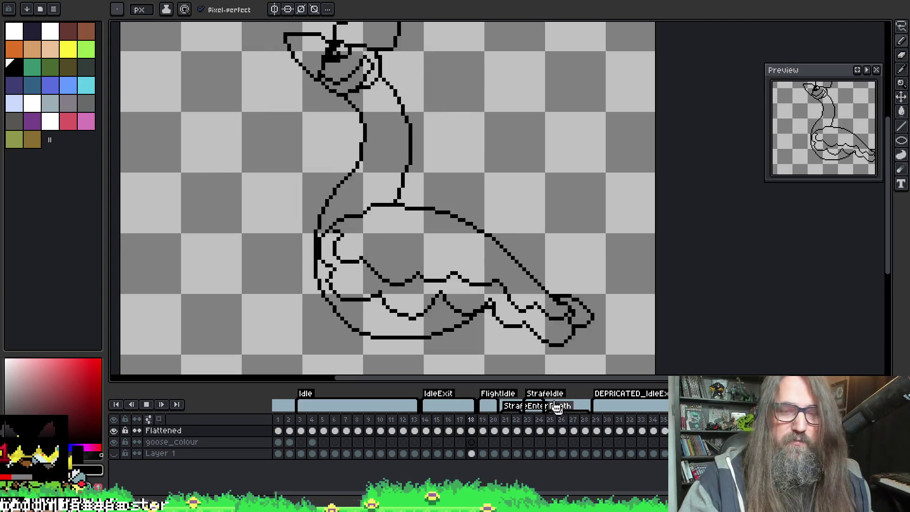
pyautogui.moveTo(480, 236); pyautogui.dragTo(532, 236)
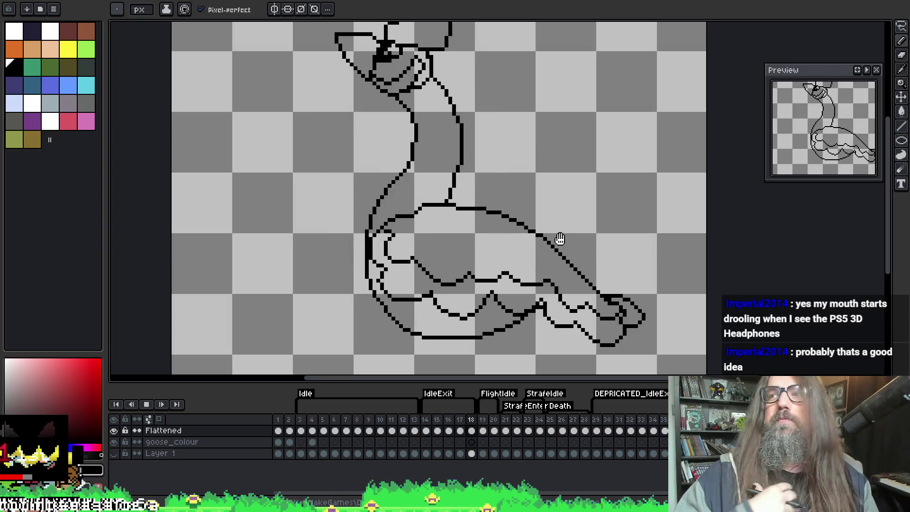
pyautogui.press('Return')
pyautogui.hotkey('ctrl', 's')
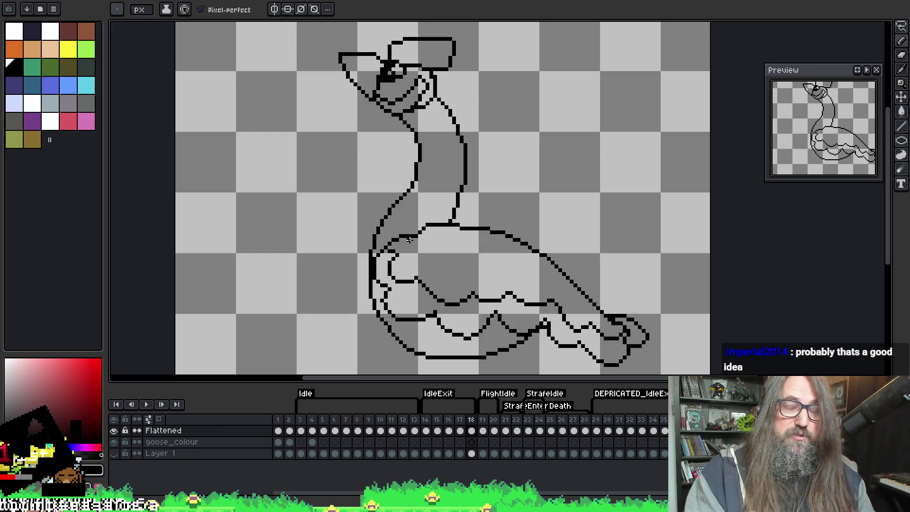
# Step: Replay the animation, stop on frame 14 and save again, then play and stop once more
pyautogui.press('Return')
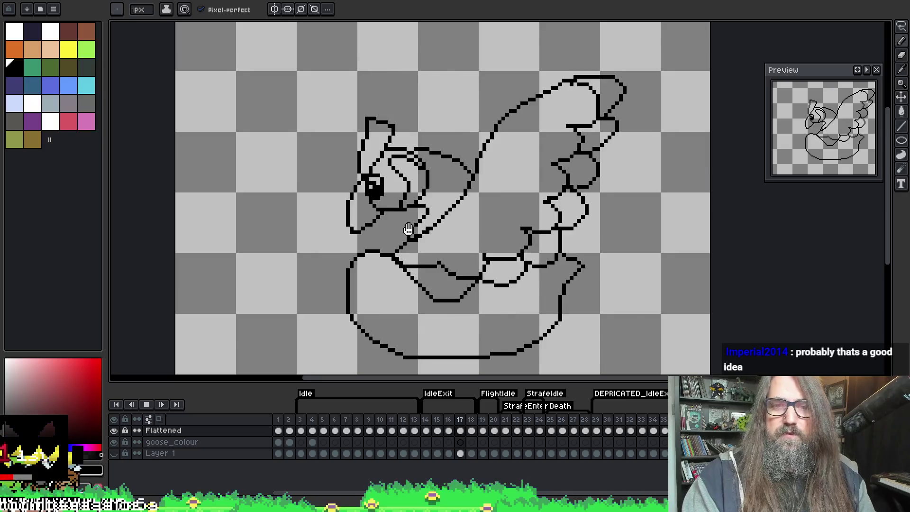
pyautogui.scroll(-1, 496, 236)
pyautogui.moveTo(497, 235); pyautogui.dragTo(428, 243)
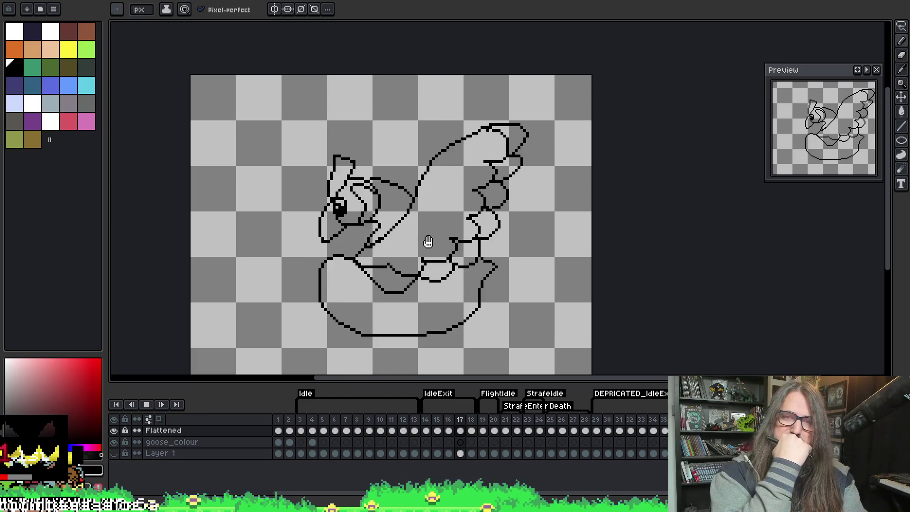
pyautogui.press('Return')
pyautogui.hotkey('ctrl', 's')
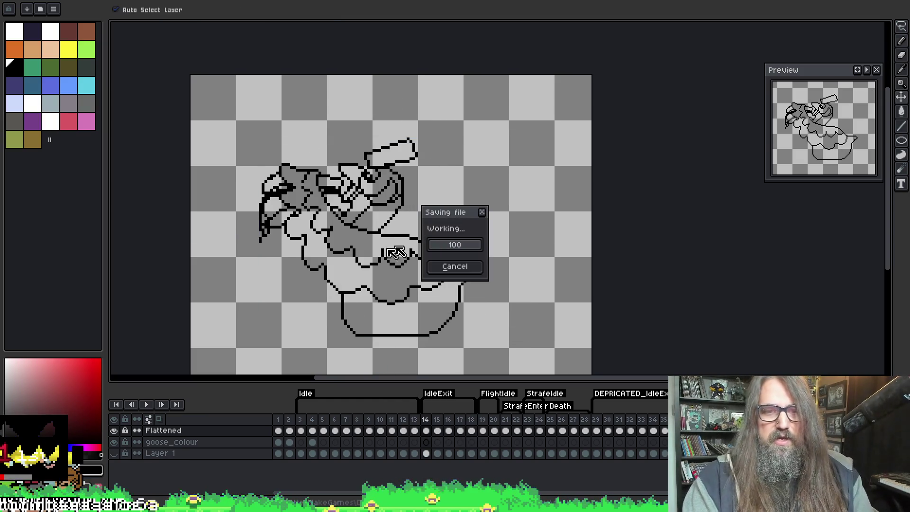
pyautogui.press('Return')
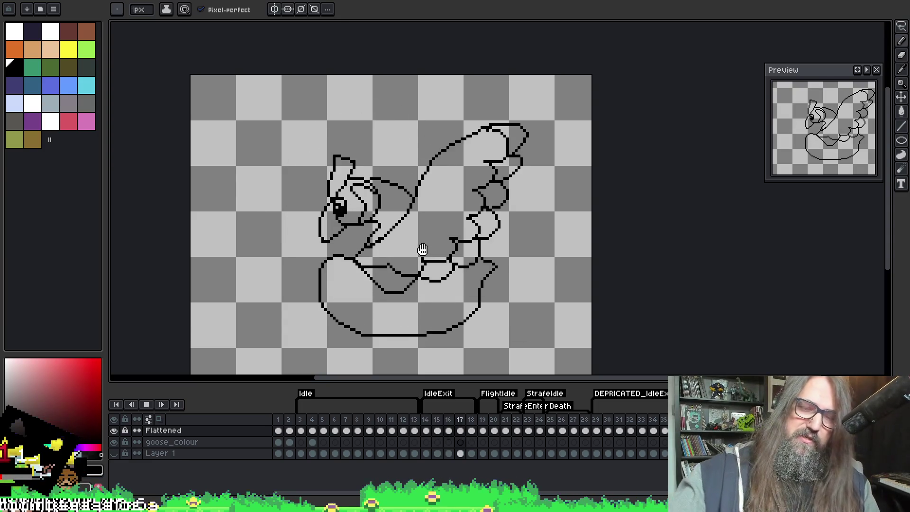
pyautogui.press('Return')
# Step: Step through frames 20 to 22, flipping back and forth to compare poses
pyautogui.press('Right')
pyautogui.press('Right')
pyautogui.press('Right')
pyautogui.press('Right')
pyautogui.press('Right')
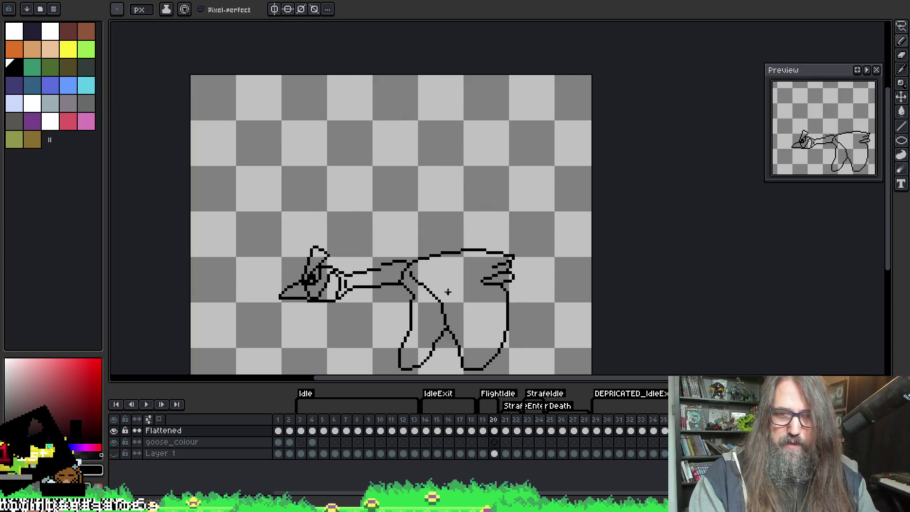
pyautogui.press('Right')
pyautogui.press('Left')
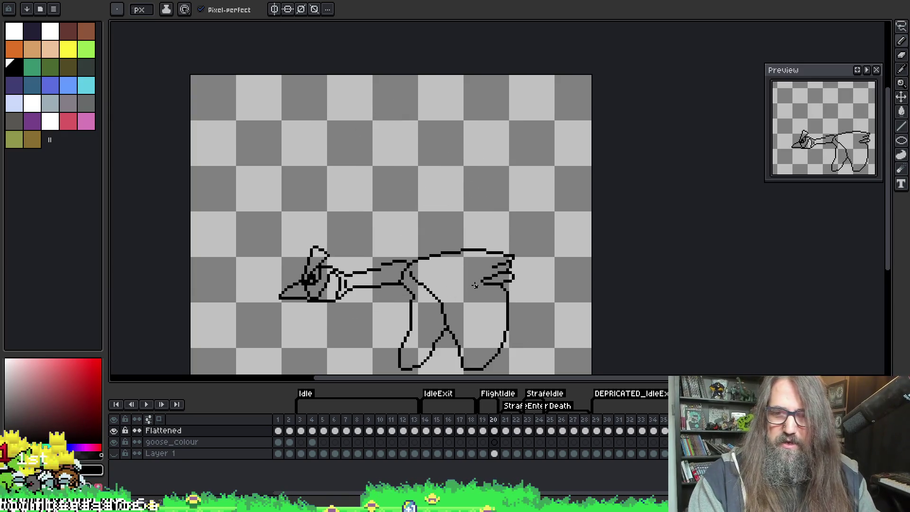
pyautogui.press('Right')
pyautogui.press('Left')
pyautogui.press('Right')
pyautogui.press('Left')
pyautogui.press('Right')
pyautogui.press('Left')
pyautogui.press('Right')
pyautogui.press('Left')
pyautogui.press('Right')
pyautogui.press('Right')
# Step: Compare frame 22 with the previous pose, then step on to frames 23 and 24
pyautogui.press('Left')
pyautogui.press('Right')
pyautogui.press('Left')
pyautogui.press('Right')
pyautogui.press('Left')
pyautogui.press('Right')
pyautogui.press('Left')
pyautogui.press('Right')
pyautogui.press('Left')
pyautogui.scroll(-1, 463, 67)
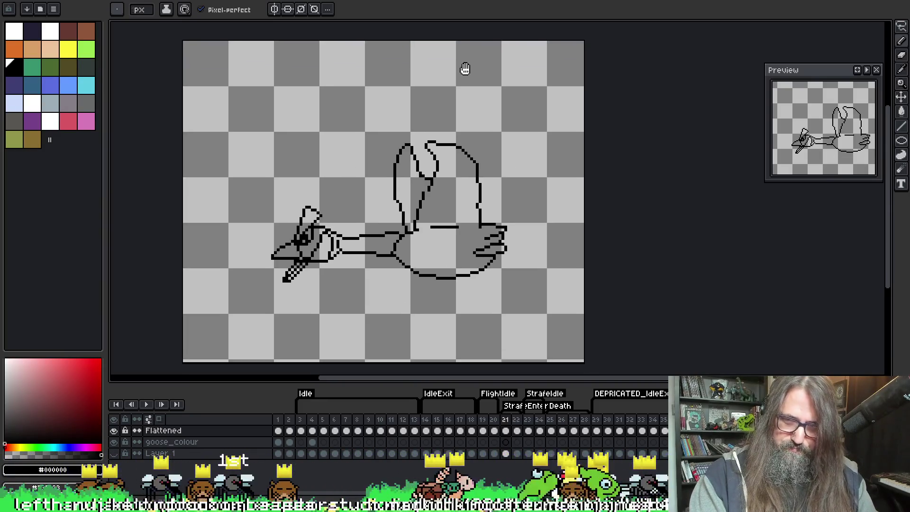
pyautogui.press('Right')
pyautogui.press('Right')
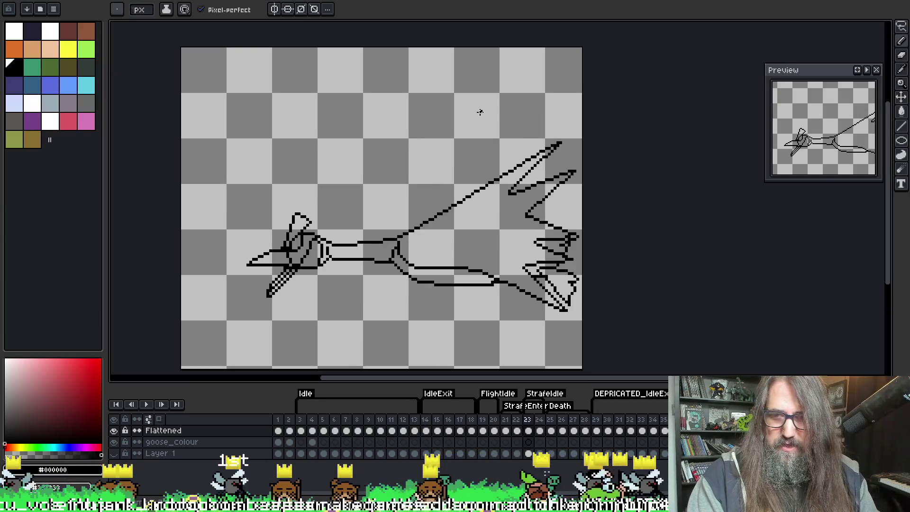
pyautogui.press('Right')
pyautogui.press('Left')
pyautogui.press('Right')
# Step: Play the loop, stop it, and move to frame 19
pyautogui.press('Return')
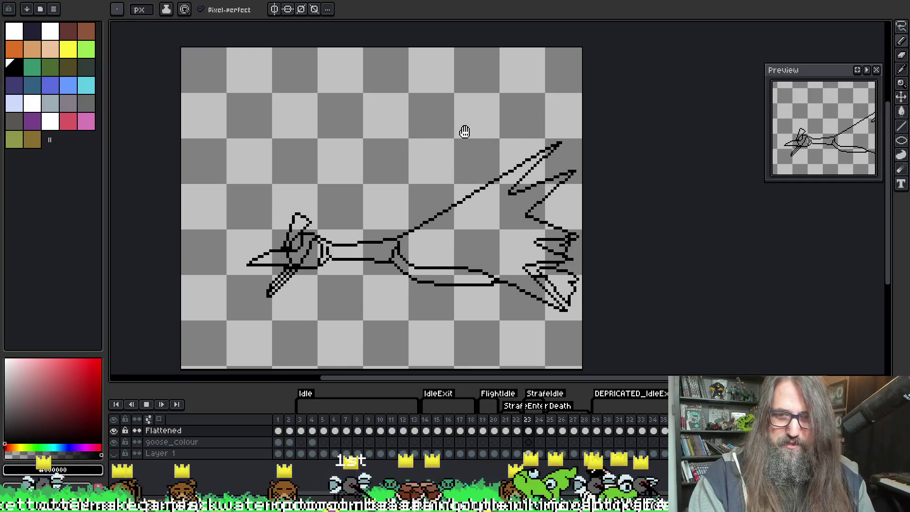
pyautogui.press('Return')
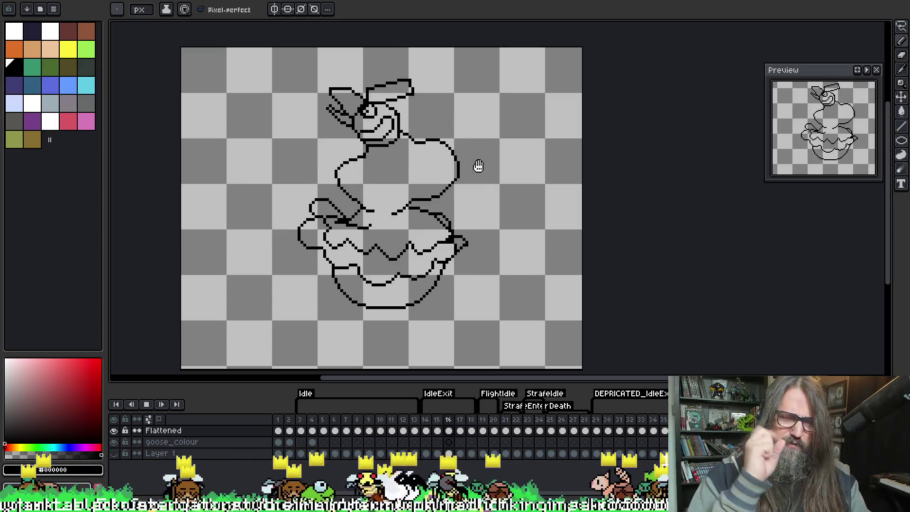
pyautogui.press('Return')
pyautogui.press('Right')
pyautogui.press('Right')
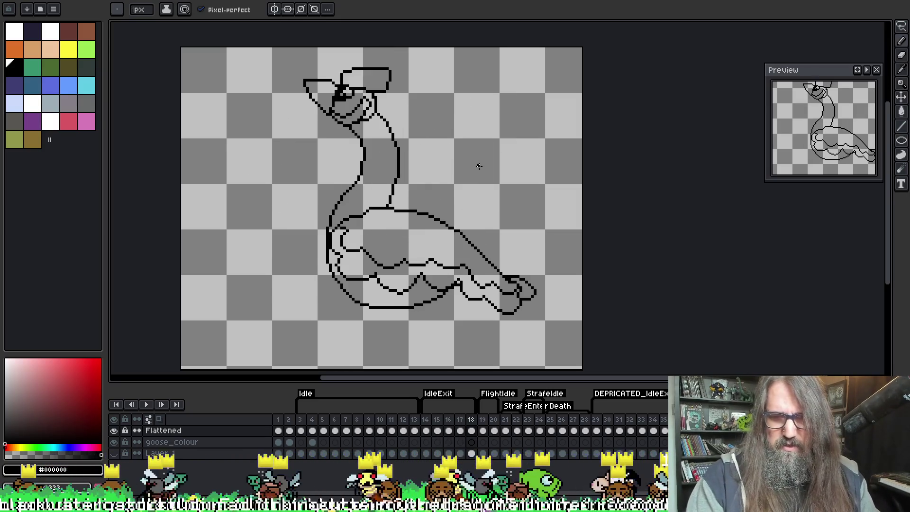
pyautogui.press('Right')
pyautogui.press('Right')
pyautogui.scroll(1, 330, 230)
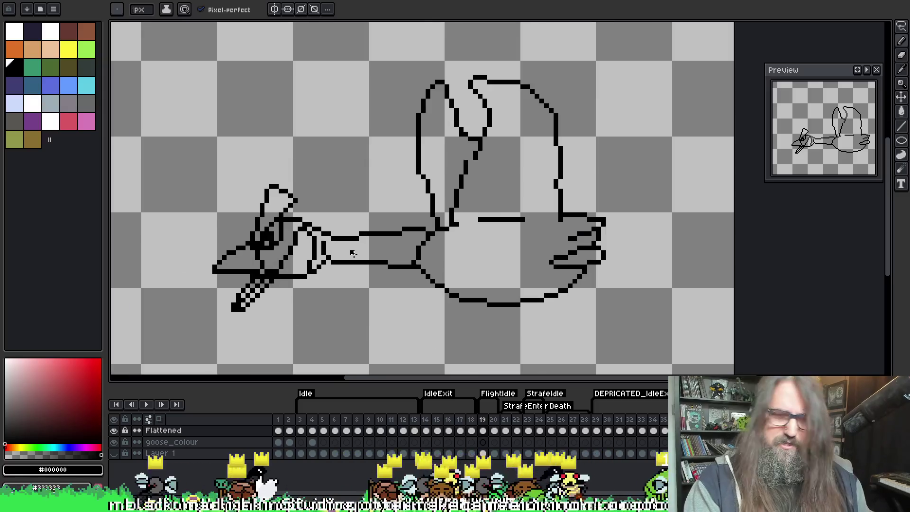
# Step: Clean up the beak: remove a stray pixel and add black pixels to its diagonal and lower lines
pyautogui.scroll(1, 330, 231)
pyautogui.scroll(1, 441, 198)
pyautogui.scroll(1, 441, 198)
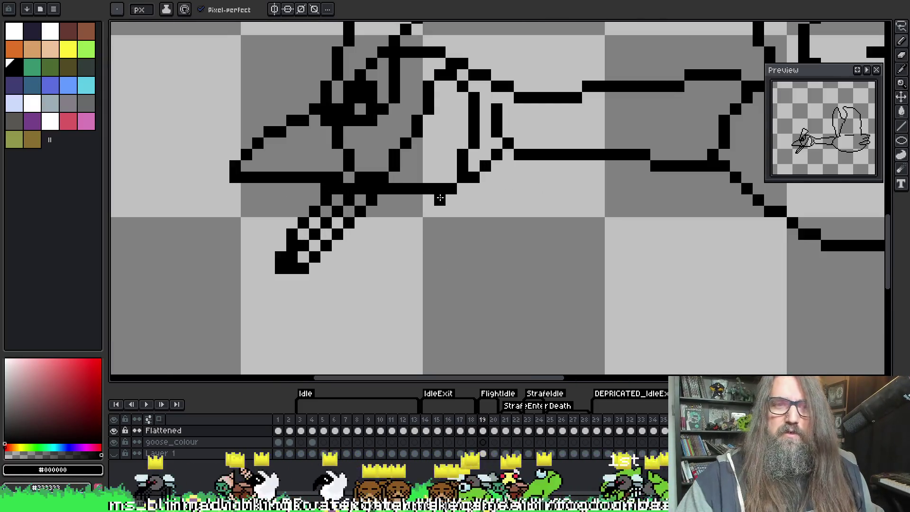
pyautogui.press('b')
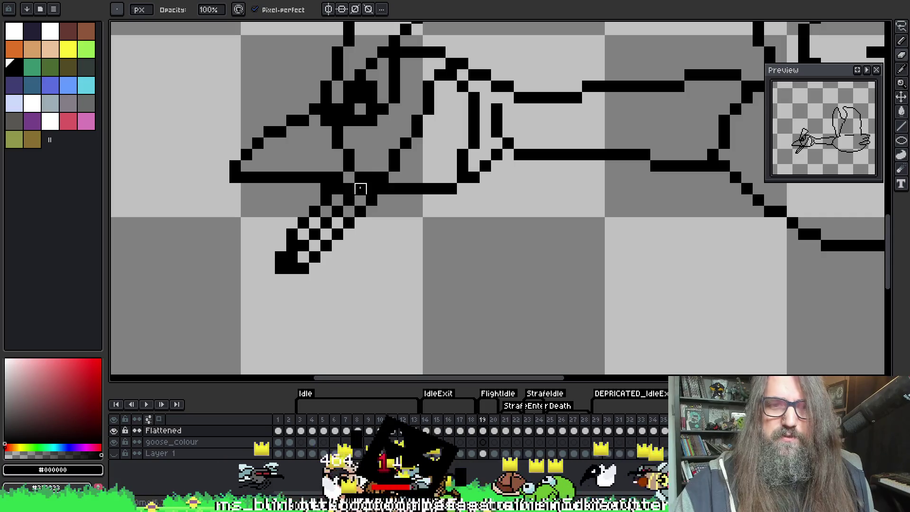
pyautogui.click(361, 178)
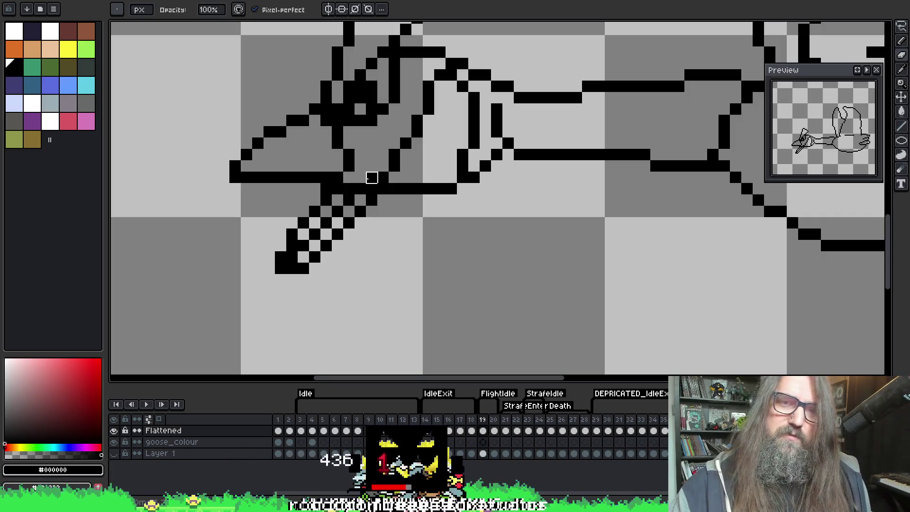
pyautogui.press('i')
pyautogui.press('b')
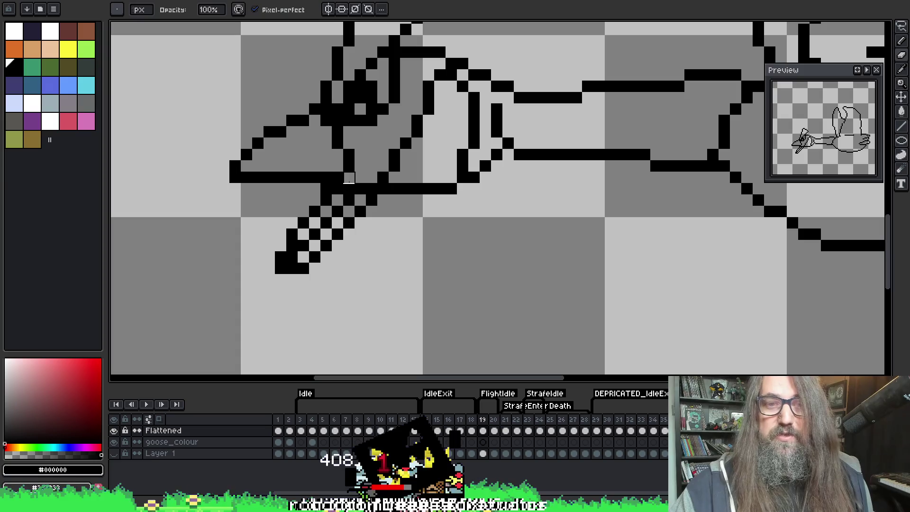
pyautogui.press('u')
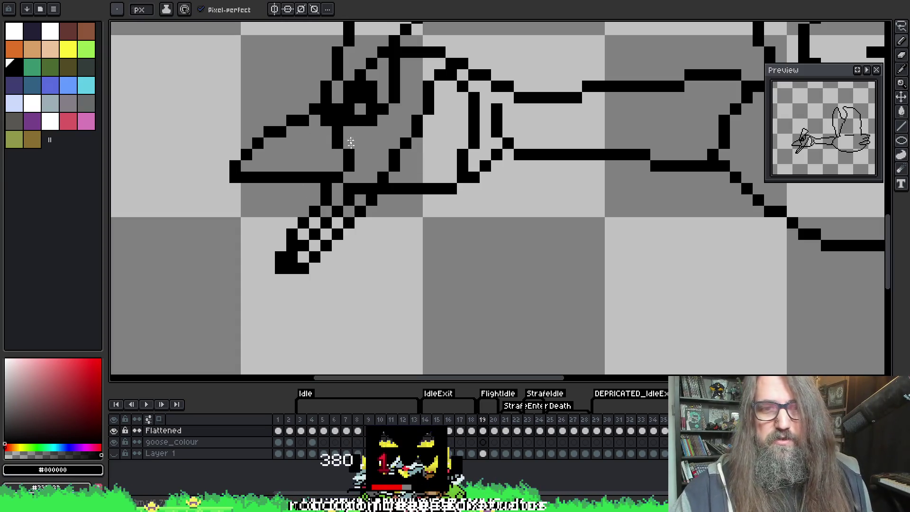
pyautogui.click(302, 222)
pyautogui.press('b')
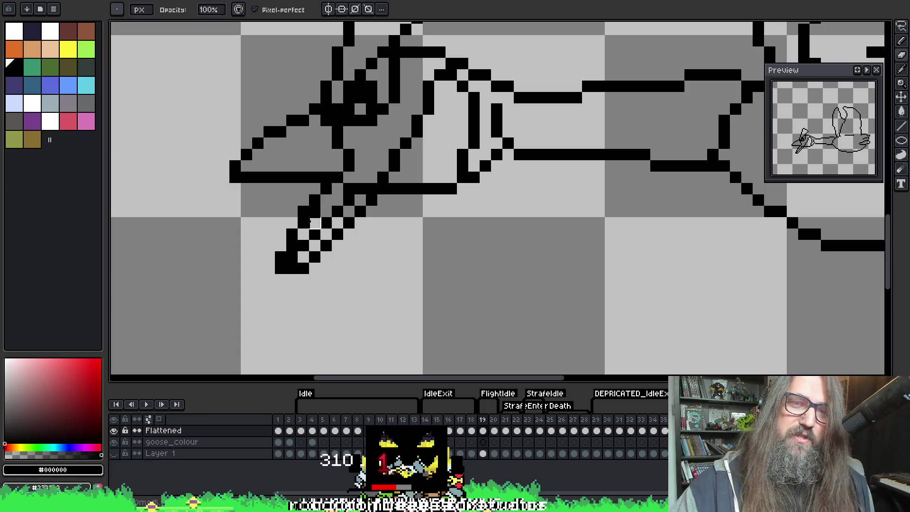
pyautogui.click(292, 245)
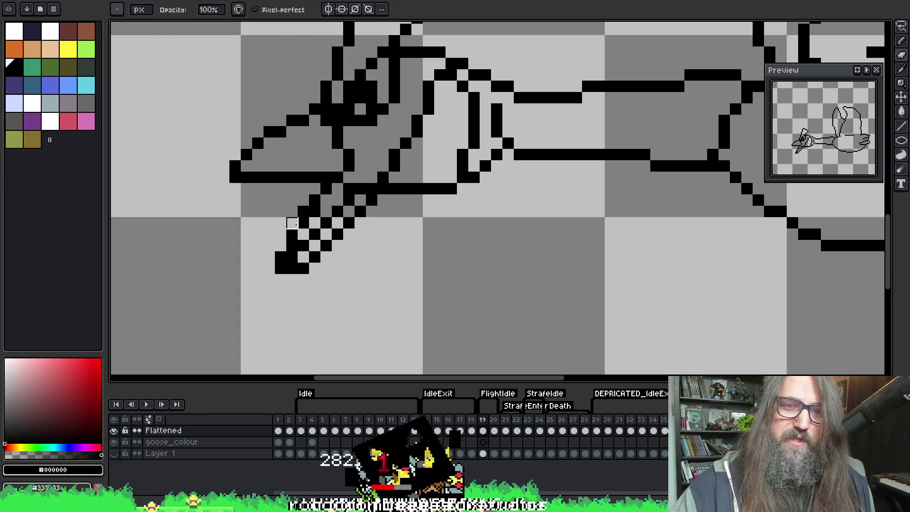
pyautogui.click(292, 223)
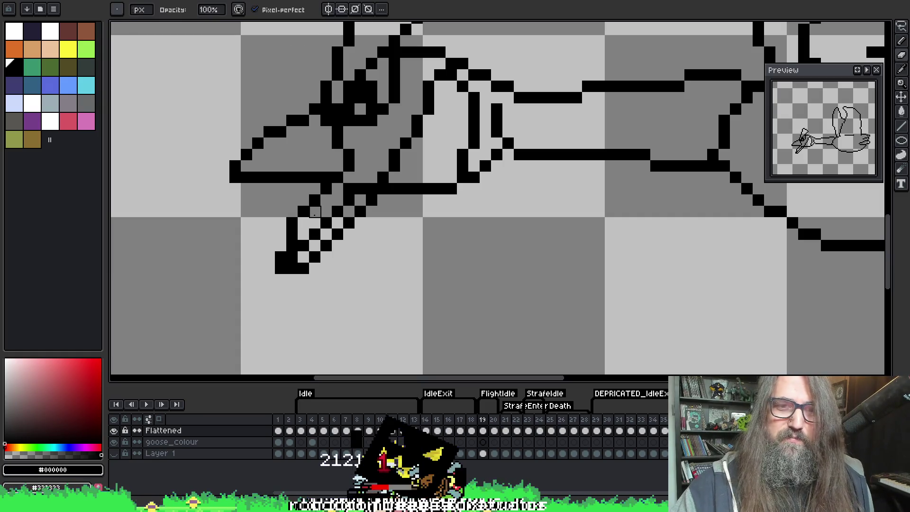
# Step: Extend the lower neck line by one black pixel and save the file
pyautogui.press('e')
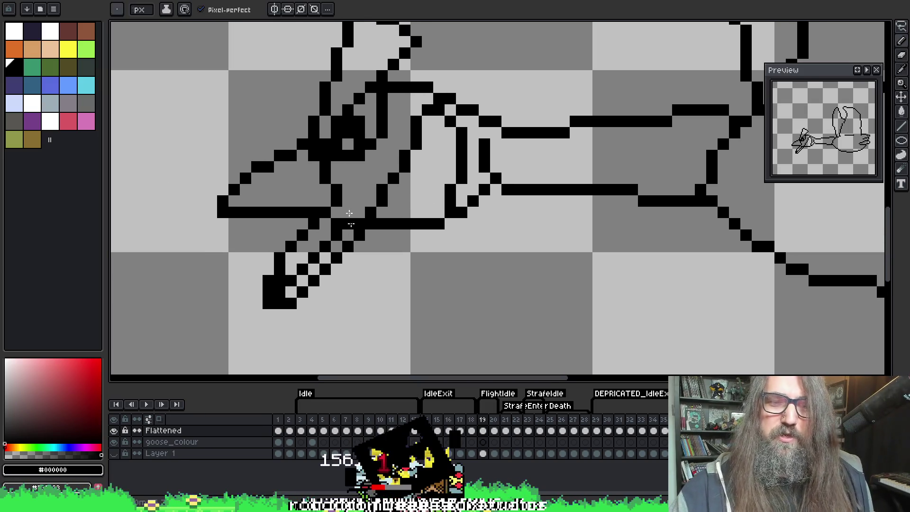
pyautogui.moveTo(392, 166)
pyautogui.mouseDown()
pyautogui.moveTo(419, 216)
pyautogui.moveTo(411, 231)
pyautogui.mouseUp()
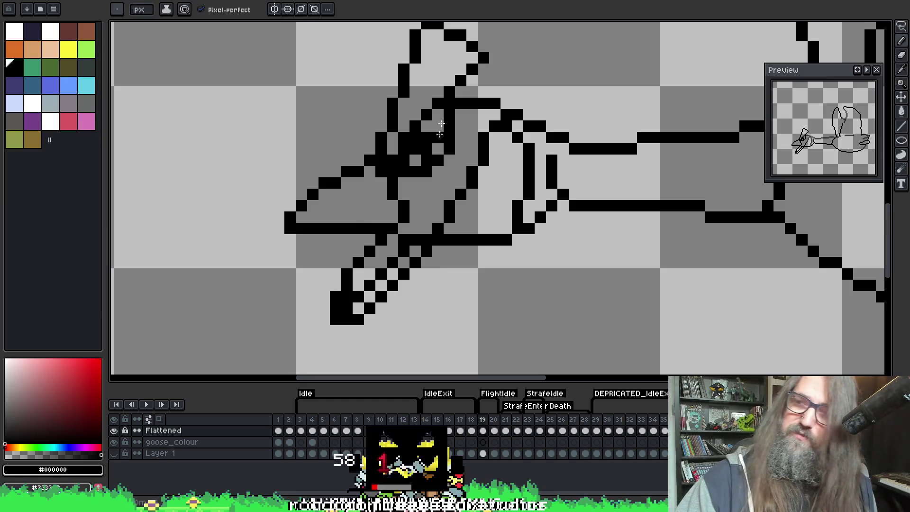
pyautogui.hotkey('ctrl', 's')
pyautogui.moveTo(430, 147)
pyautogui.mouseDown()
pyautogui.moveTo(412, 211)
pyautogui.moveTo(469, 216)
pyautogui.moveTo(472, 233)
pyautogui.mouseUp()
pyautogui.click(453, 269)
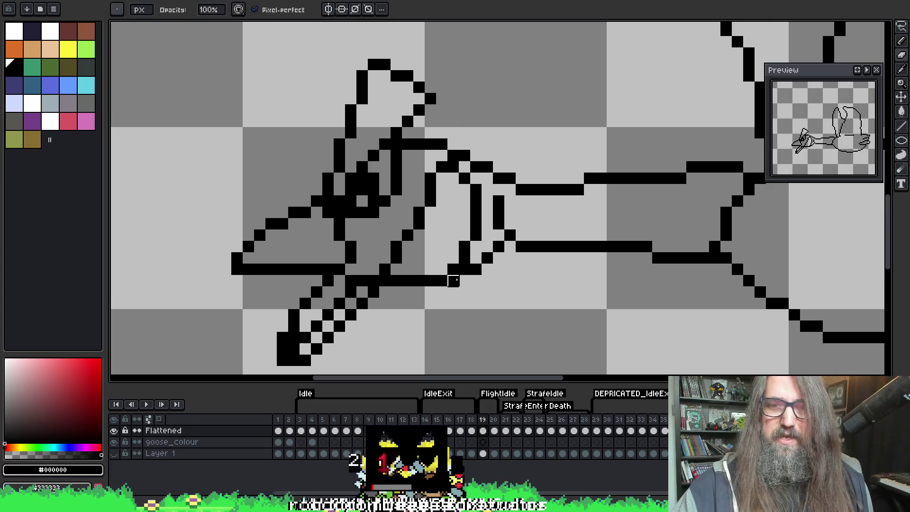
pyautogui.moveTo(499, 270); pyautogui.dragTo(422, 258)
pyautogui.hotkey('ctrl', 's')
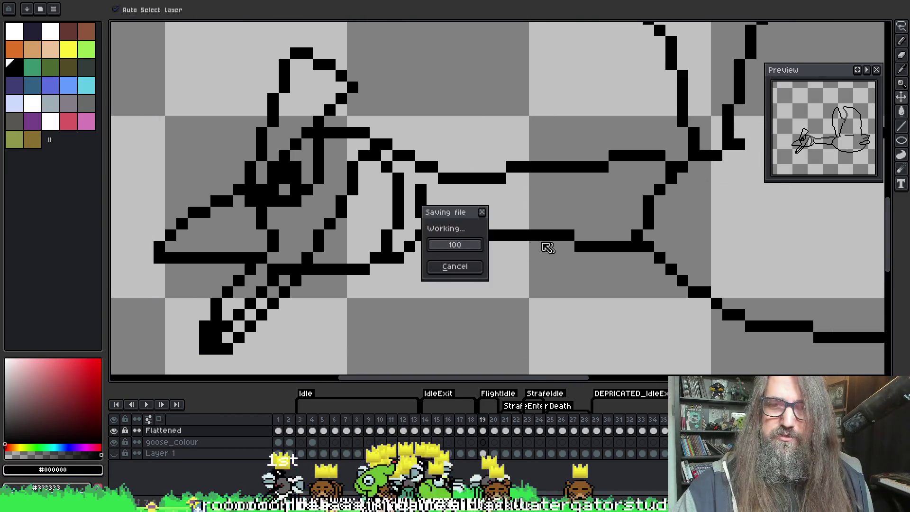
# Step: Zoom out to the whole goose and flip between frames 20 and 19 to compare
pyautogui.moveTo(520, 230); pyautogui.dragTo(398, 174)
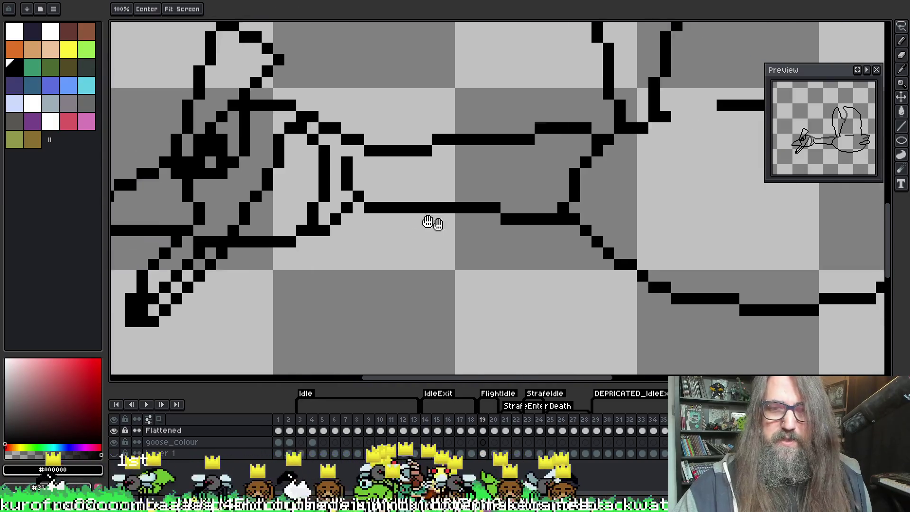
pyautogui.moveTo(564, 238)
pyautogui.mouseDown()
pyautogui.moveTo(443, 219)
pyautogui.moveTo(524, 182)
pyautogui.mouseUp()
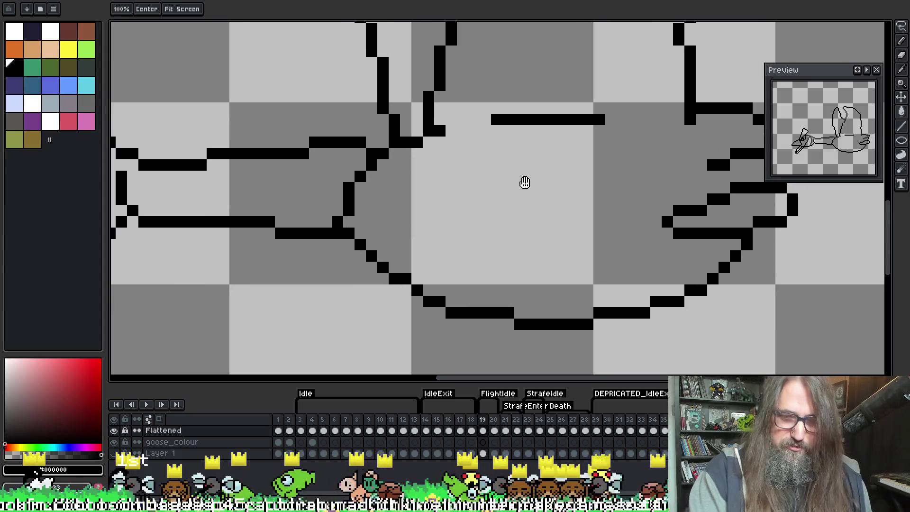
pyautogui.scroll(-1, 520, 175)
pyautogui.scroll(-1, 487, 244)
pyautogui.moveTo(506, 243)
pyautogui.mouseDown()
pyautogui.moveTo(485, 244)
pyautogui.moveTo(466, 128)
pyautogui.moveTo(457, 161)
pyautogui.mouseUp()
pyautogui.press('Right')
pyautogui.press('Left')
pyautogui.press('Right')
pyautogui.press('Left')
pyautogui.press('Right')
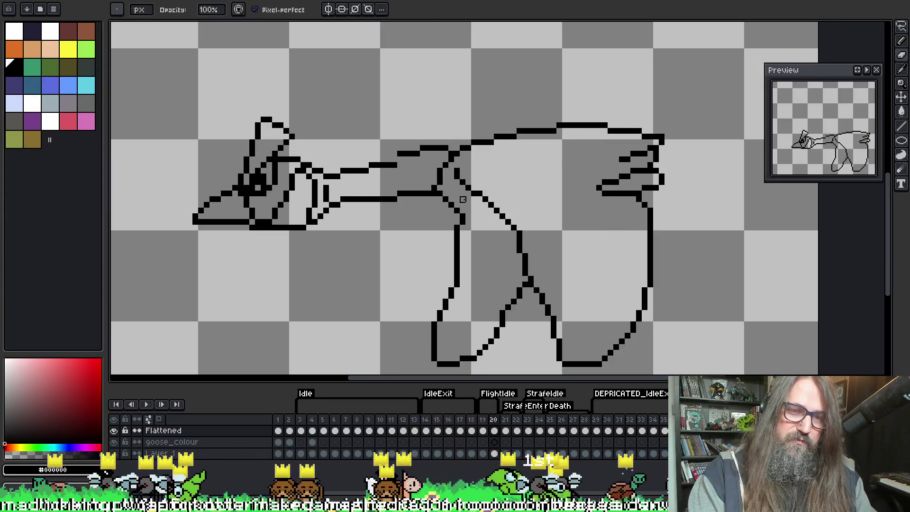
pyautogui.press('Left')
# Step: Play the wing-flap loop, stop on frame 20 and flip against the wings-up frame
pyautogui.moveTo(464, 199); pyautogui.dragTo(443, 253)
pyautogui.scroll(-1, 443, 252)
pyautogui.press('Right')
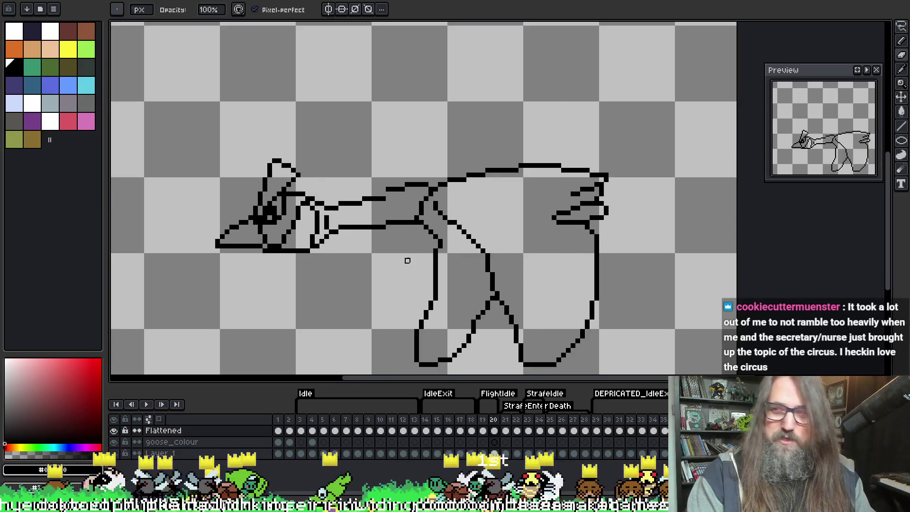
pyautogui.press('Return')
pyautogui.press('Left')
pyautogui.press('Right')
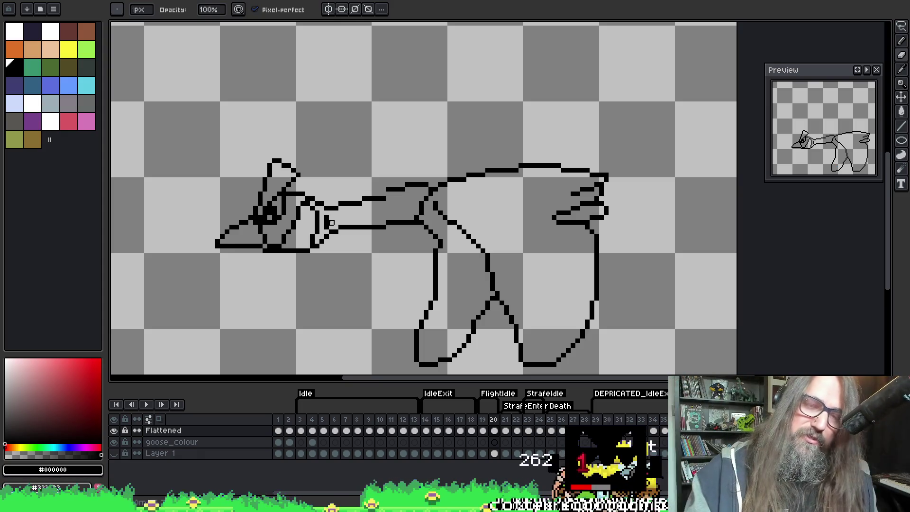
pyautogui.press(',')
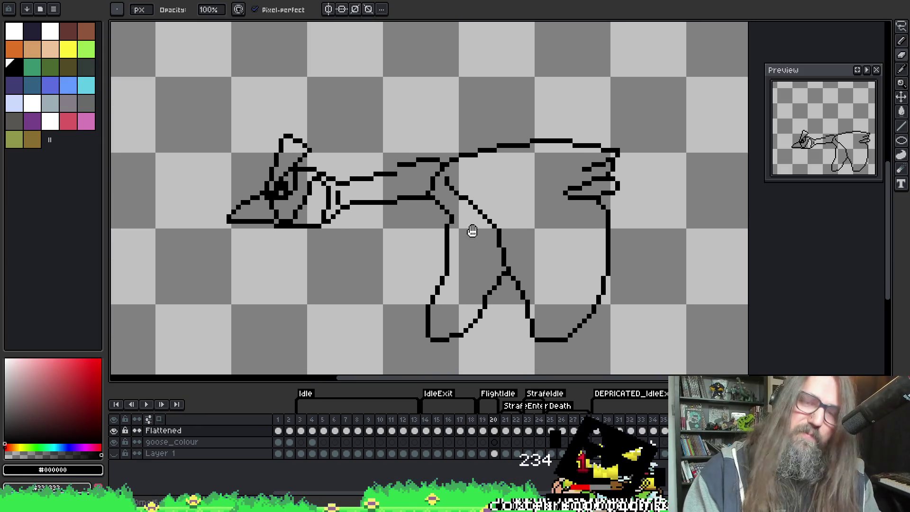
# Step: Peek at frame 20 and return to frame 19's wings-up pose
pyautogui.press('.')
pyautogui.press(',')
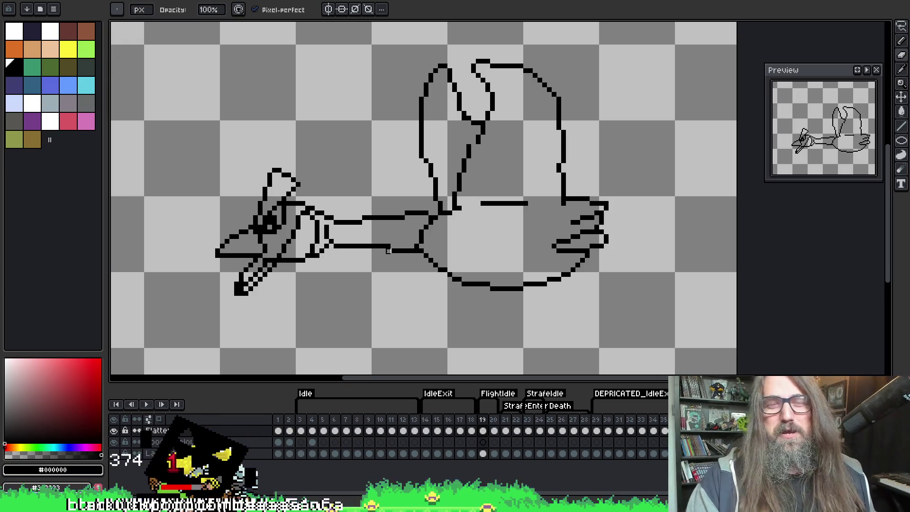
pyautogui.scroll(-1, 422, 203)
pyautogui.scroll(1, 454, 153)
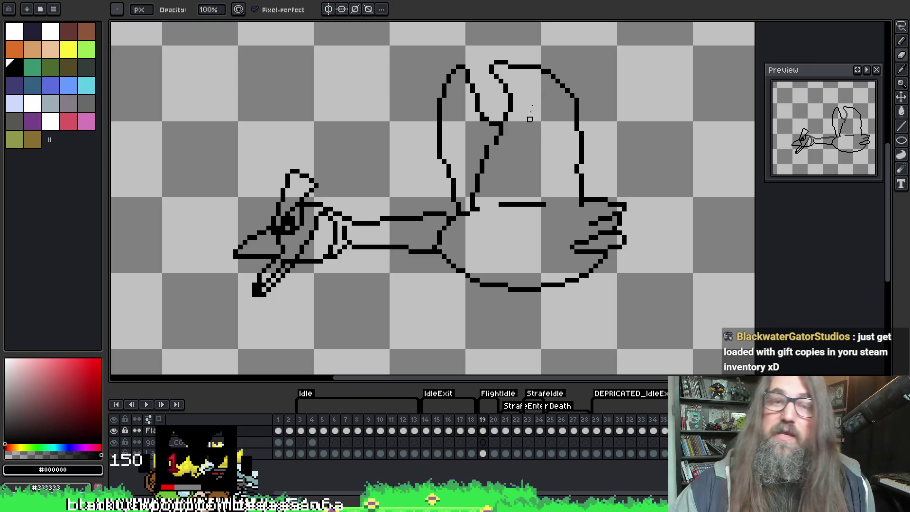
pyautogui.press('i')
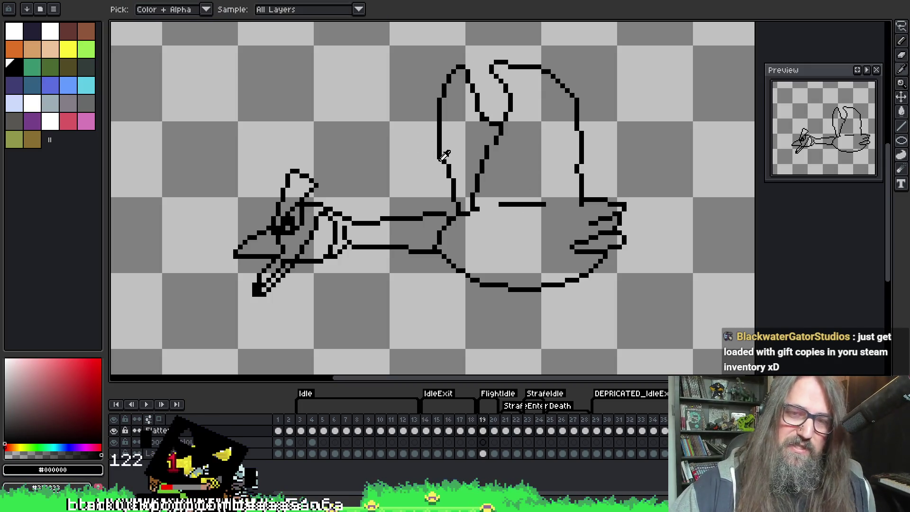
pyautogui.press('b')
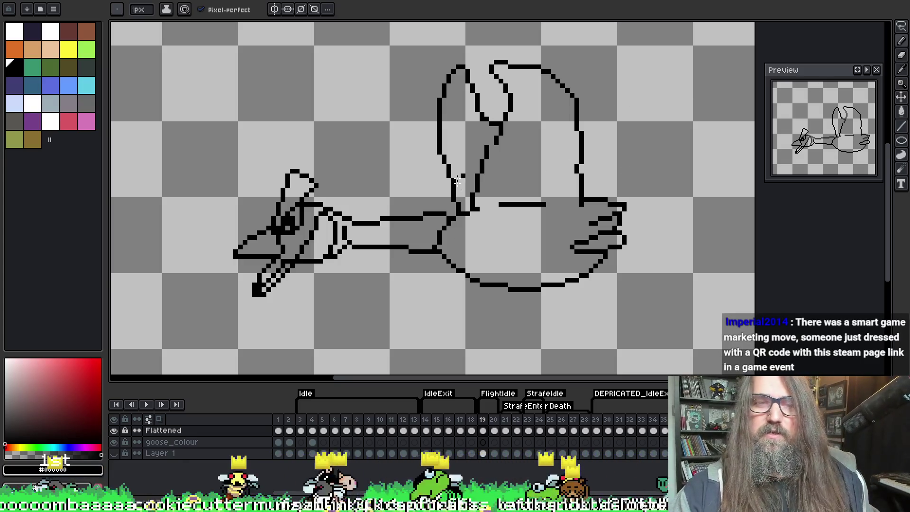
pyautogui.moveTo(474, 171); pyautogui.dragTo(456, 163)
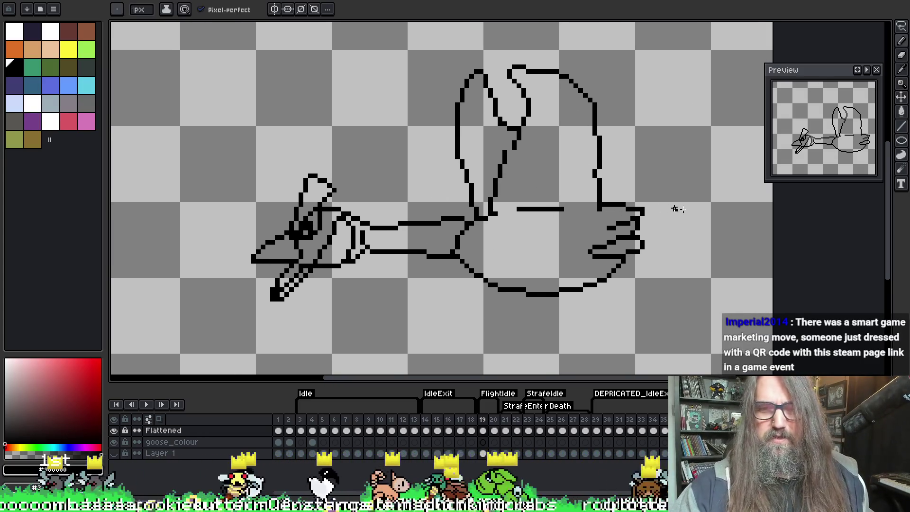
pyautogui.press('e')
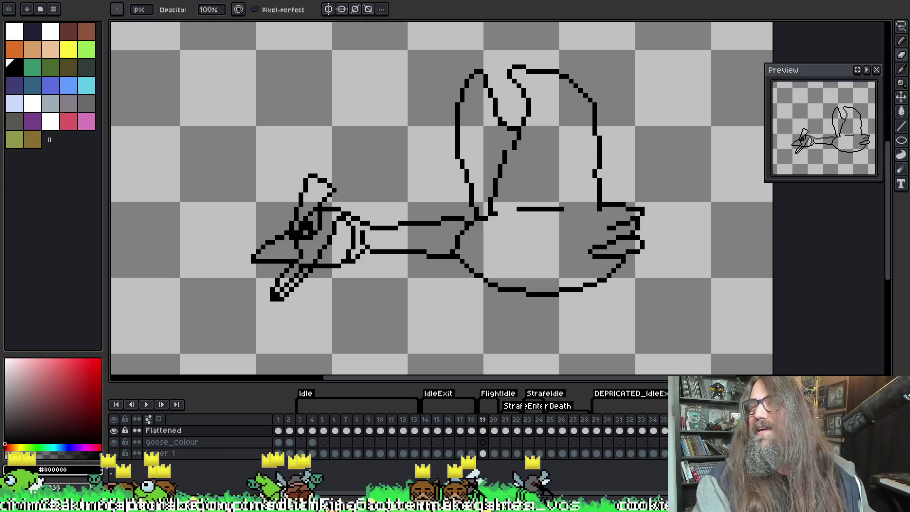
pyautogui.press('i')
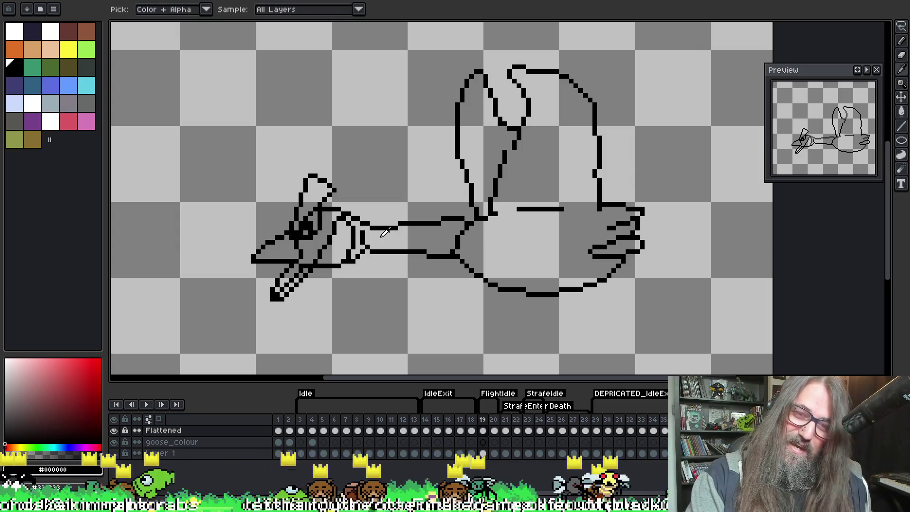
pyautogui.press('b')
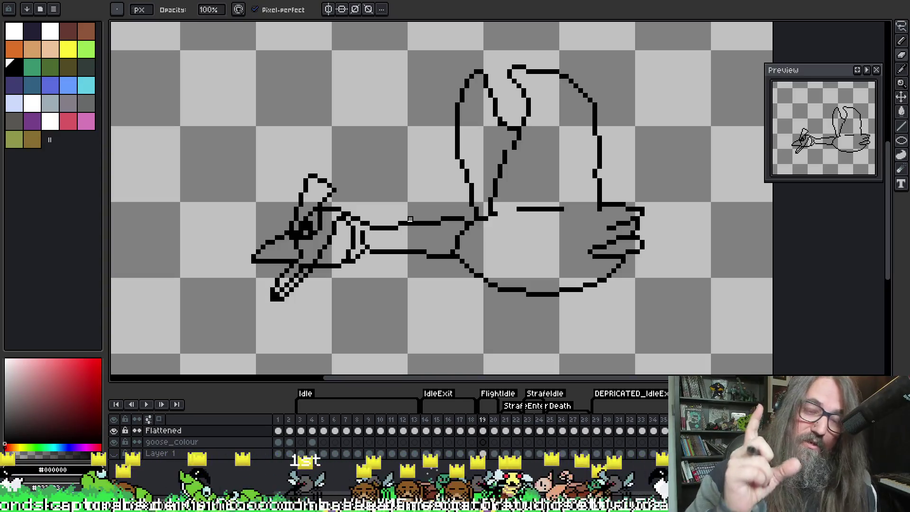
pyautogui.press('+')
pyautogui.press('-')
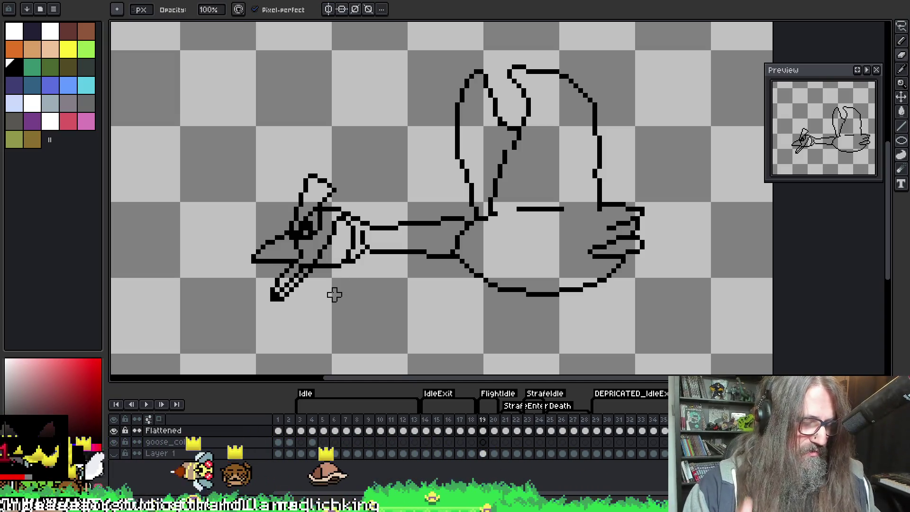
pyautogui.press('e')
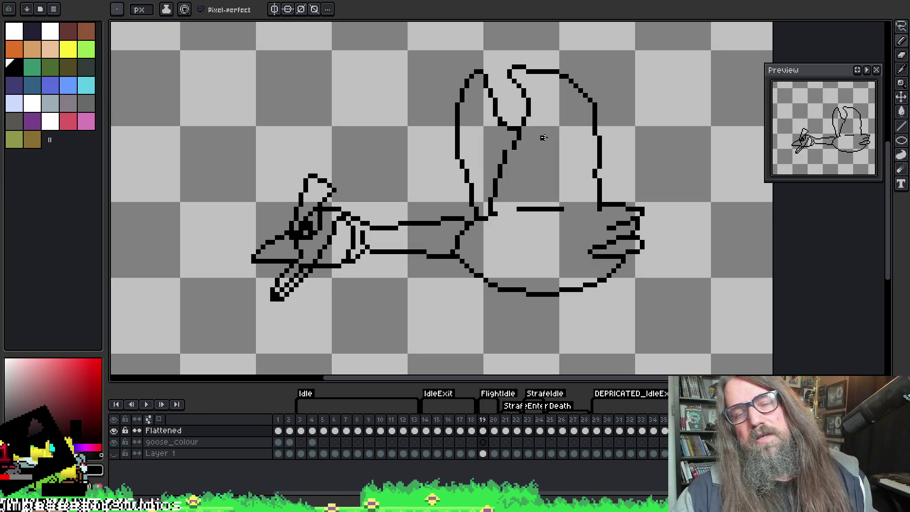
pyautogui.press('i')
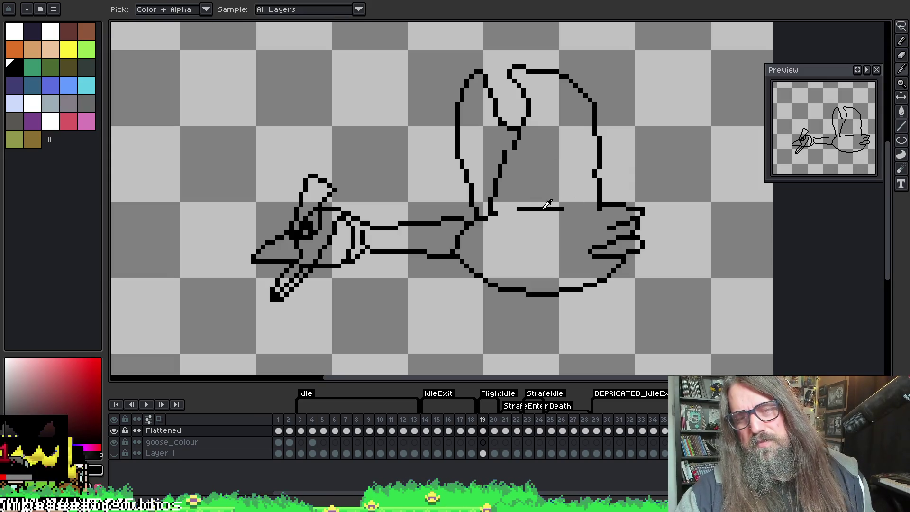
pyautogui.keyDown('alt'); pyautogui.click(545, 209); pyautogui.keyUp('alt')
pyautogui.moveTo(498, 184); pyautogui.dragTo(464, 210)
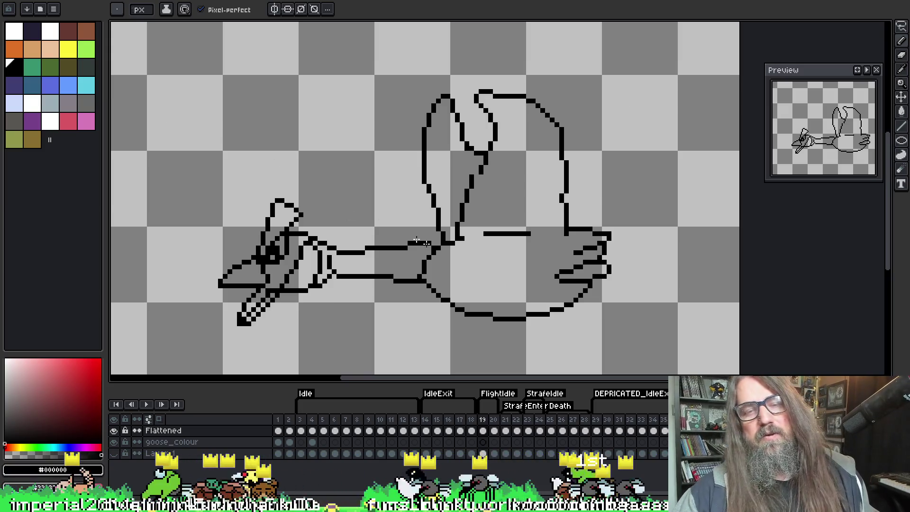
pyautogui.press('b')
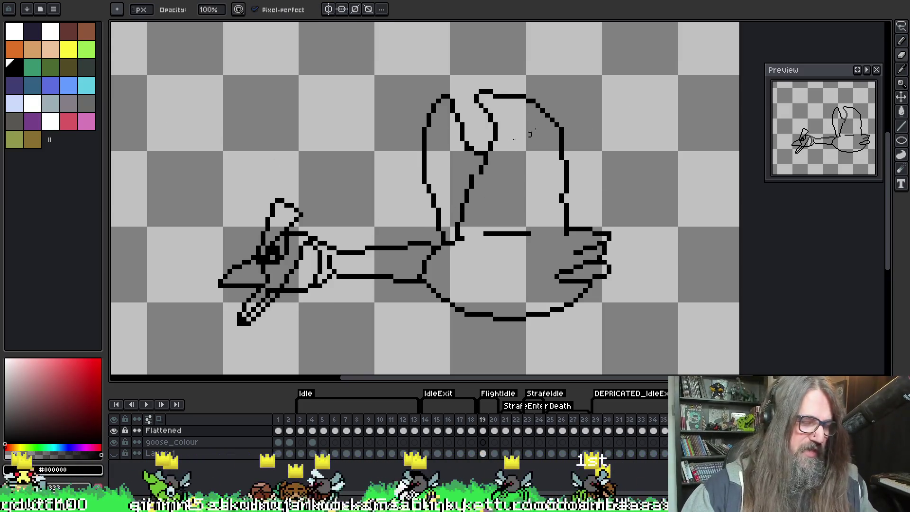
pyautogui.press('g')
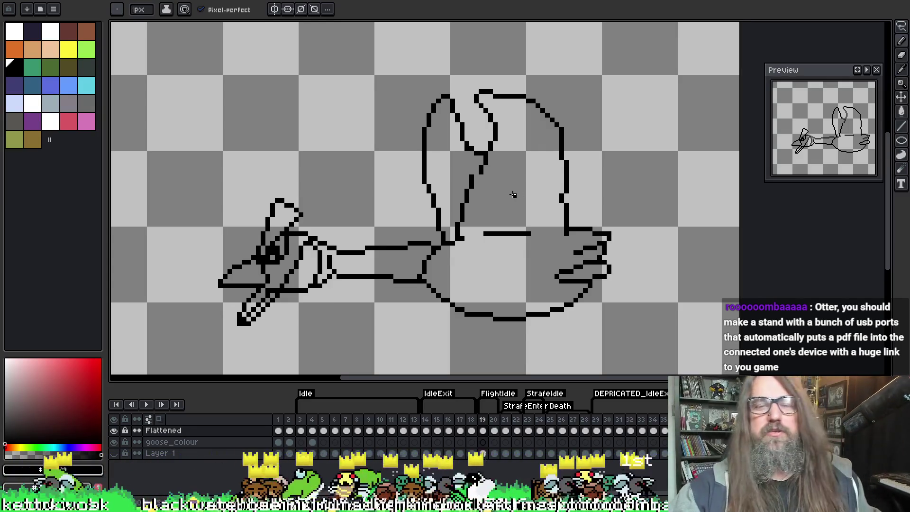
pyautogui.moveTo(534, 200); pyautogui.dragTo(523, 195)
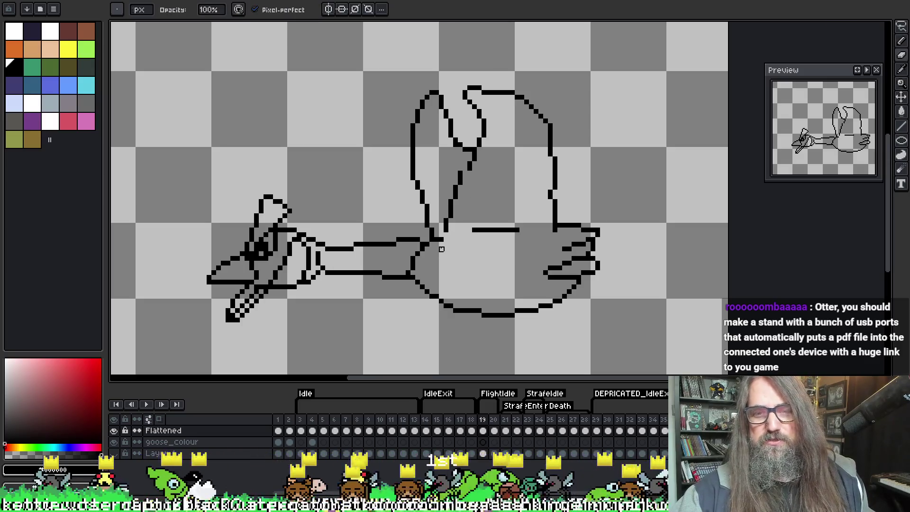
pyautogui.press('e')
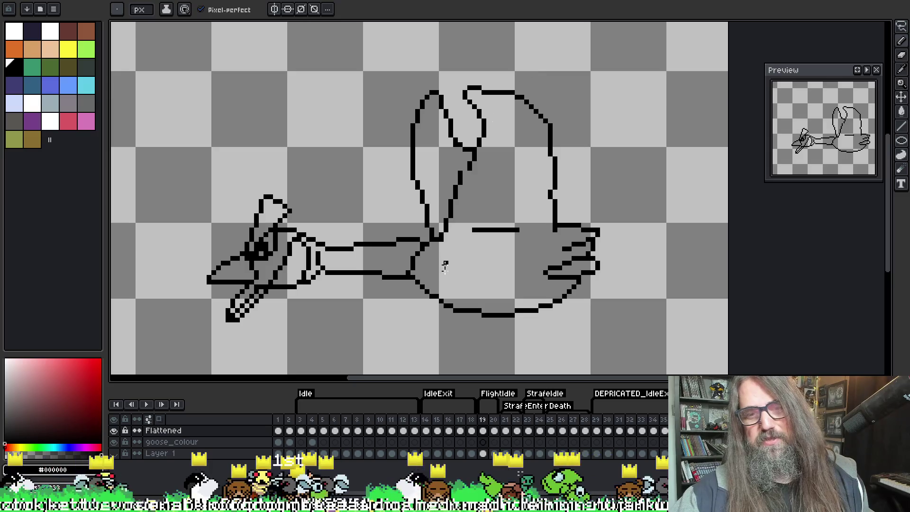
pyautogui.press('b')
pyautogui.press('i')
pyautogui.press('e')
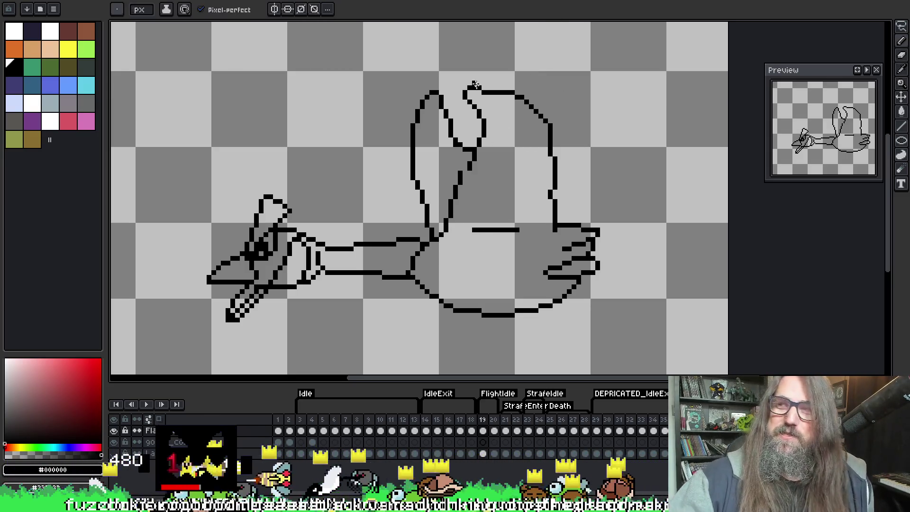